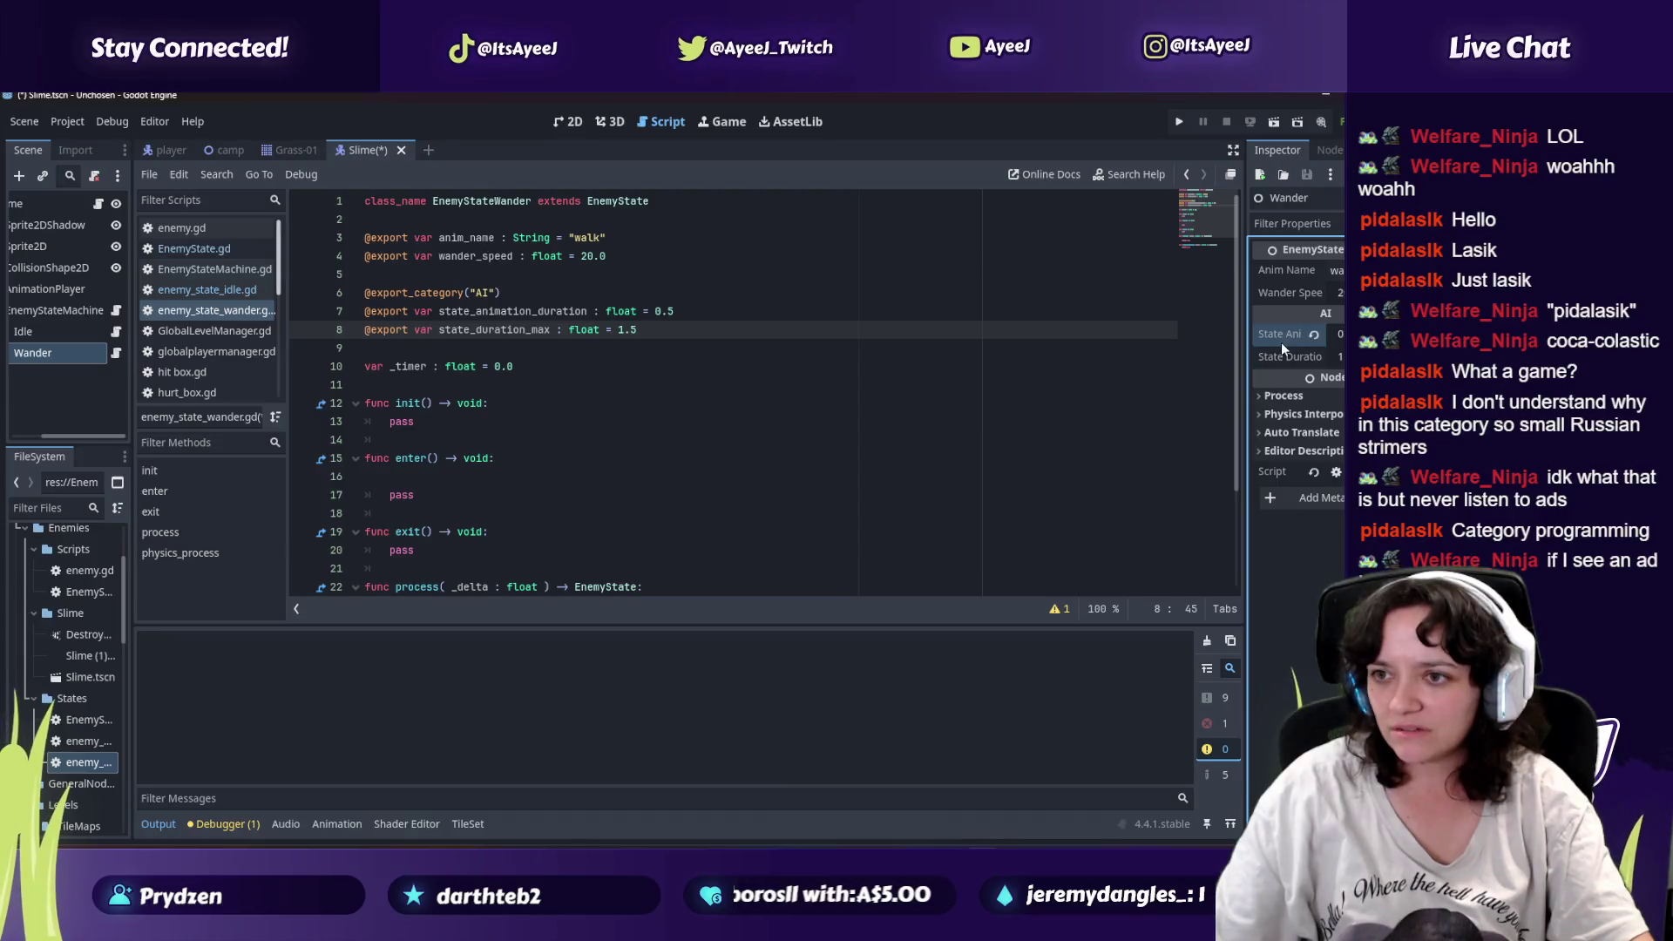
After checking the tutorial, open a new line 8 and begin an 'export var' declaration.
key("alt+Tab")
left_click(465, 501)
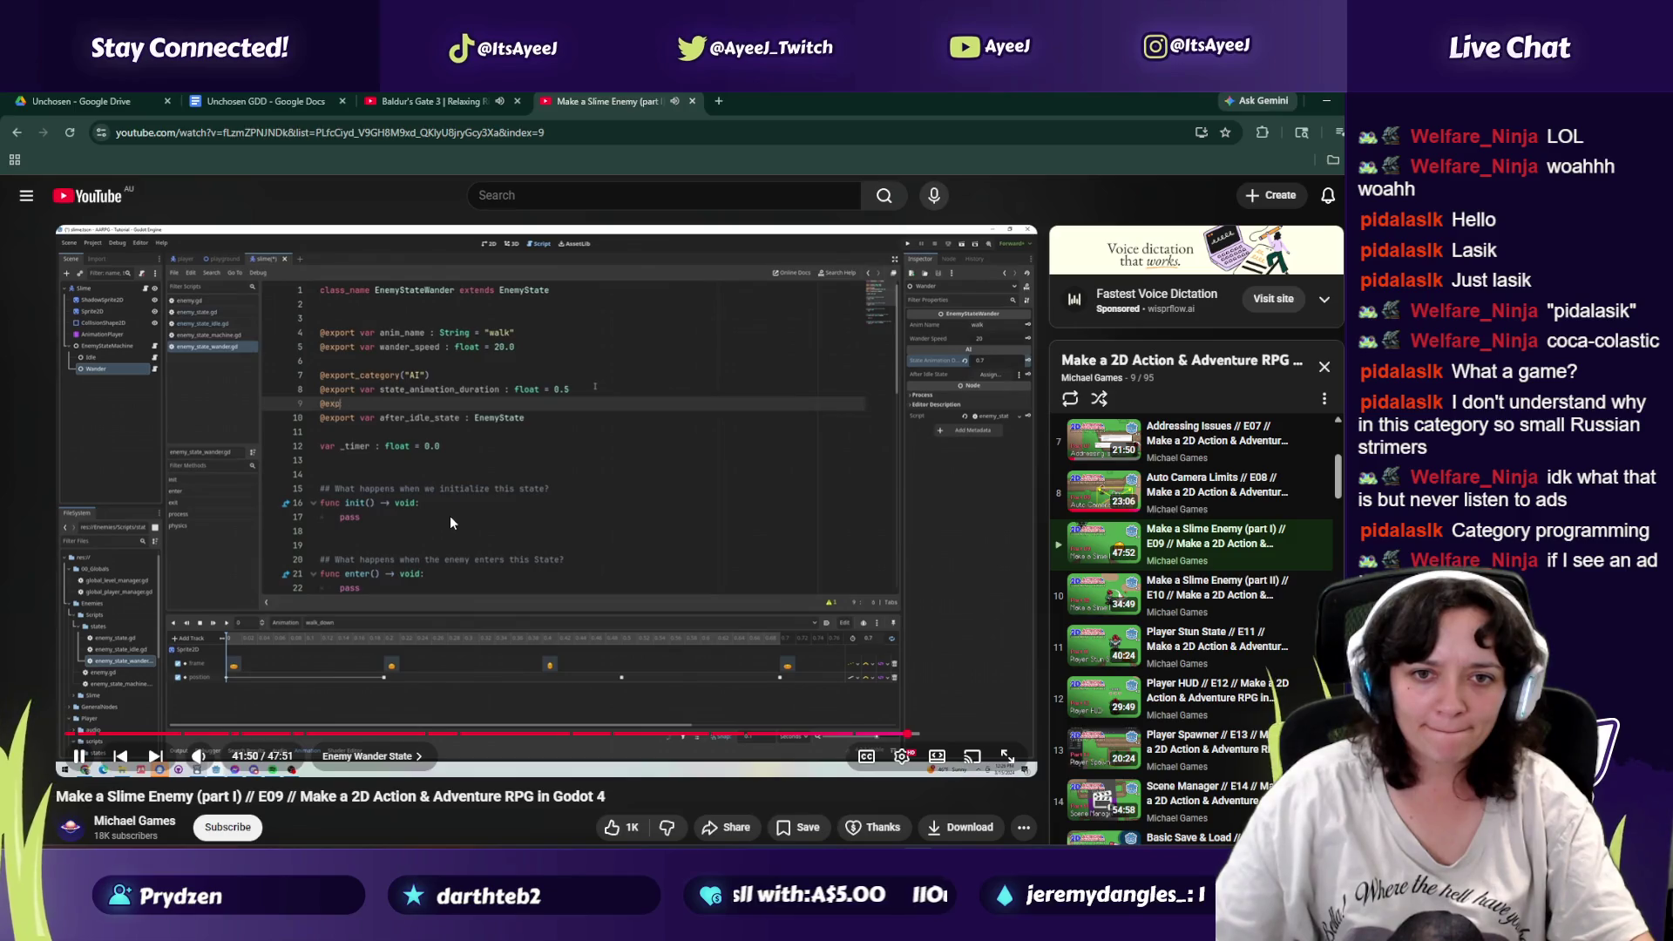
left_click(499, 553)
key("alt+Tab")
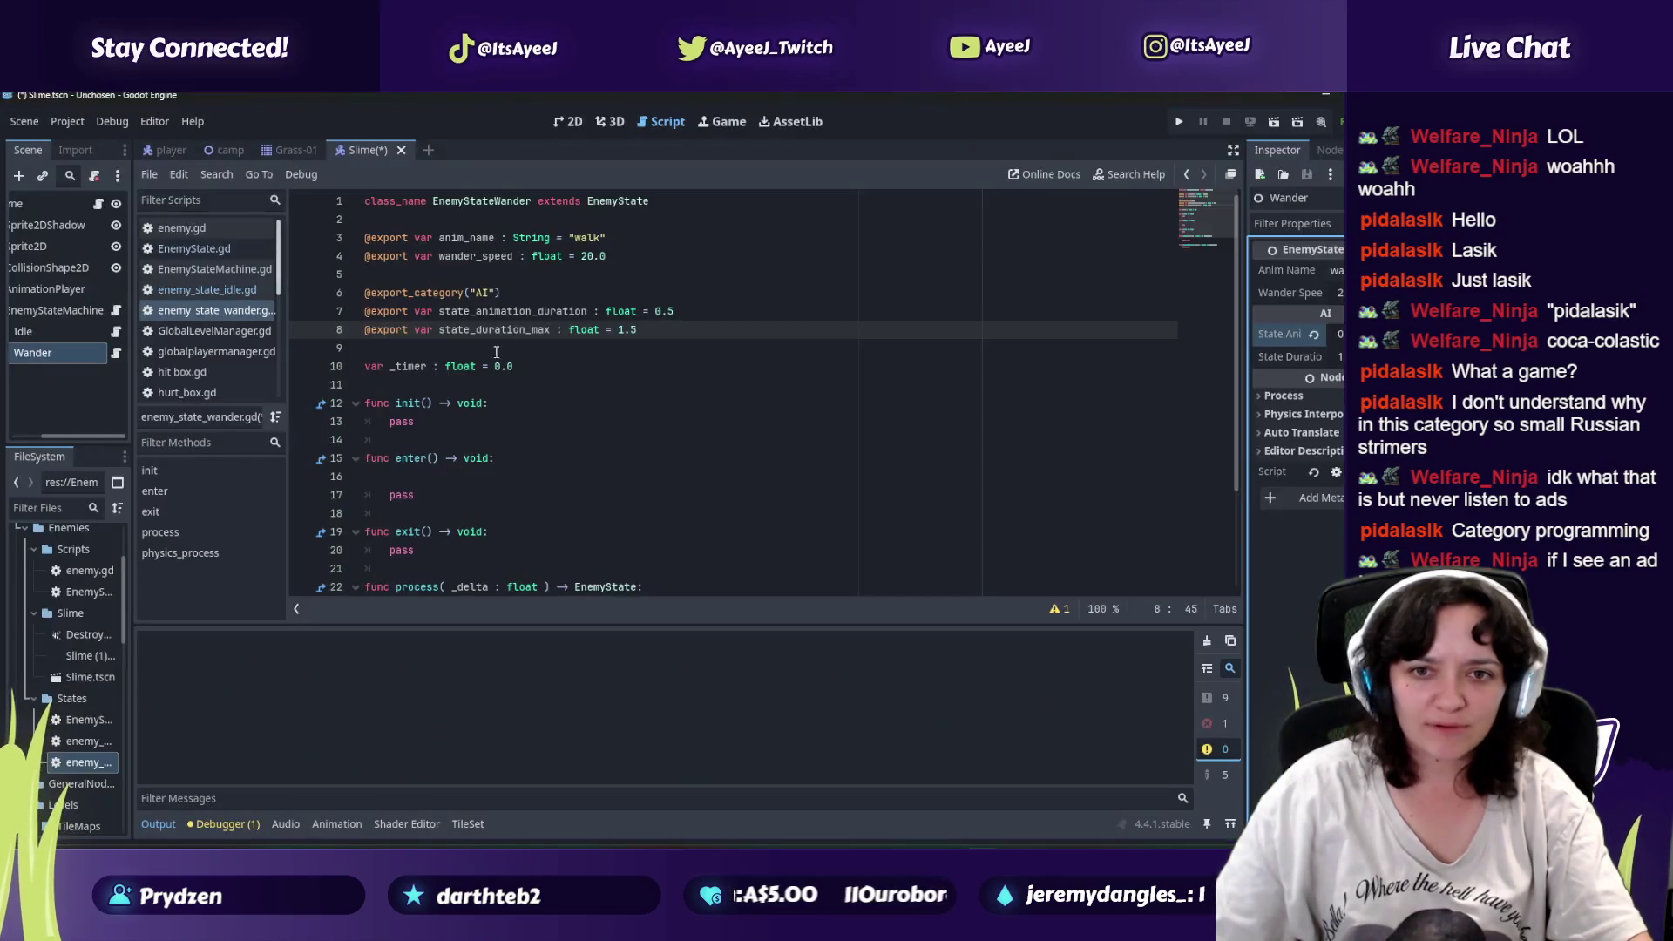
key("alt+Tab")
key("alt+Tab")
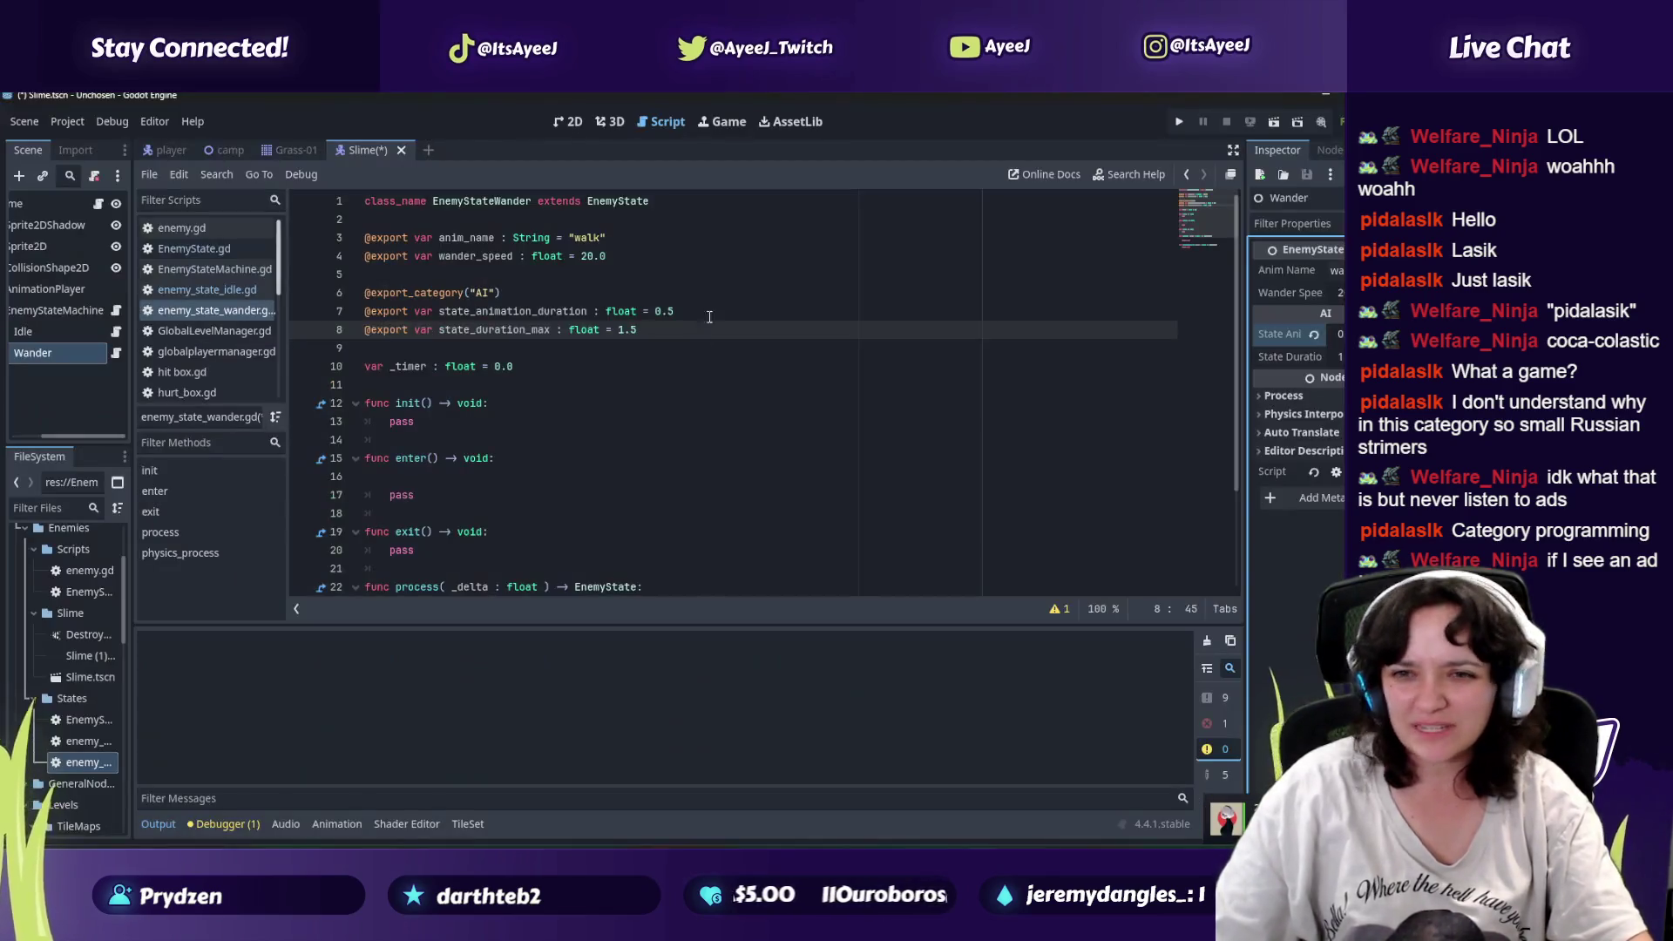
left_click(715, 313)
key("Return")
type("export var")
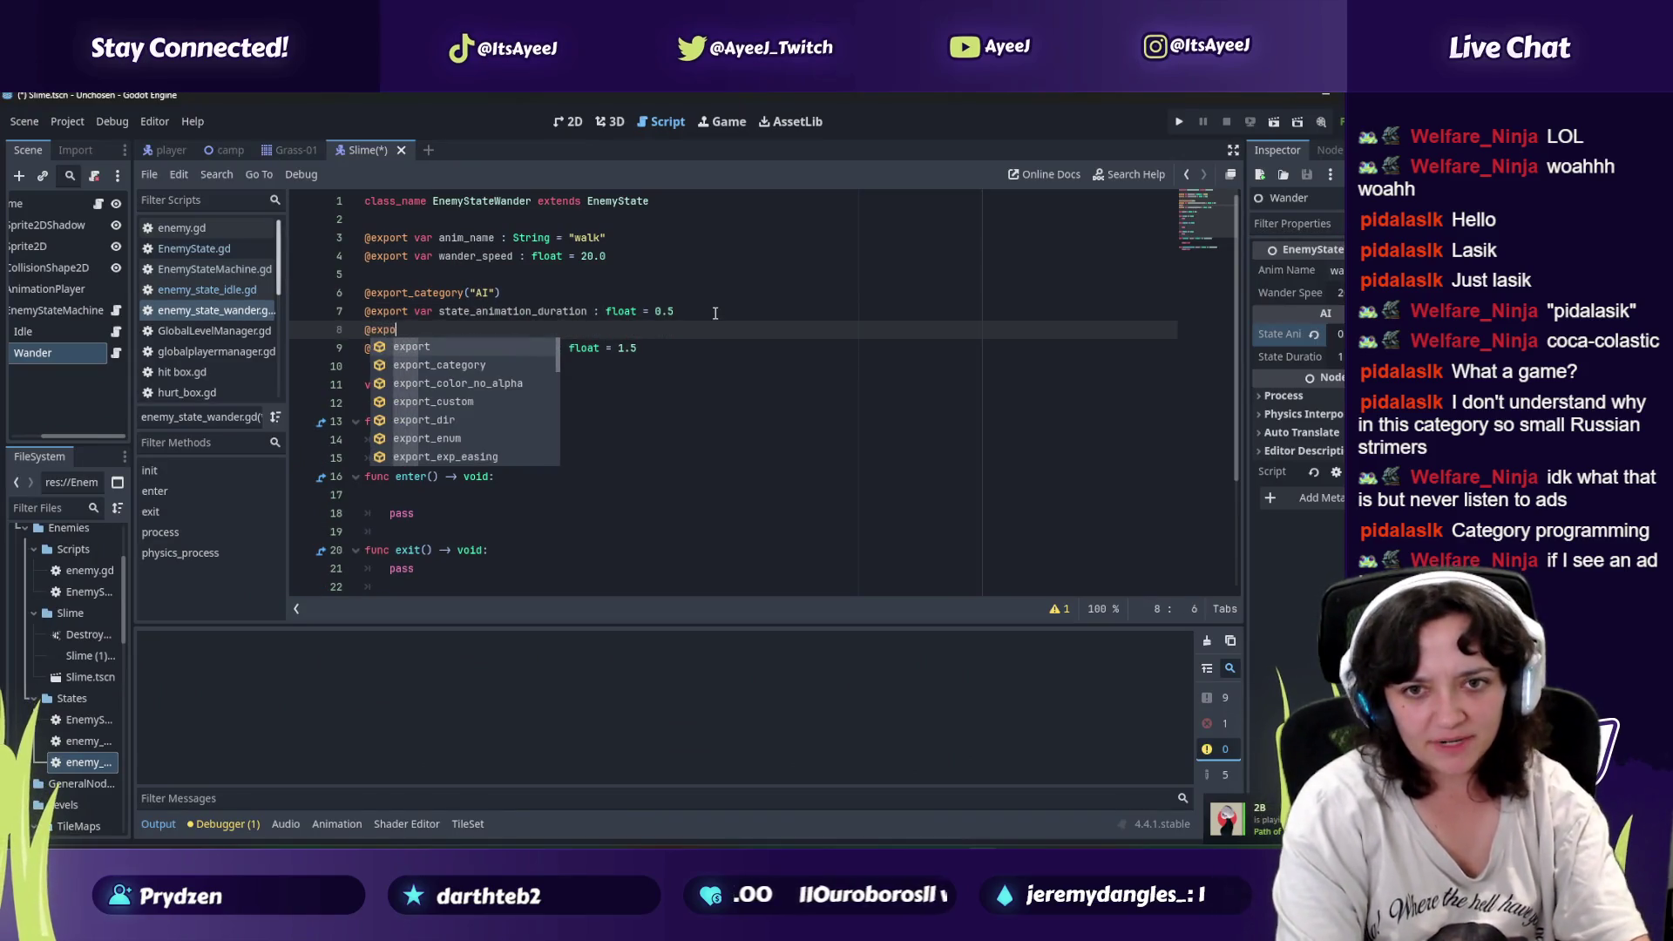
Name the new exported variable state_cycles_min, matching the tutorial.
key("alt+Tab")
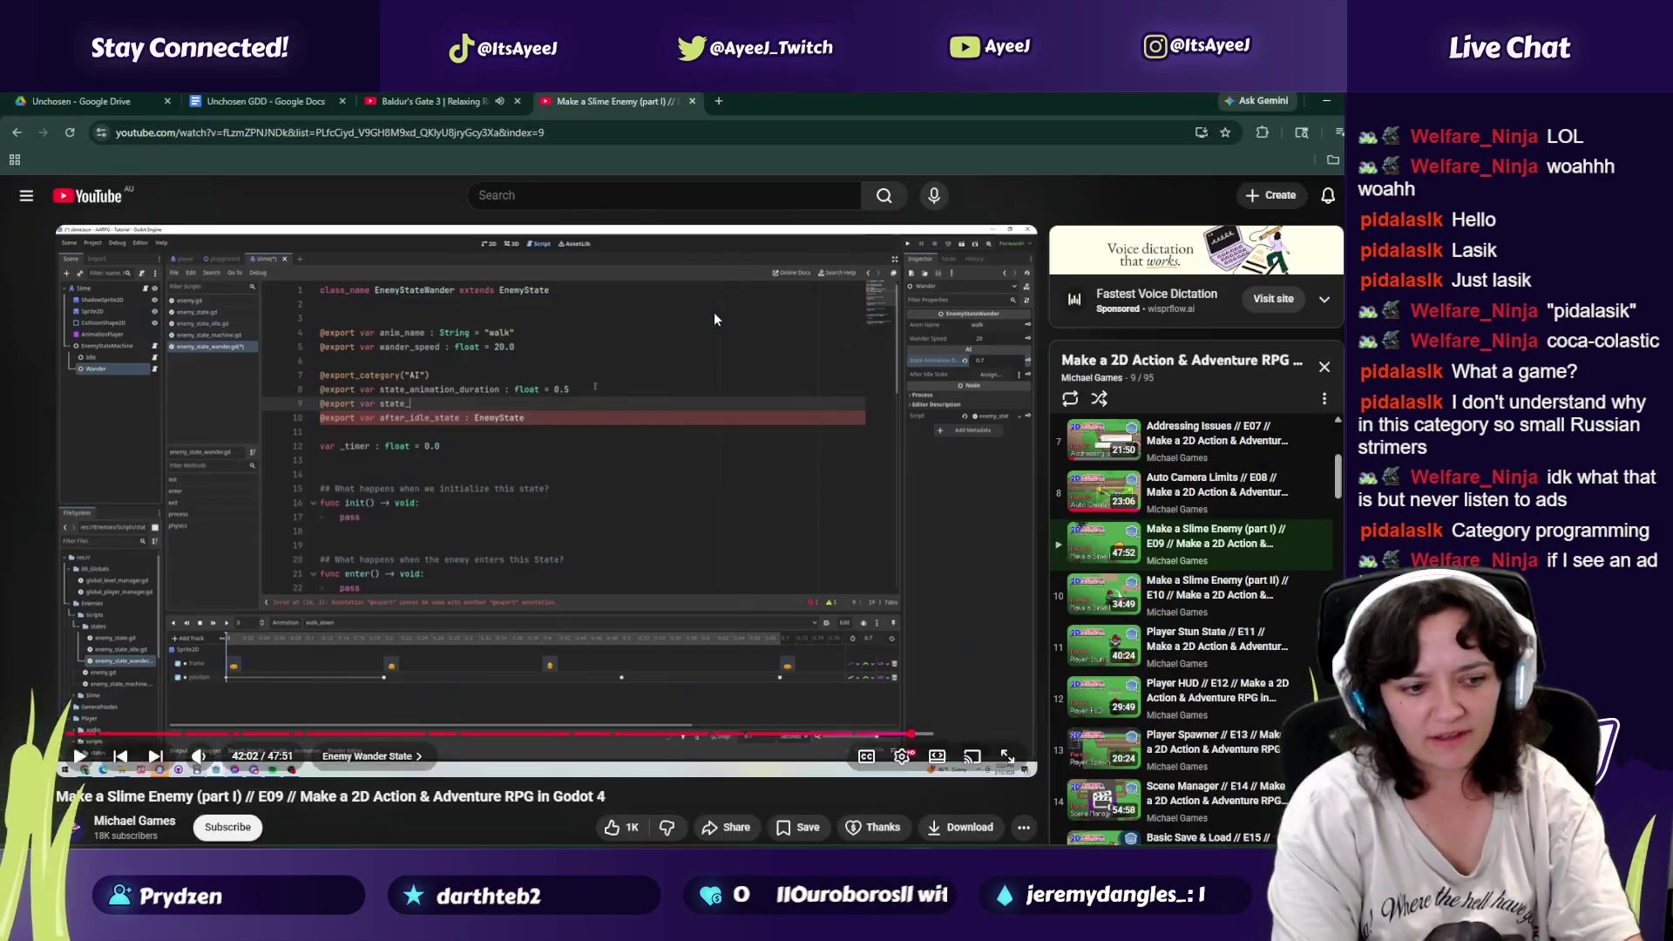
left_click(714, 312)
key("alt+Tab")
type("state")
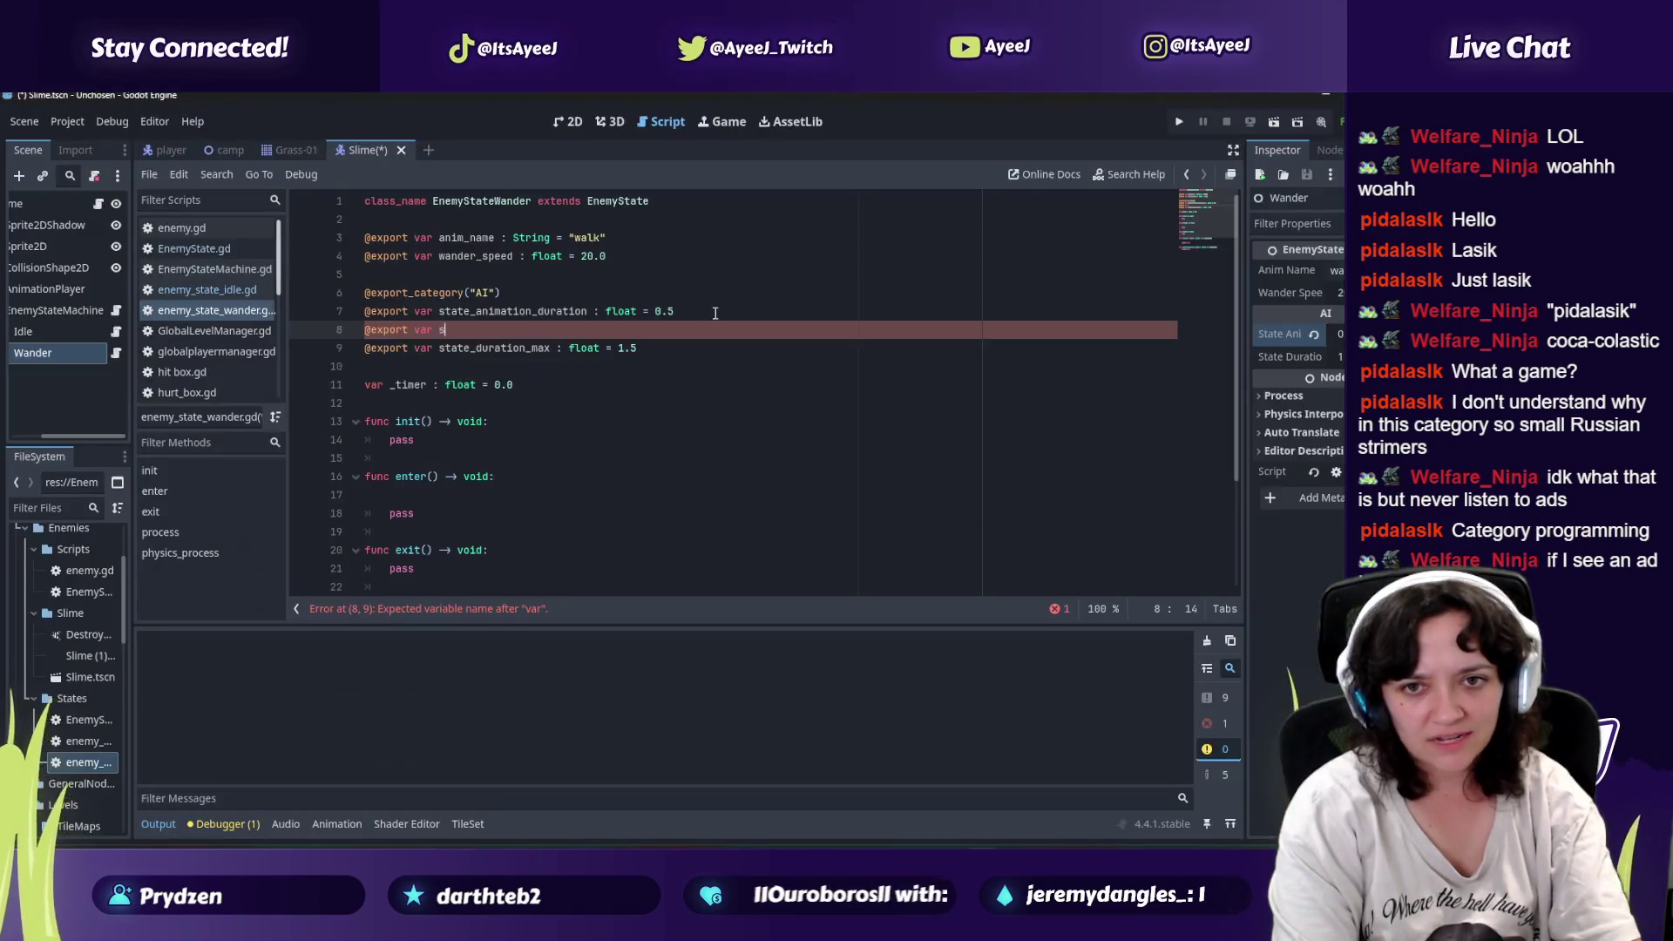
type("_cycles")
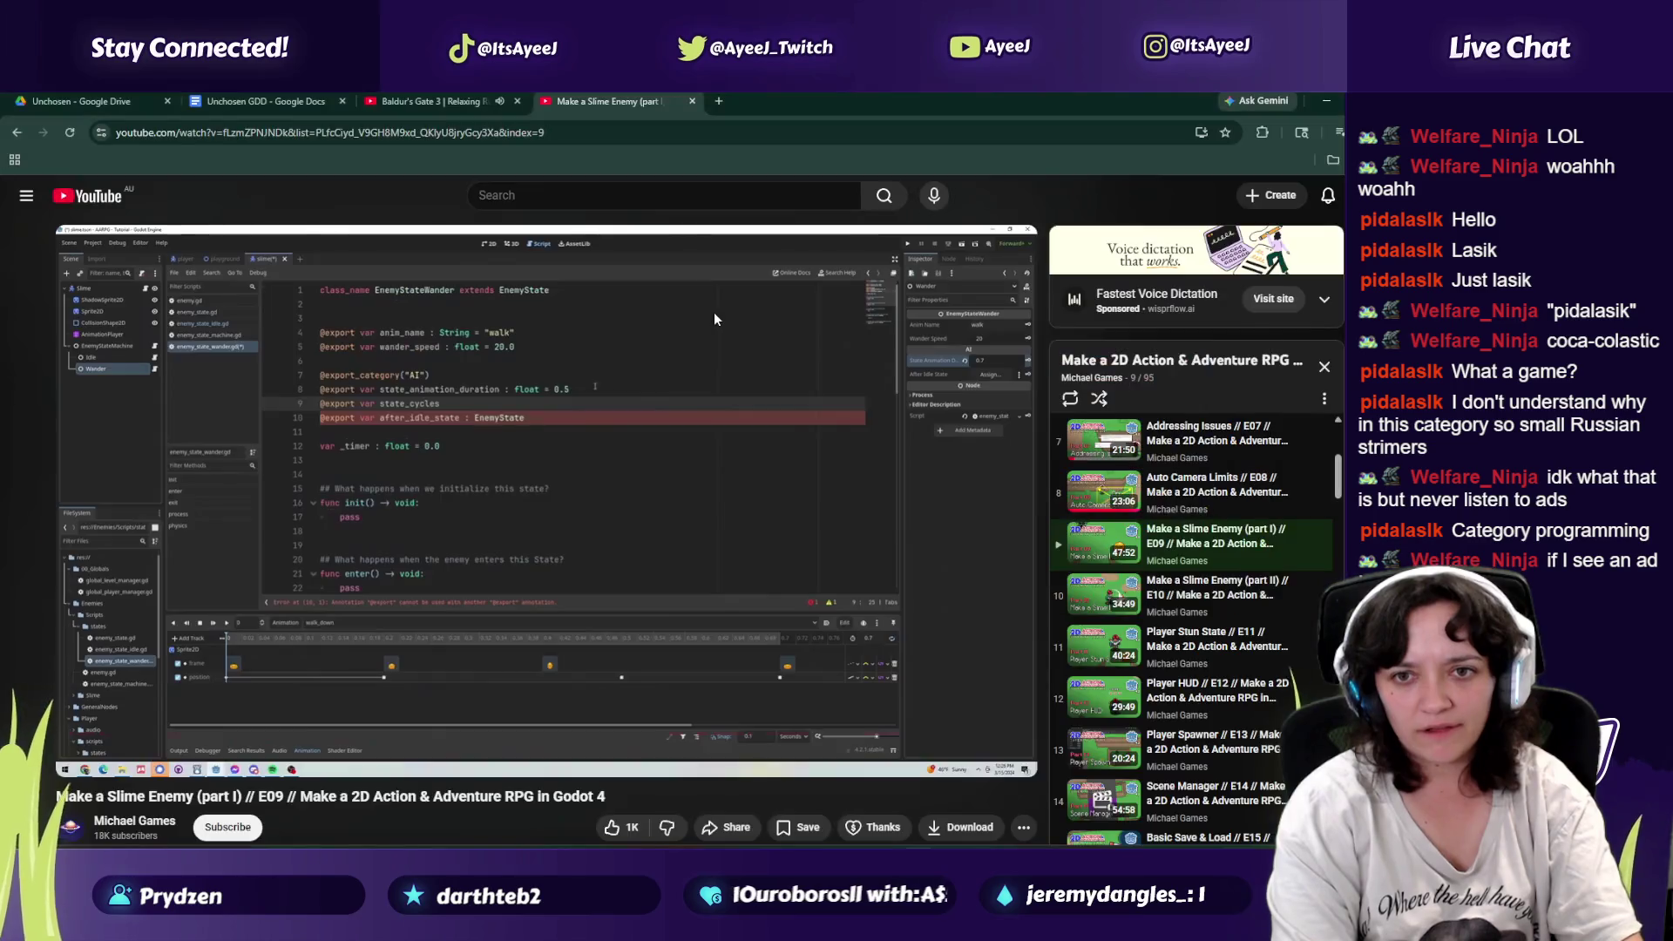
key("alt+Tab")
left_click(714, 312)
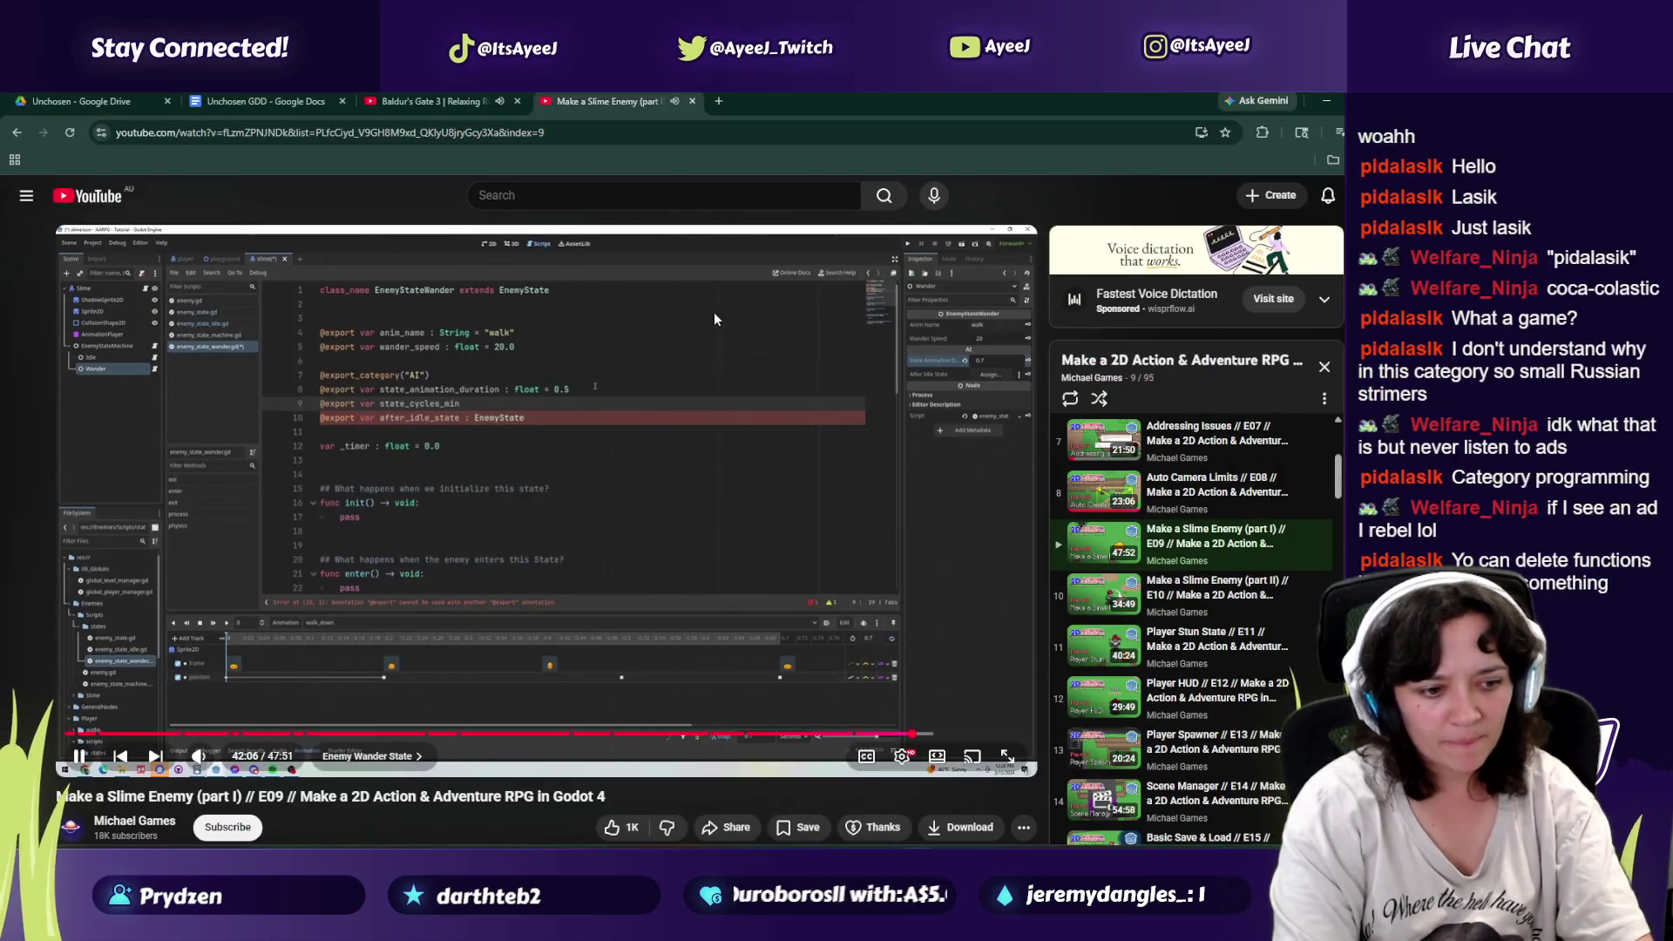
left_click(714, 312)
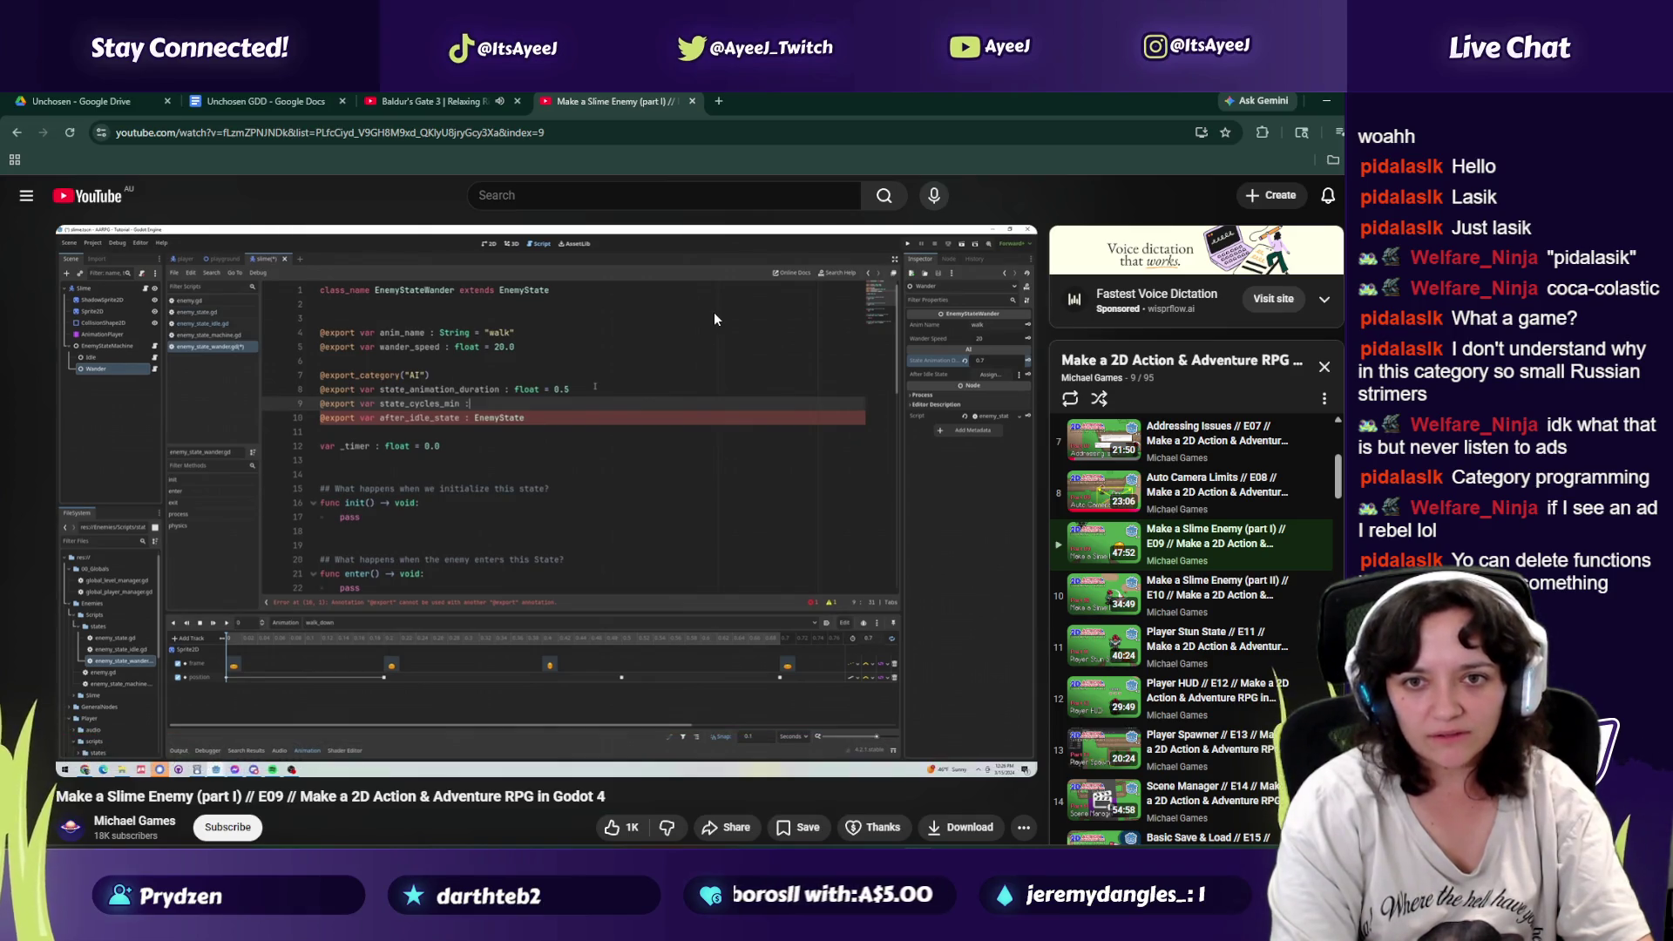
key("alt+Tab")
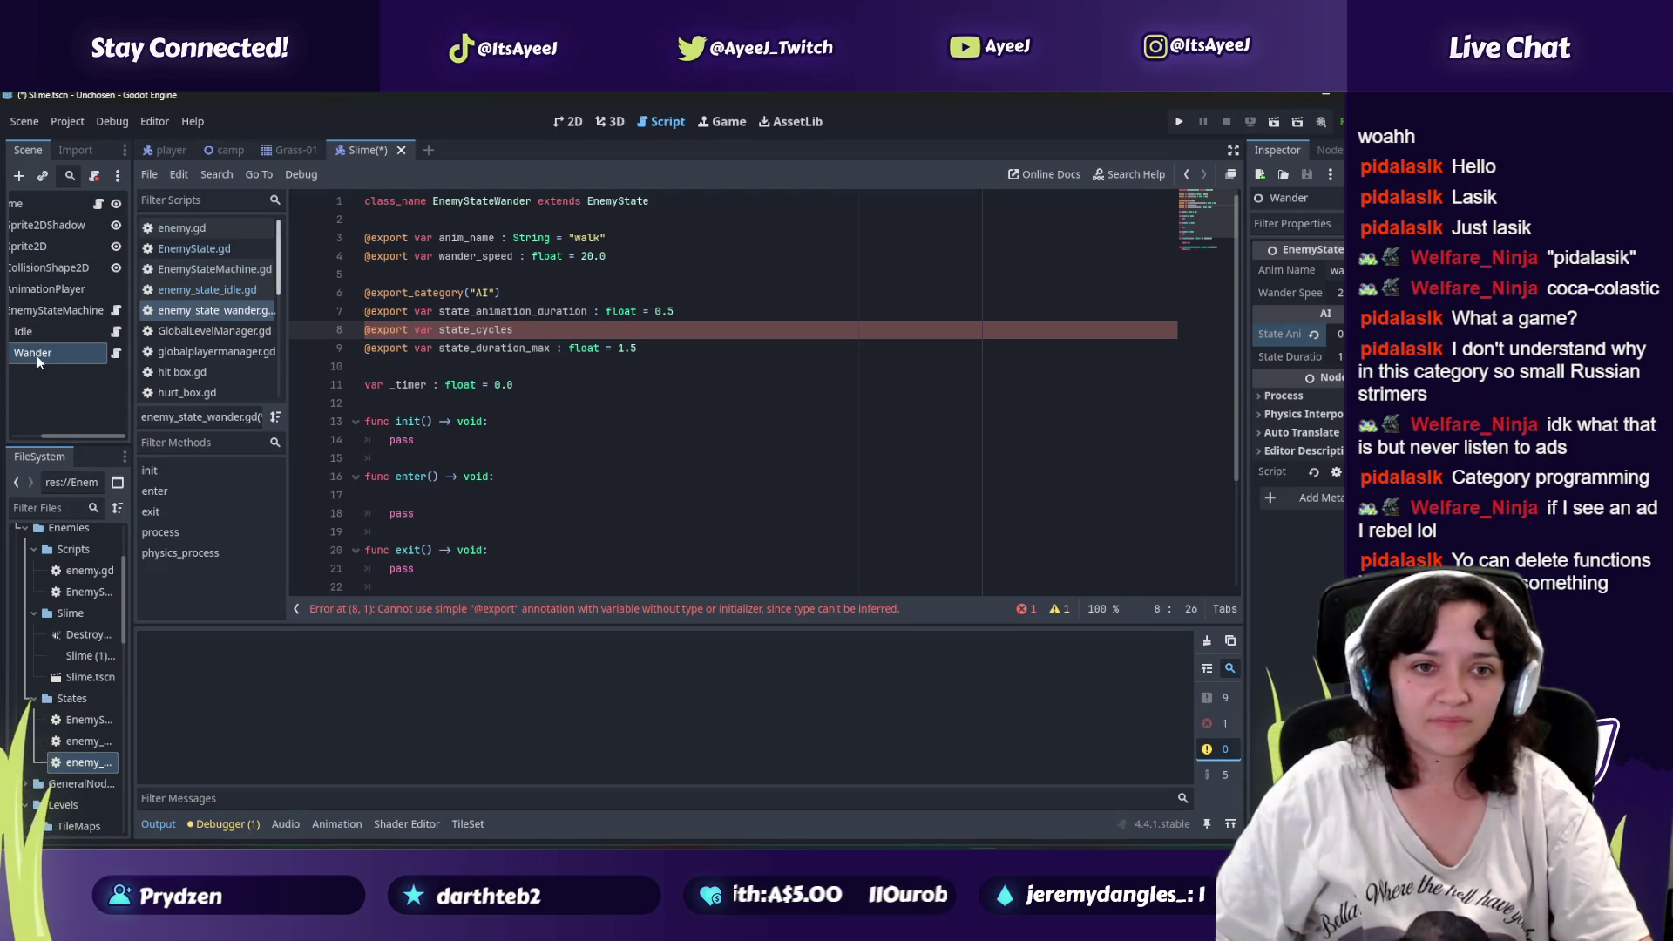
key("alt+Tab")
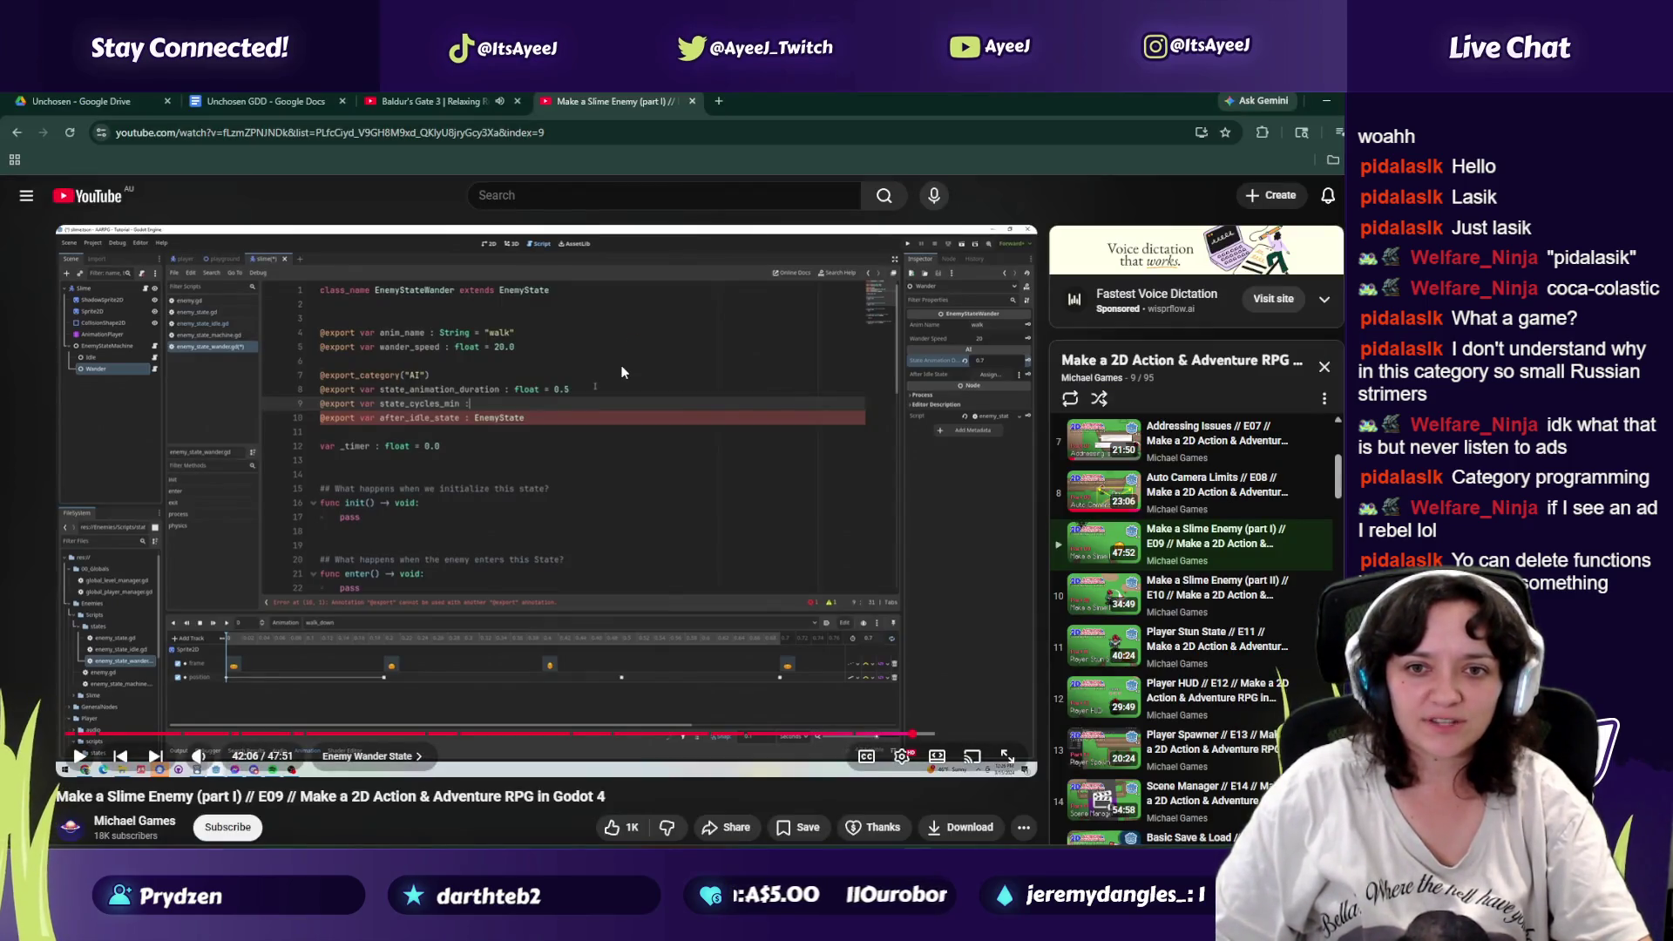
left_click(623, 370)
left_click(623, 370)
key("alt+Tab")
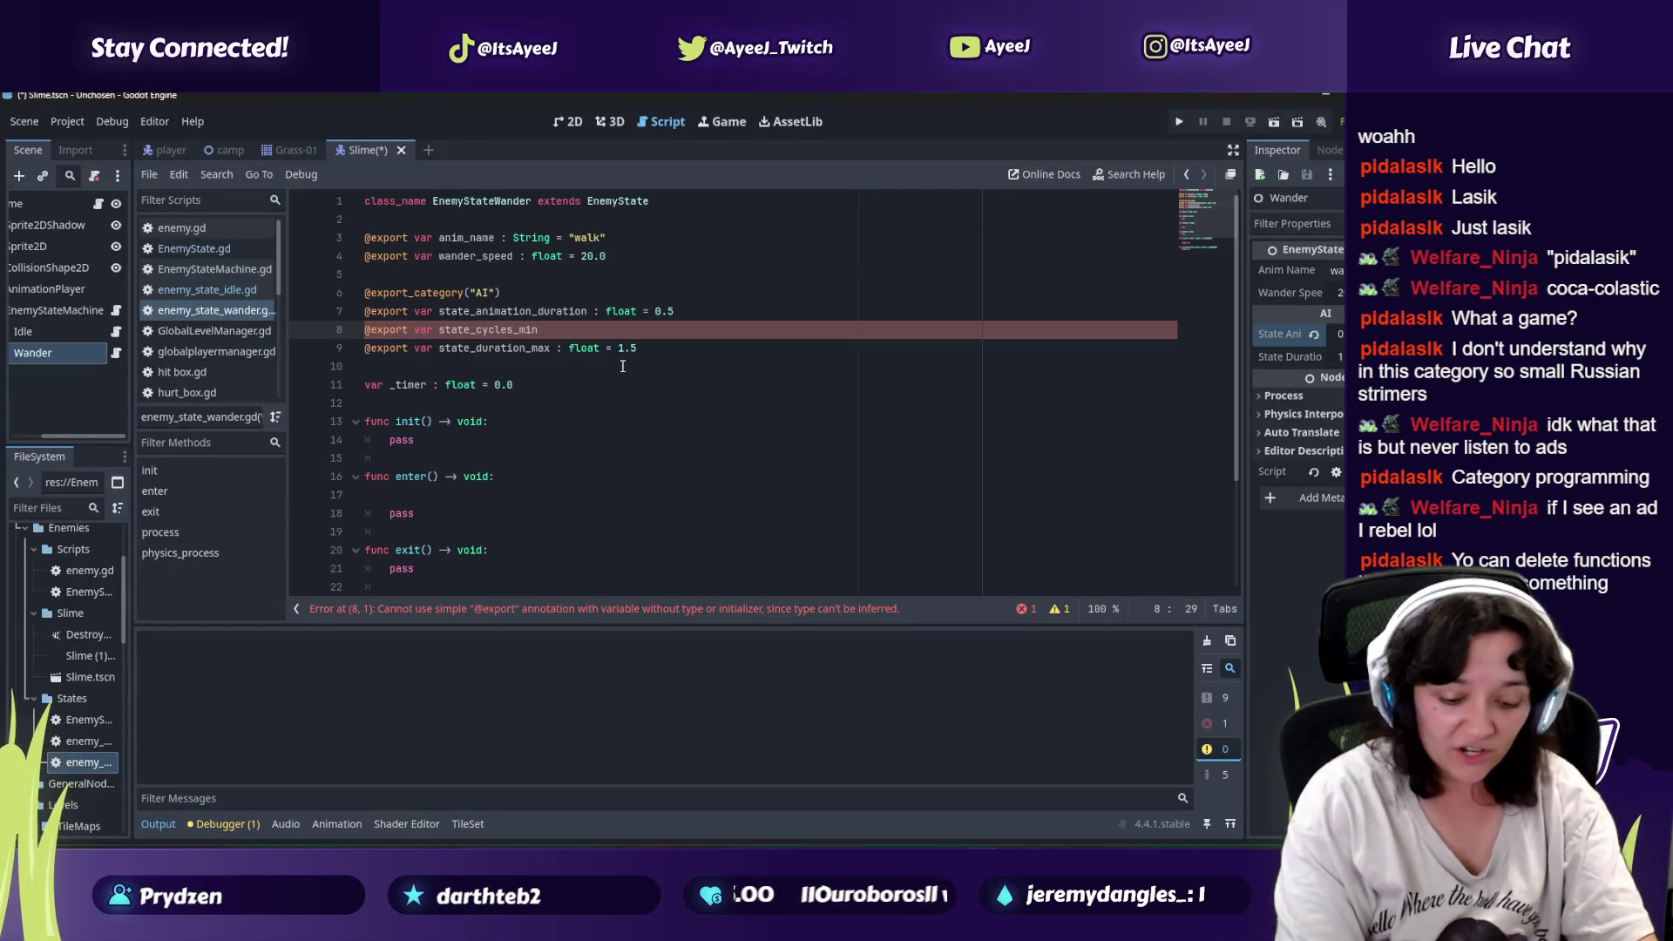
Give state_cycles_min the type int and a default value of 1.
key("alt+Tab")
left_click(623, 366)
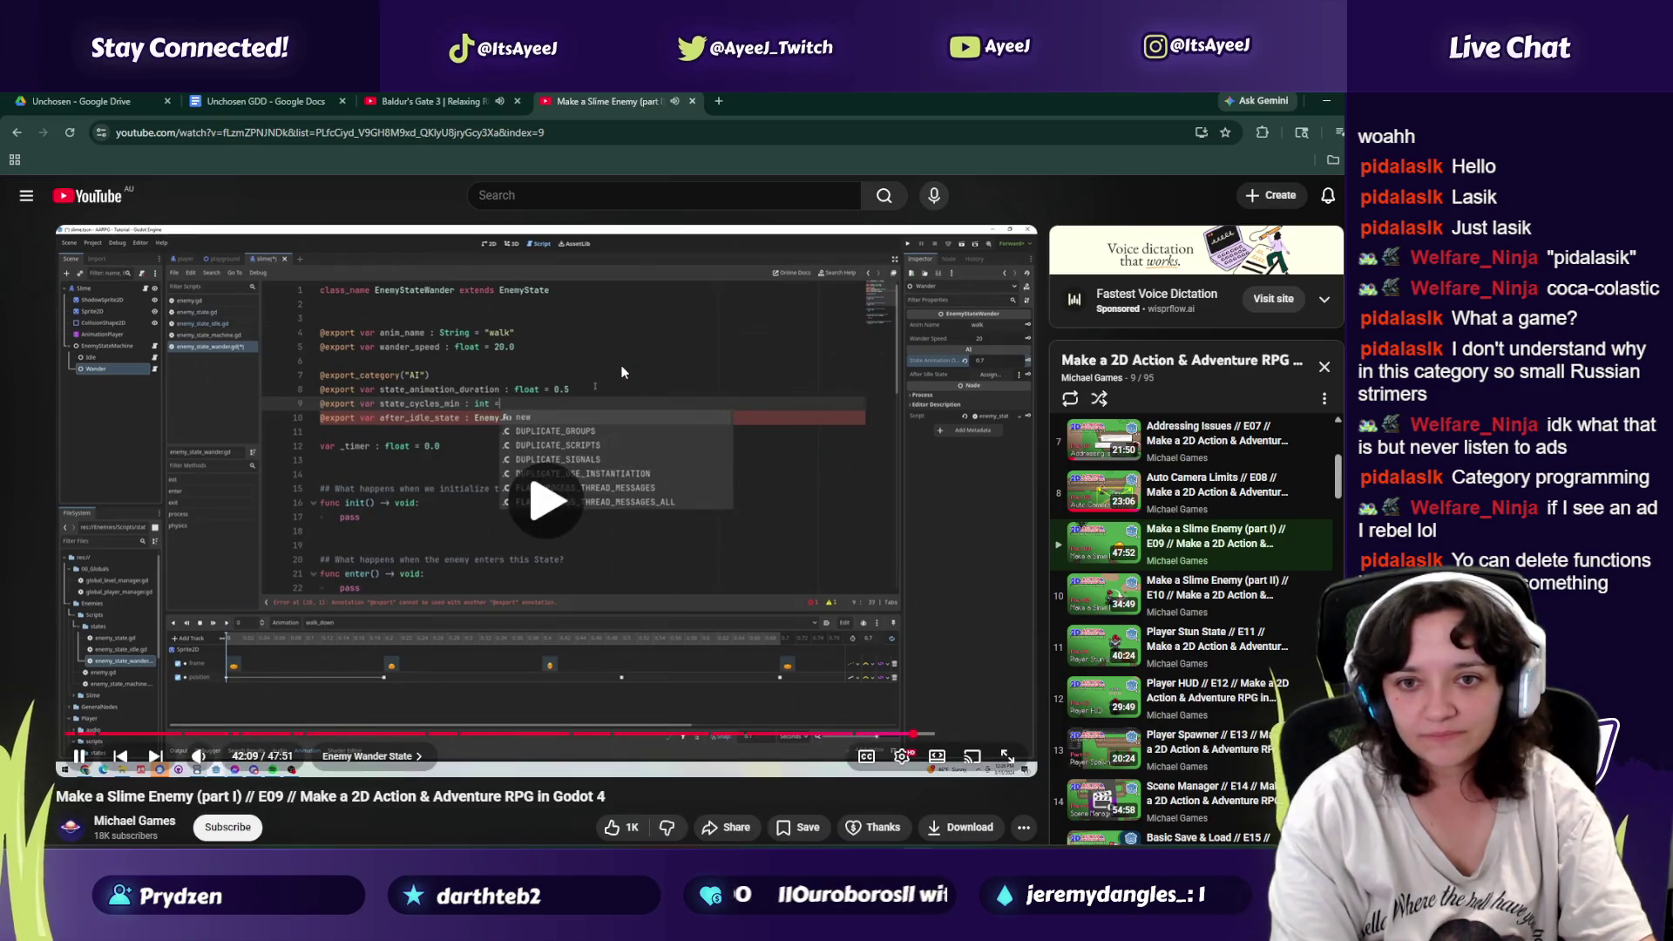
key("alt+Tab")
type("int")
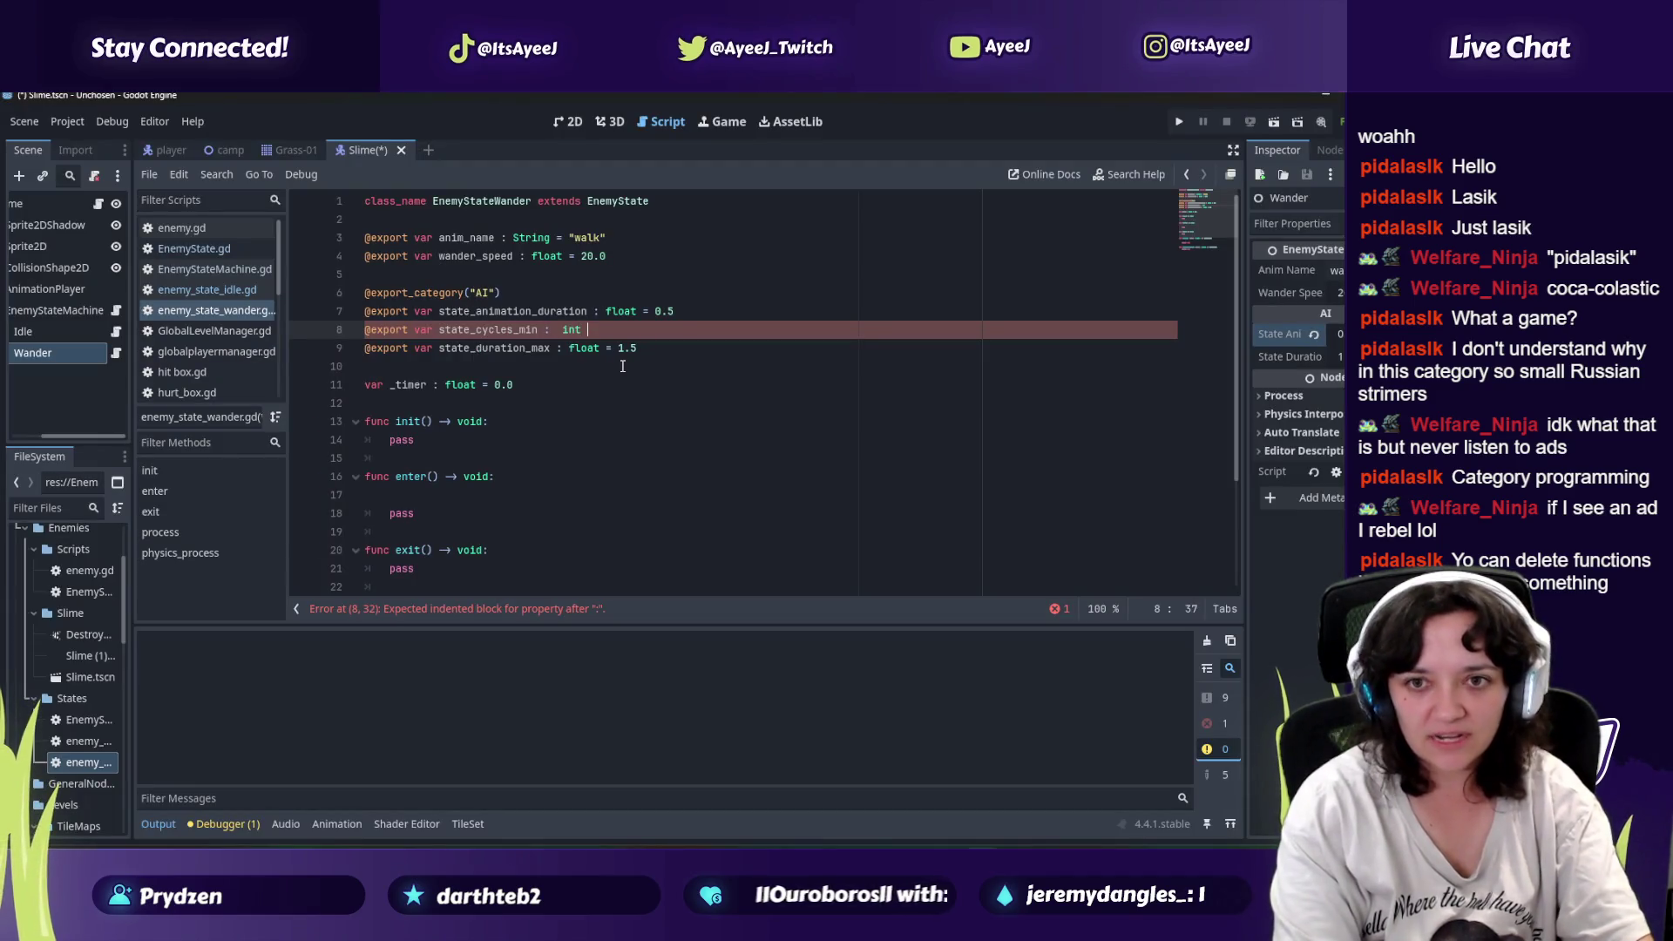
key("alt+Tab")
left_click(622, 372)
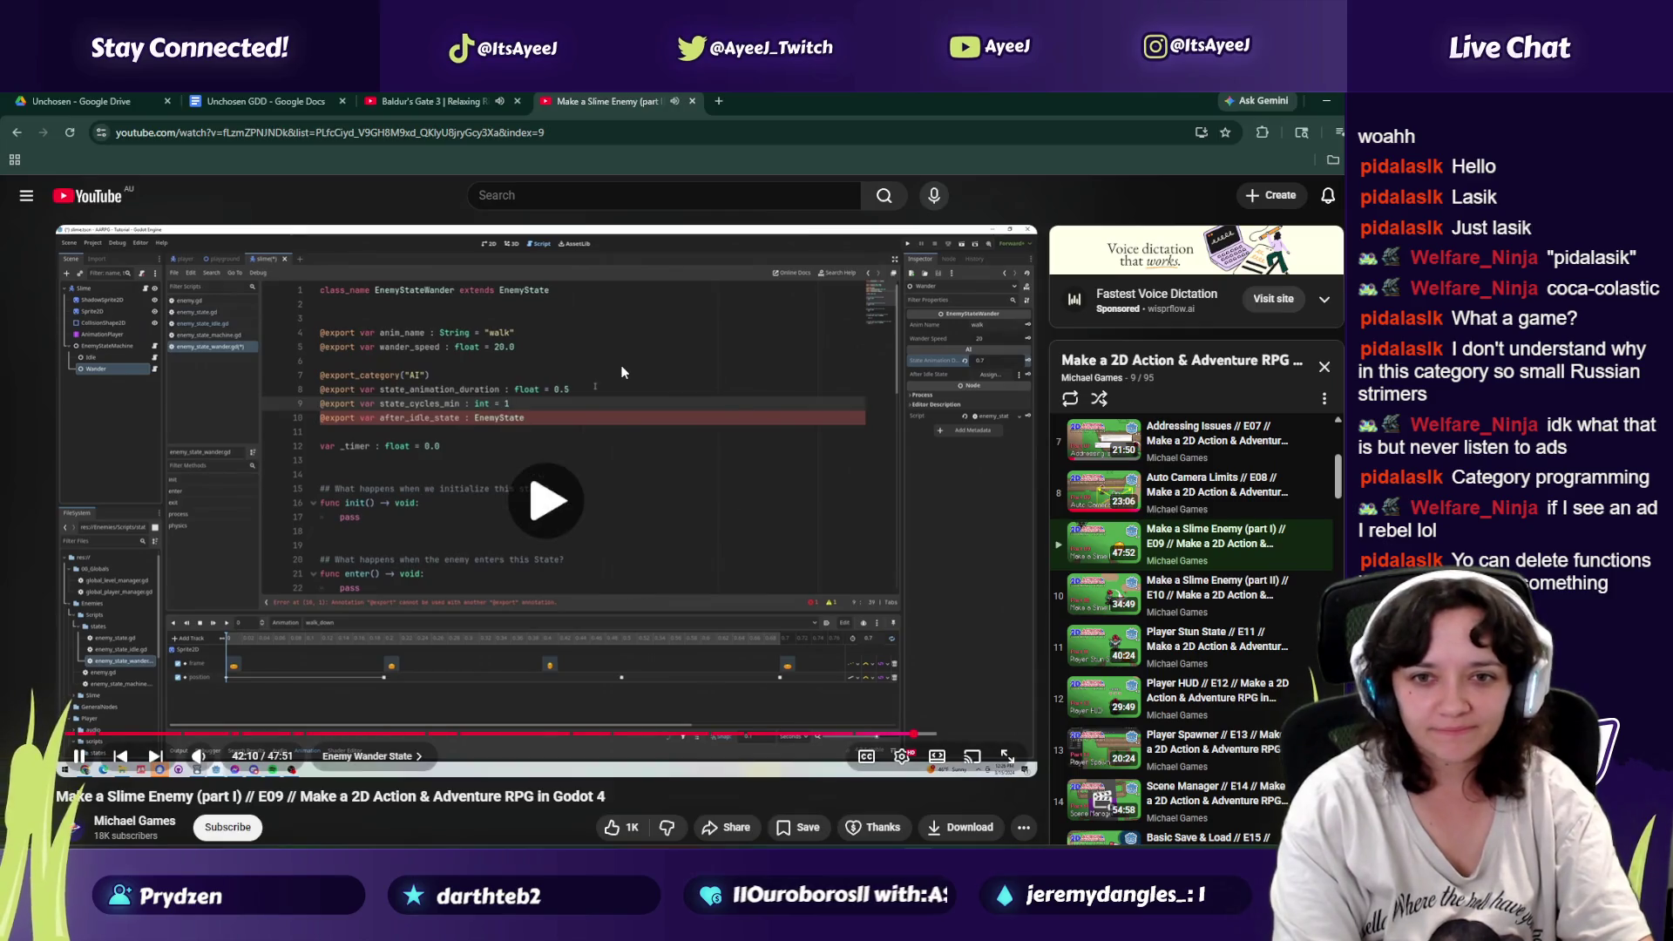
left_click(622, 372)
key("alt+Tab")
type("= ")
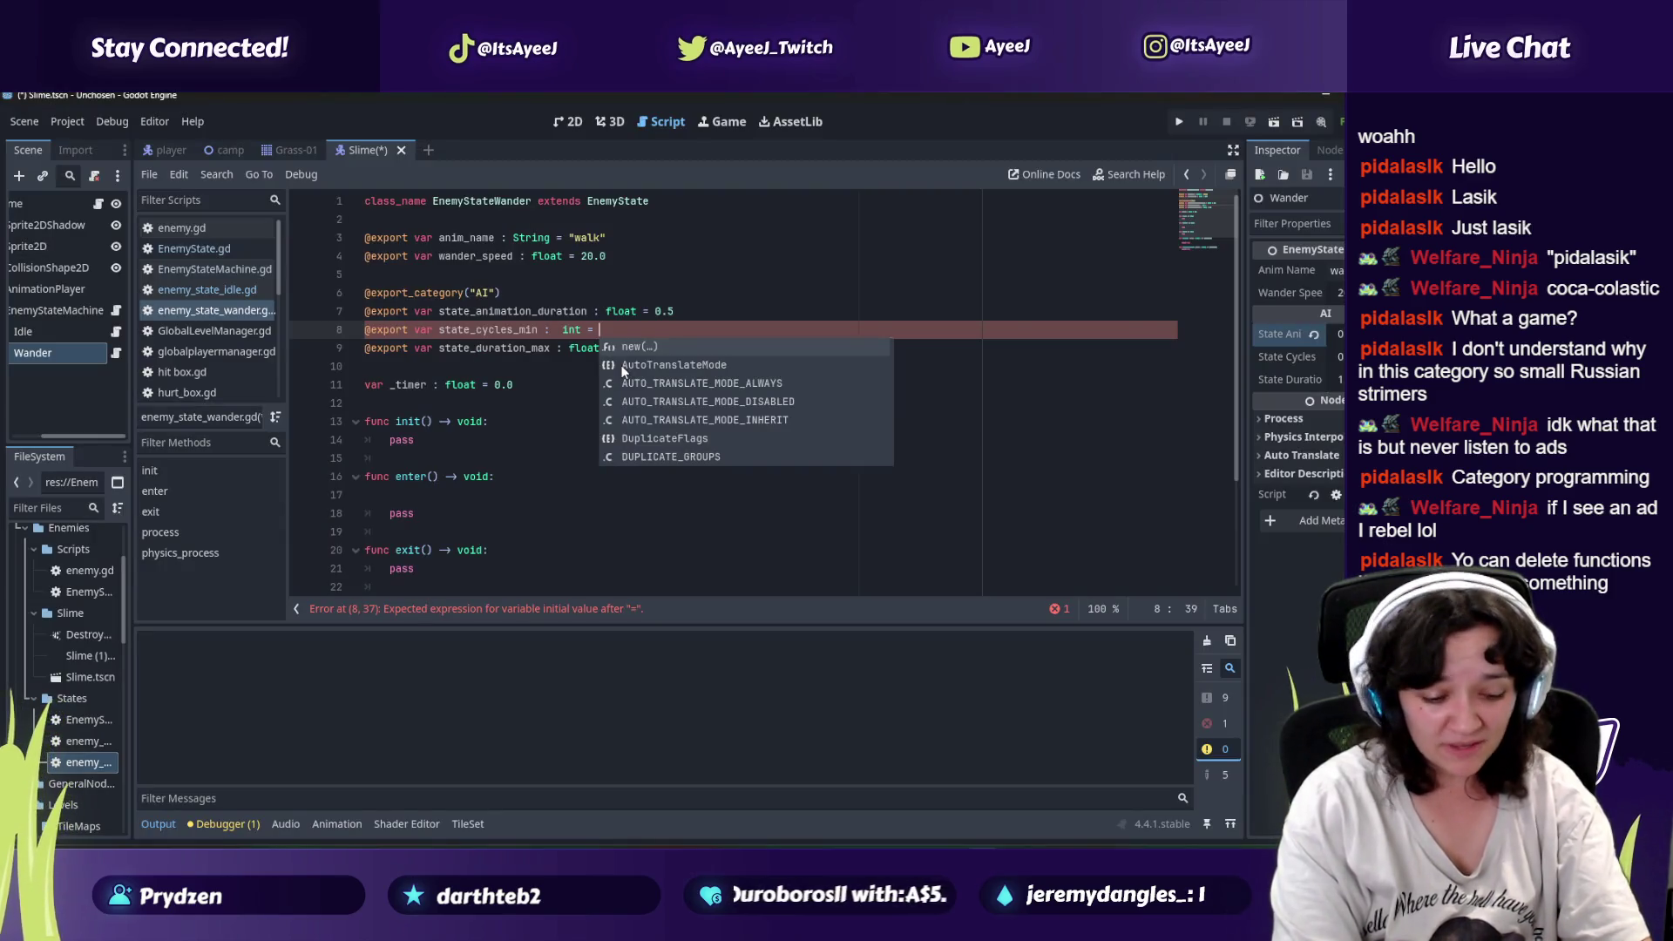
type("1")
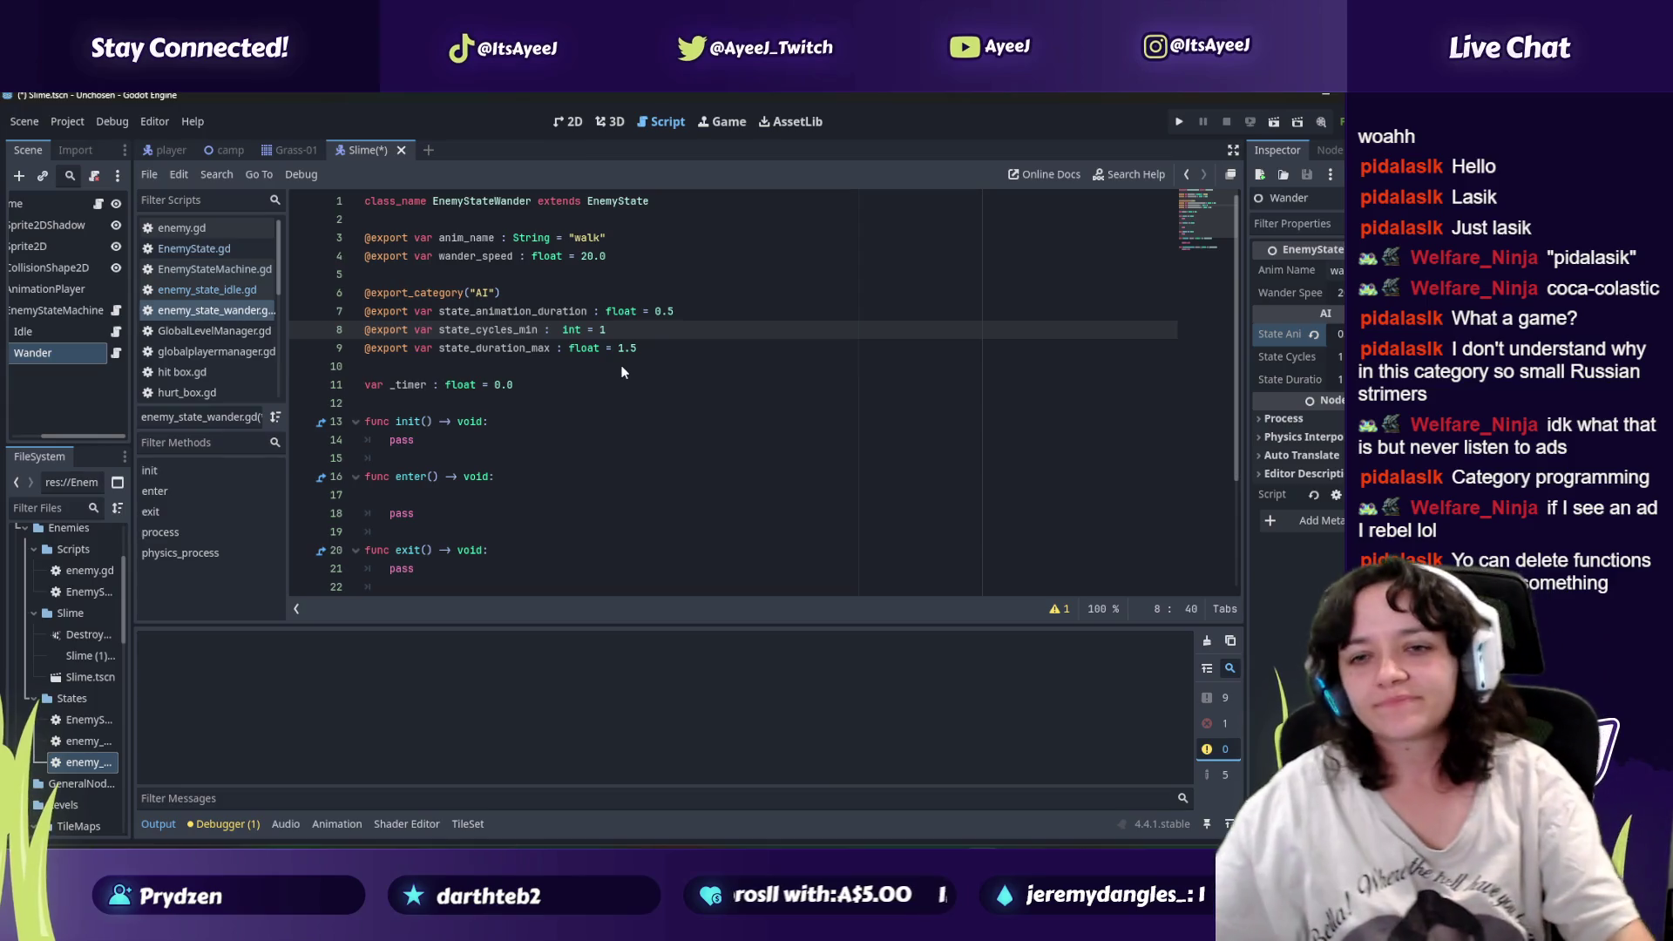
Recheck the tutorial, then copy the finished state_cycles_min line.
key("alt+Tab")
left_click(602, 382)
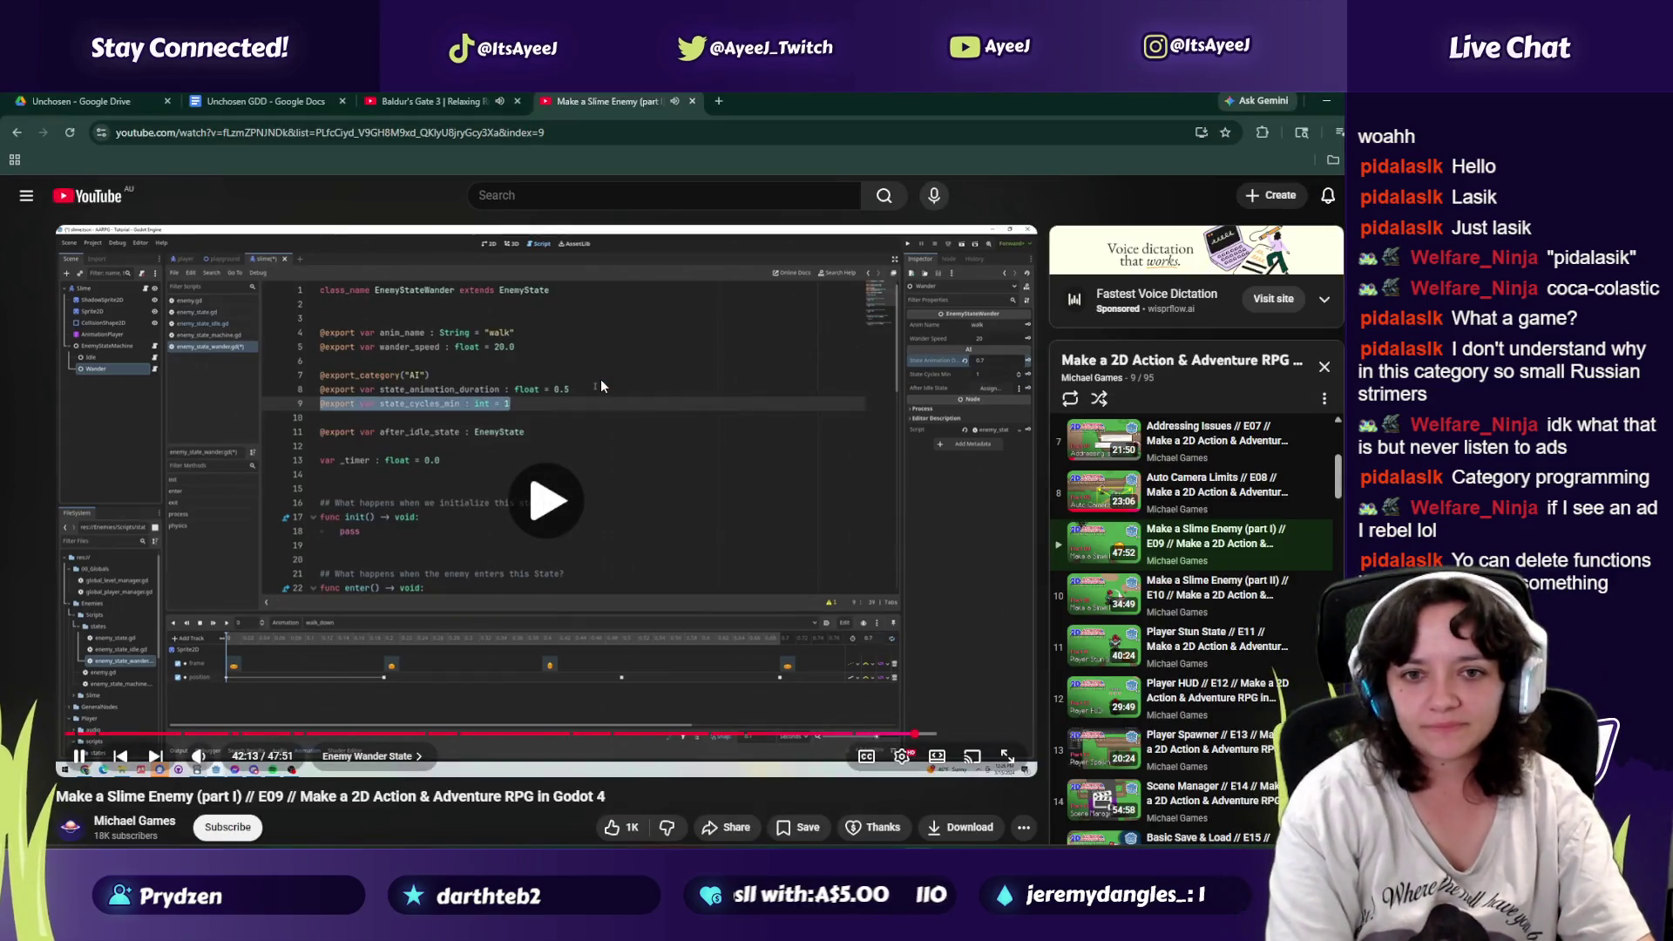
key("alt+Tab")
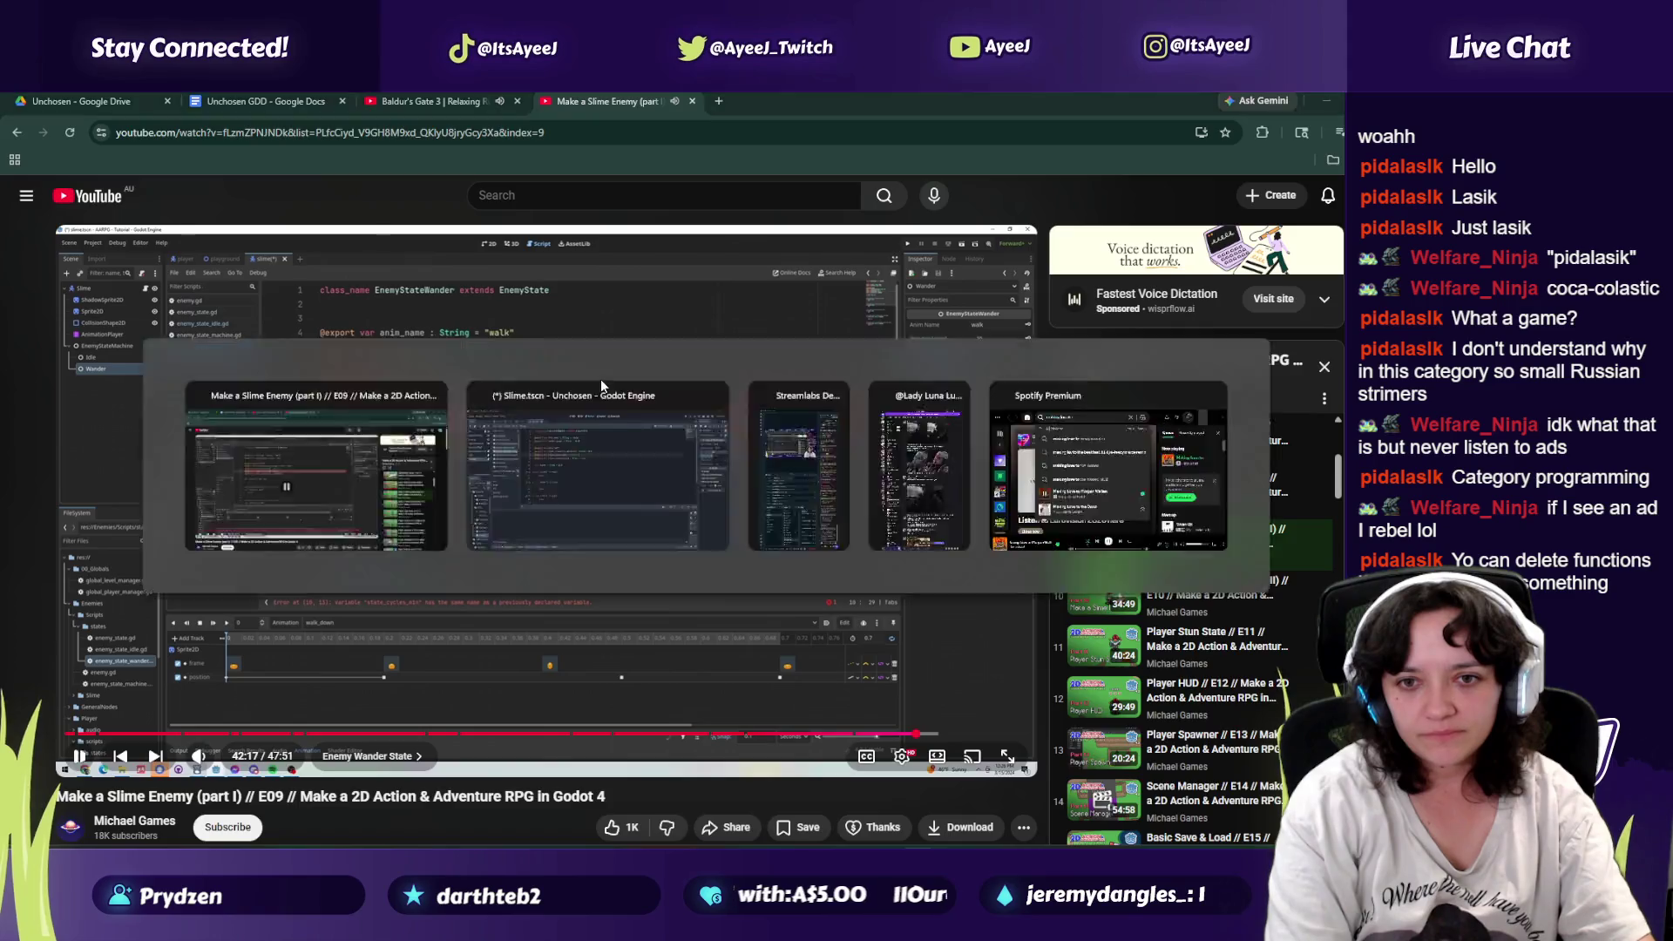
left_click_drag(640, 333, 363, 333)
key("ctrl+c")
left_click(633, 335)
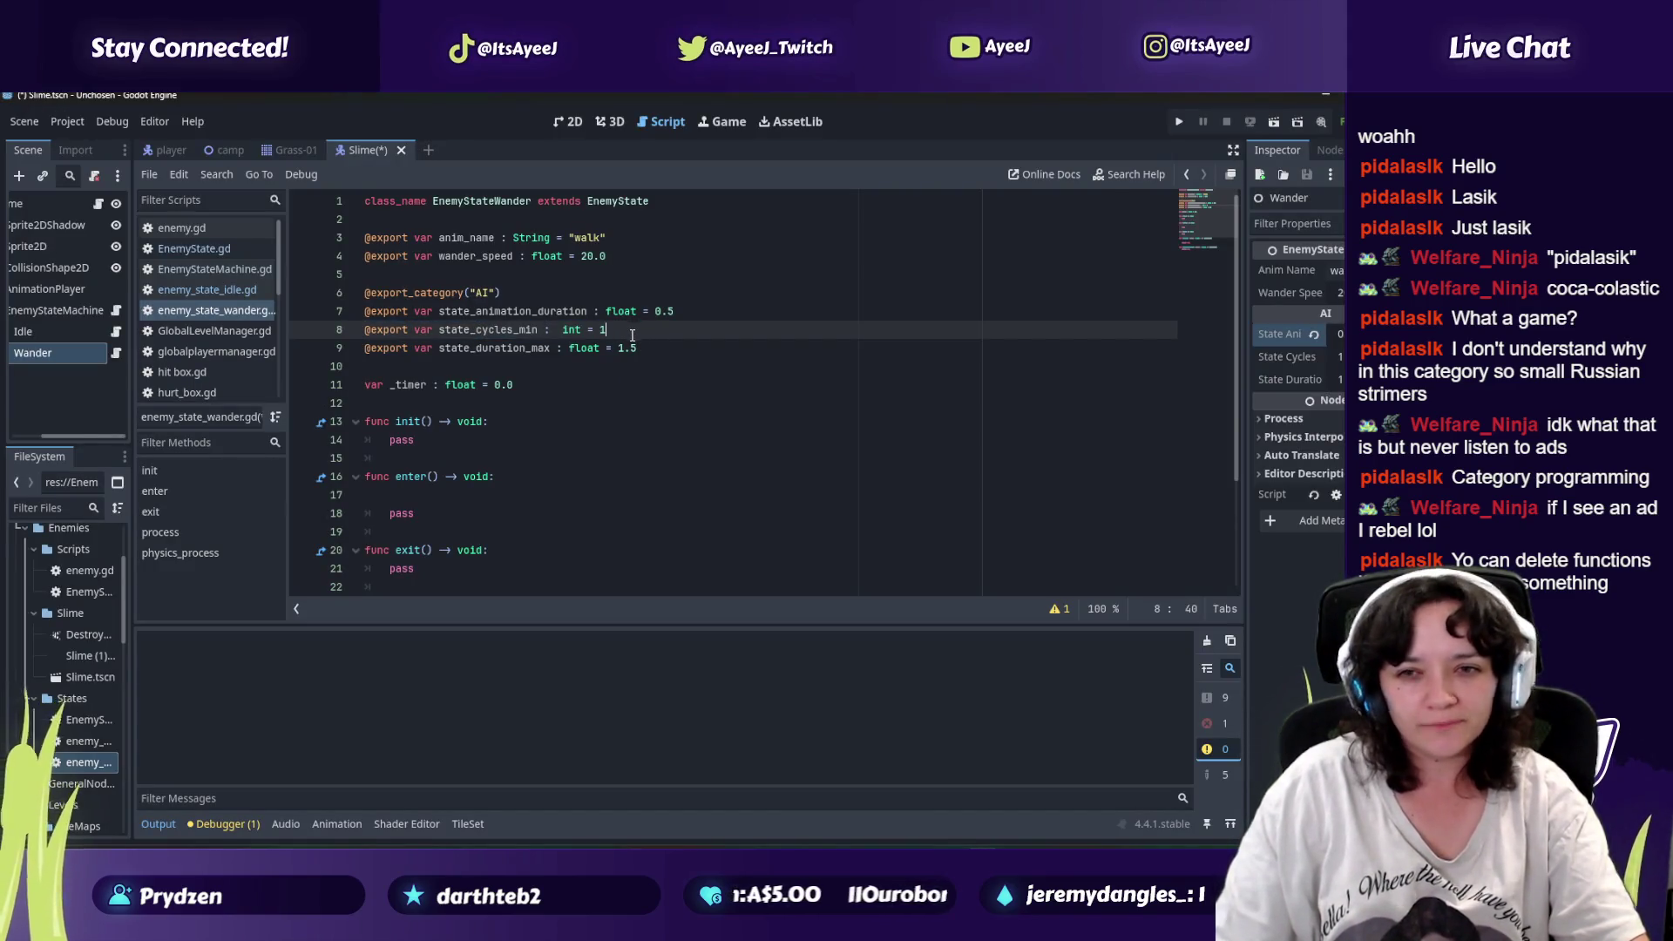
Paste the copied line below and rename it to state_cycles_max.
key("Return")
key("ctrl+v")
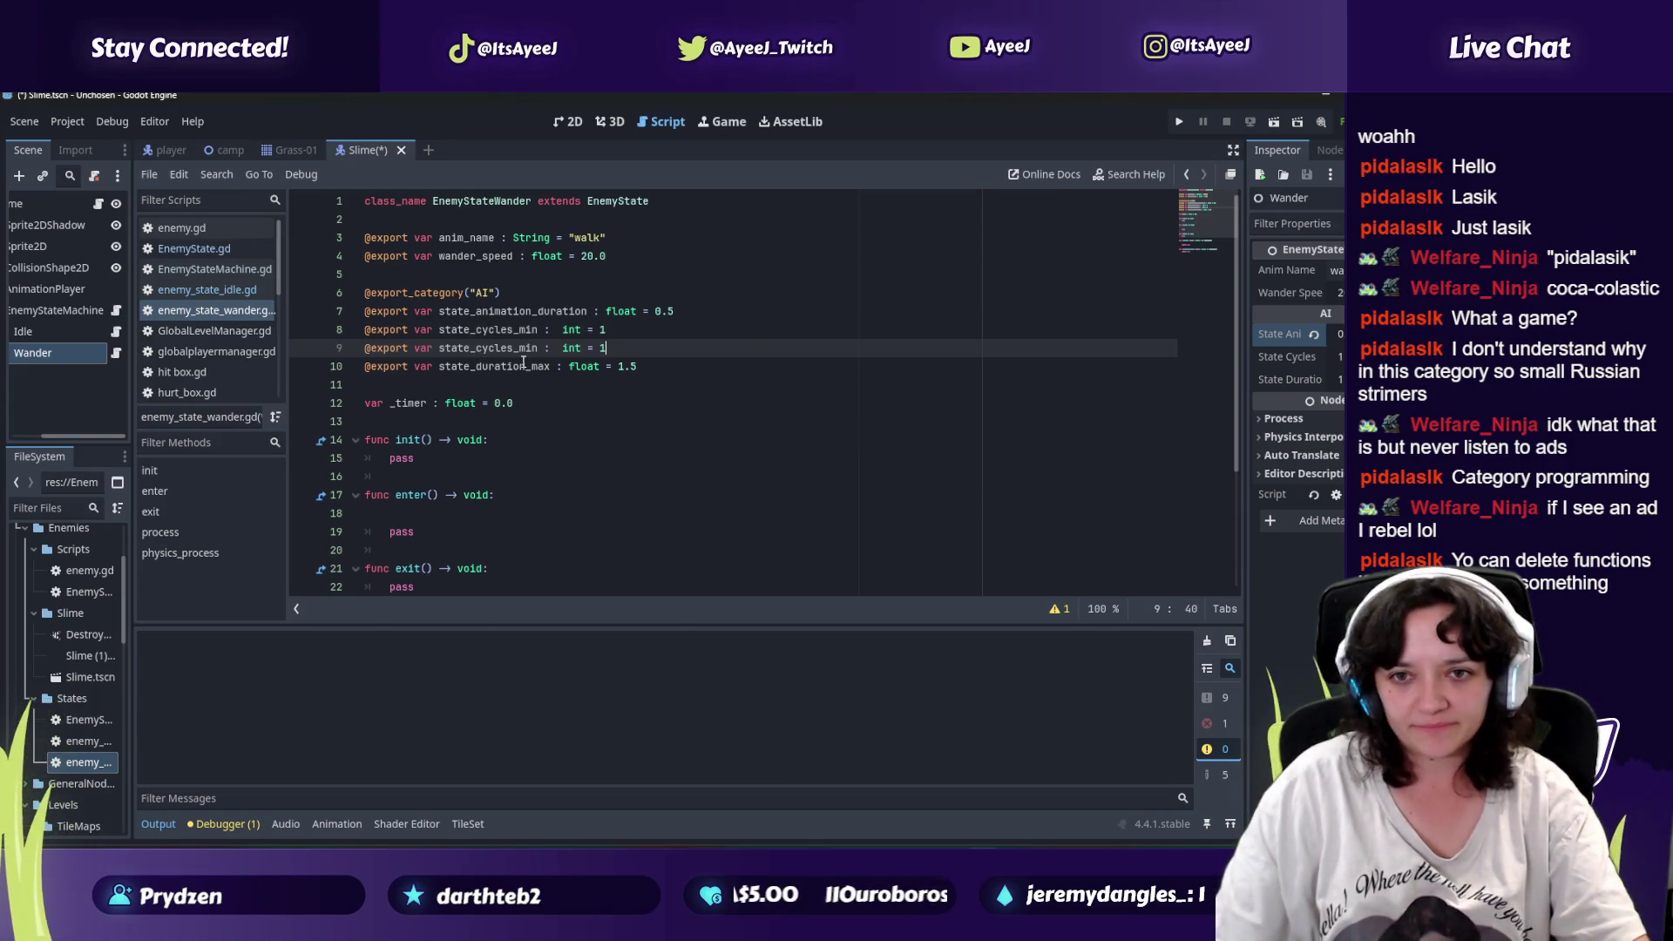
triple_click(531, 348)
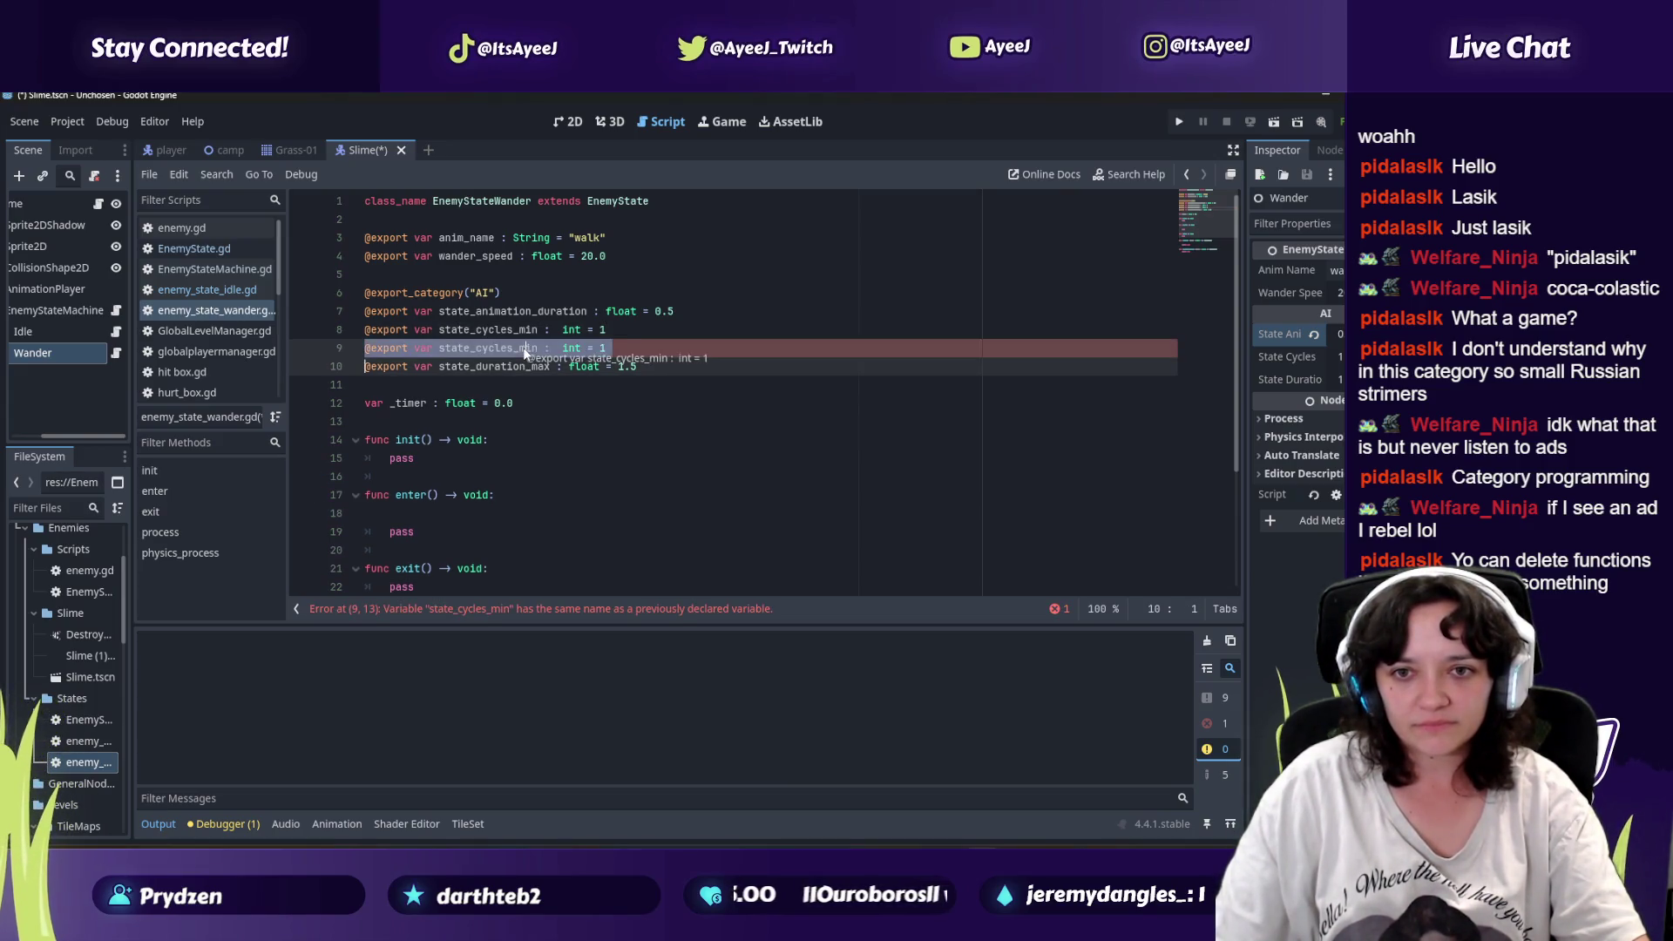
left_click(539, 348)
left_click(535, 348)
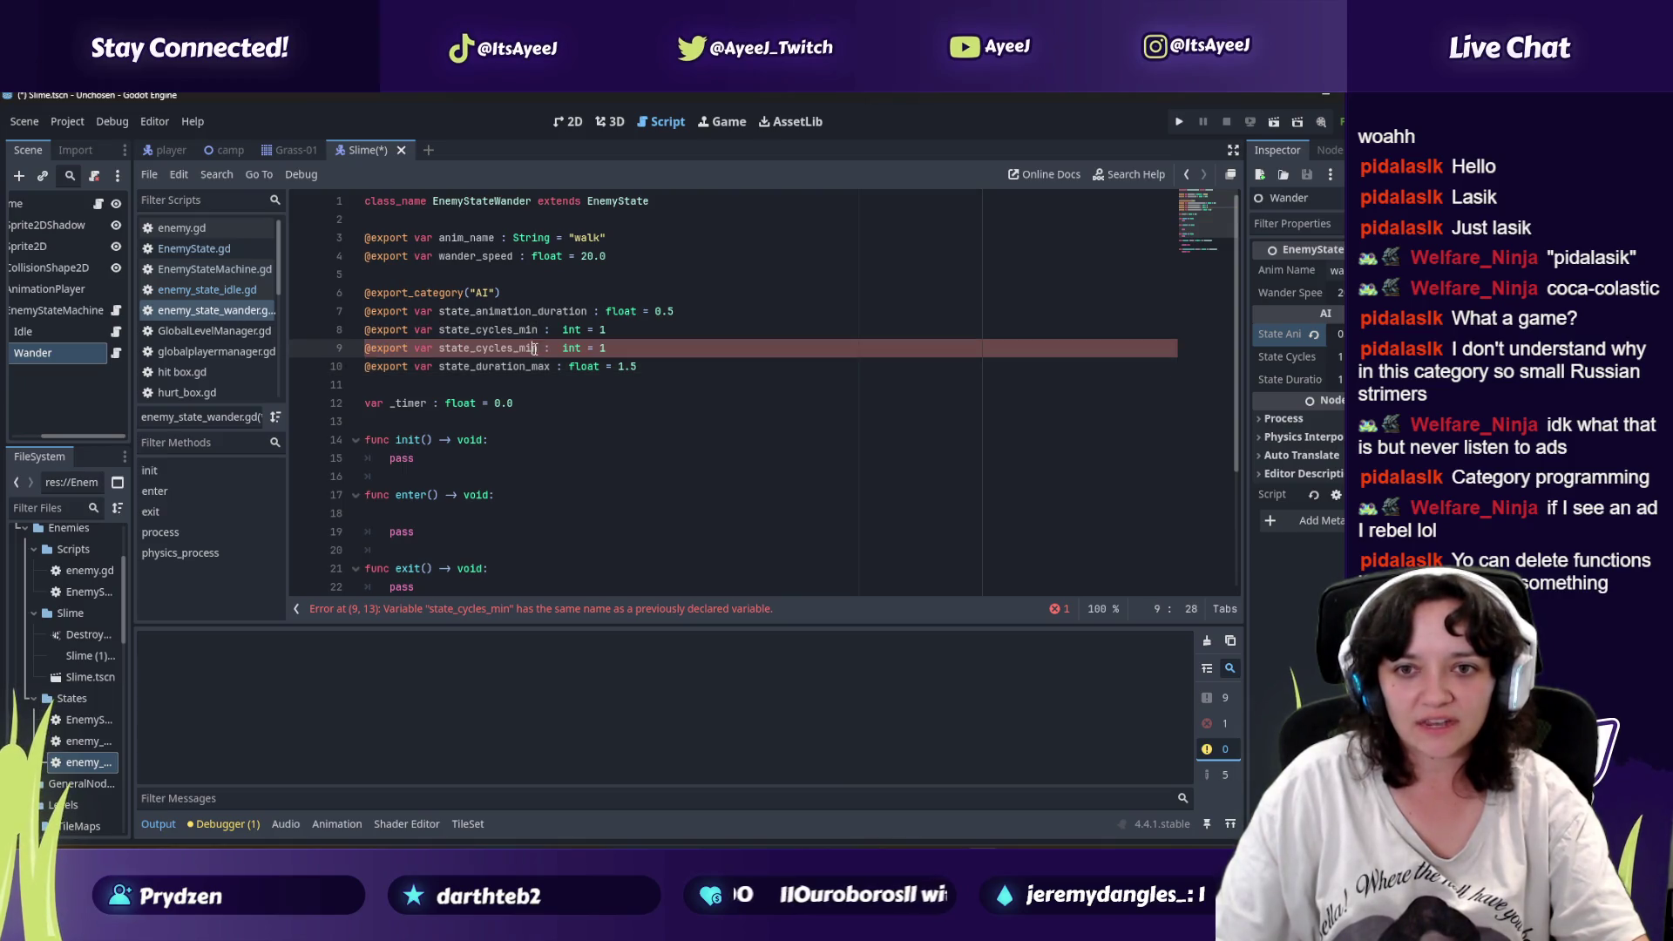
key("BackSpace")
key("BackSpace")
type("ax")
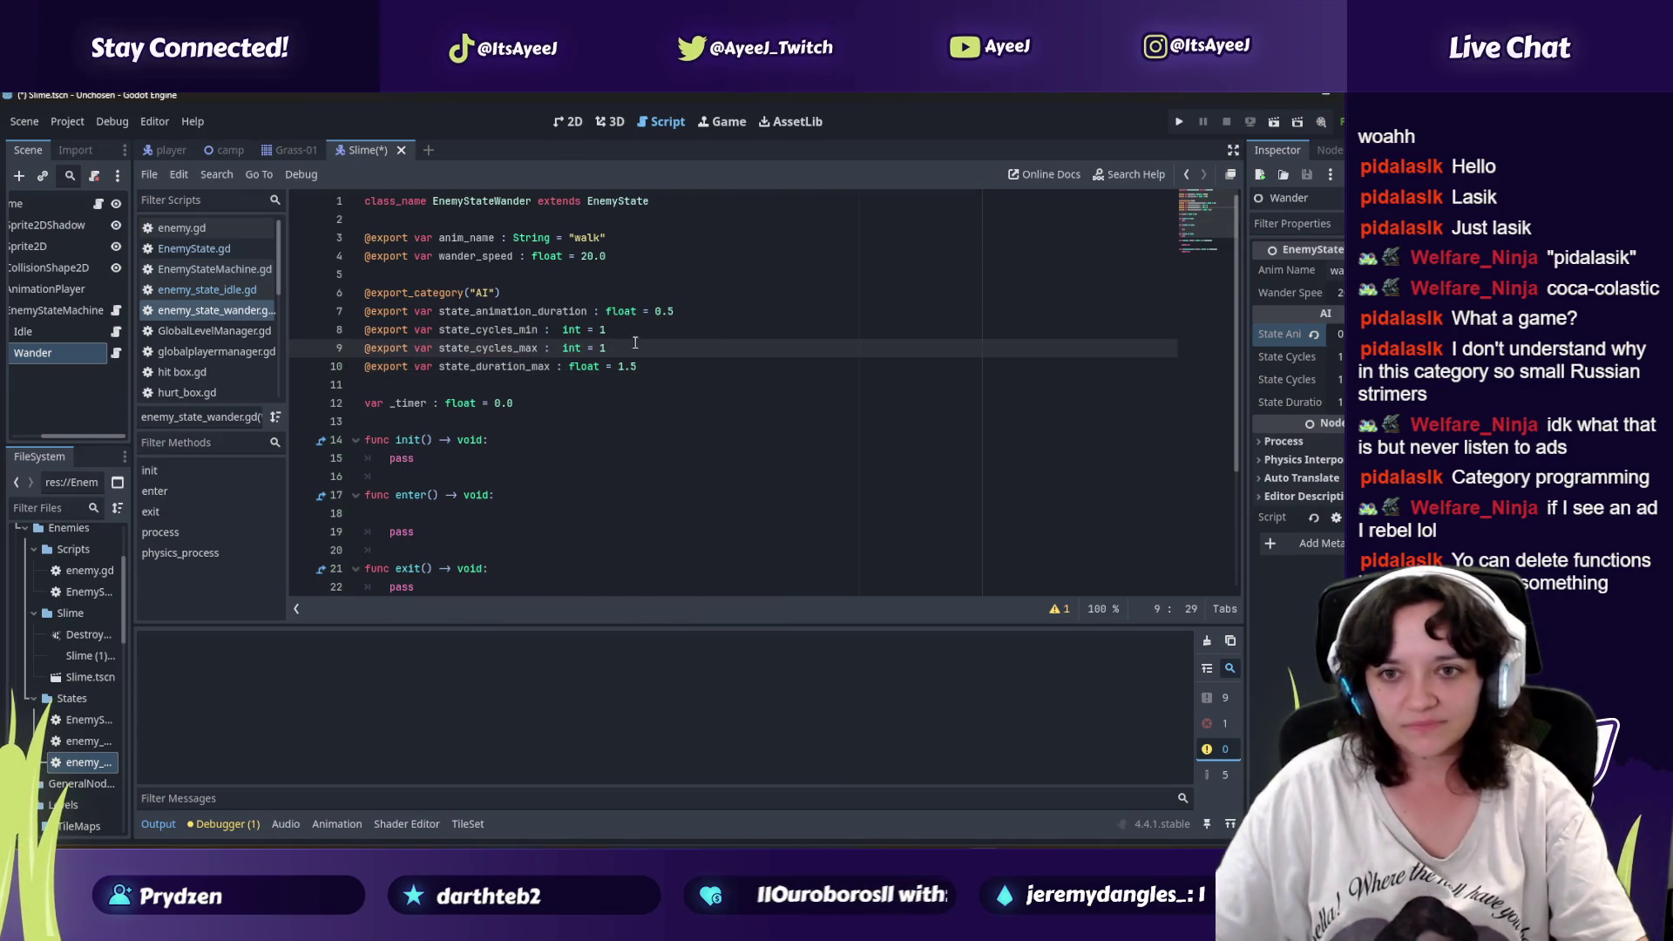
Watch the tutorial to confirm the state_cycles_max value.
key("alt+Tab")
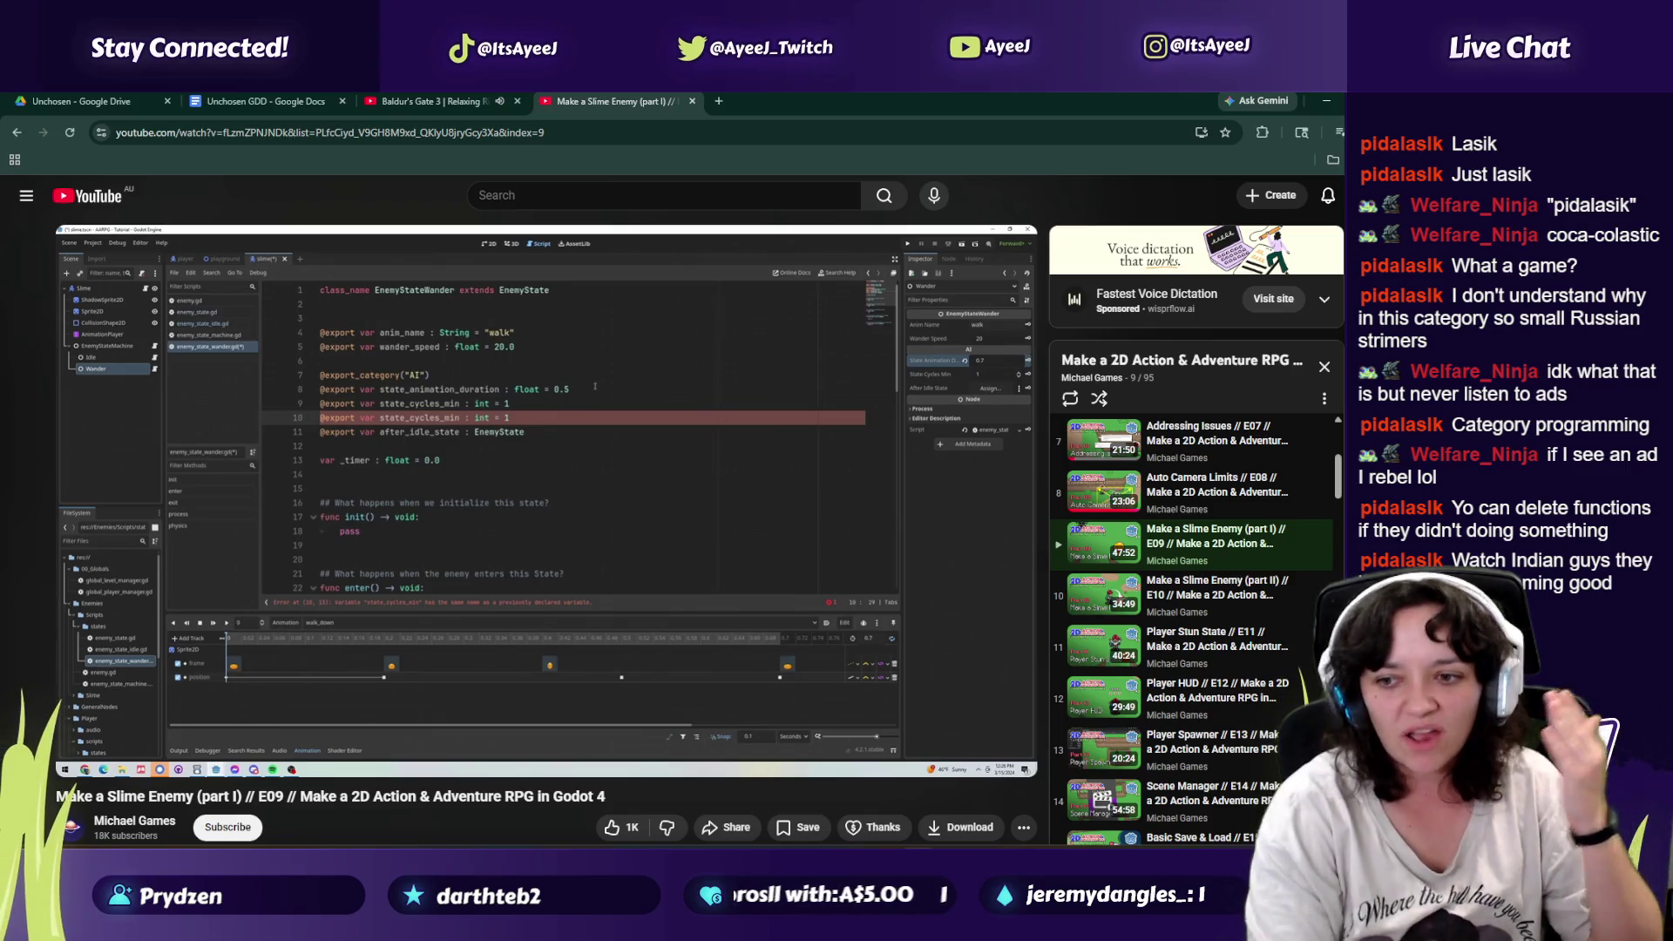
left_click(619, 349)
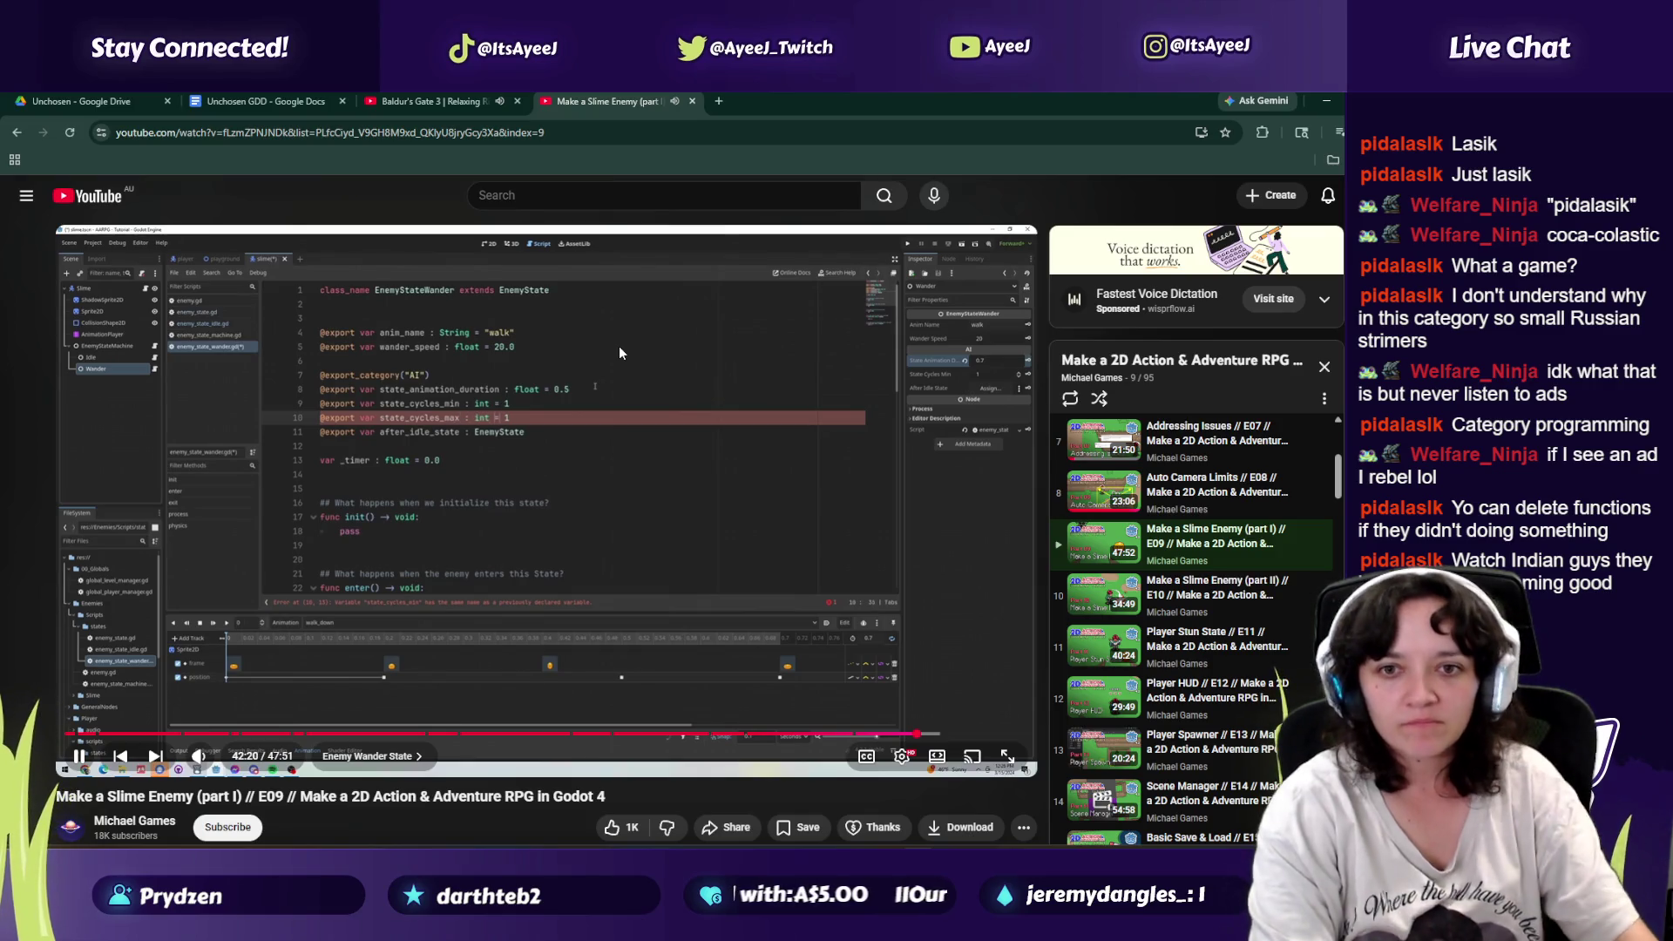
left_click(620, 349)
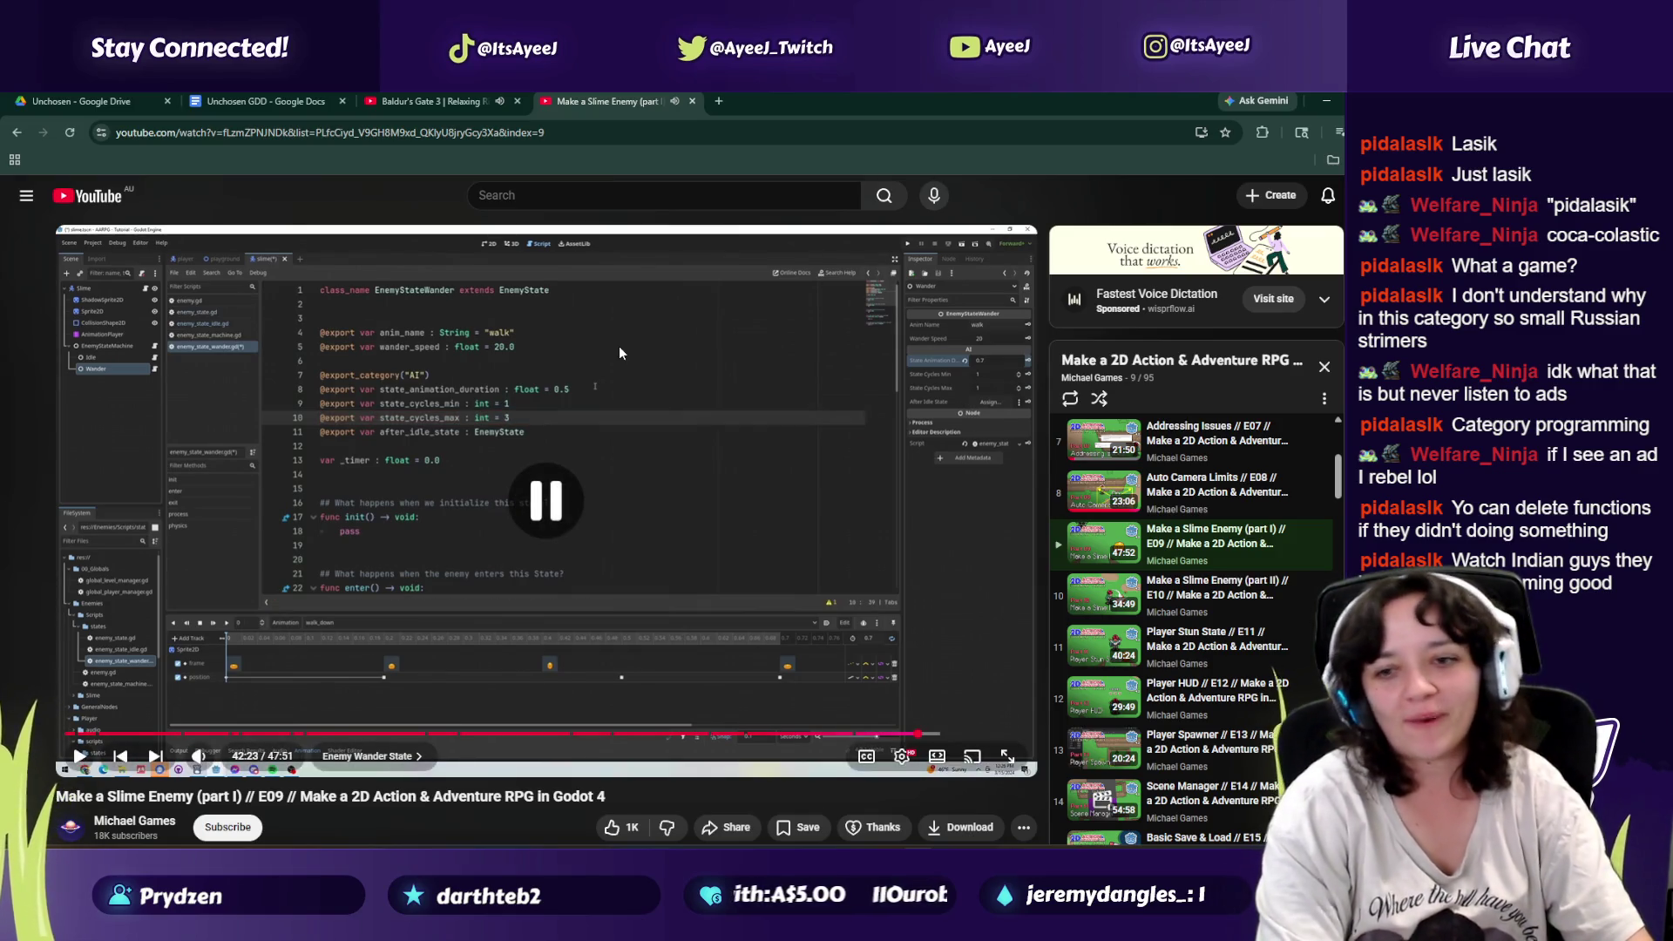
key("alt+Tab")
key("alt+Tab")
left_click(618, 349)
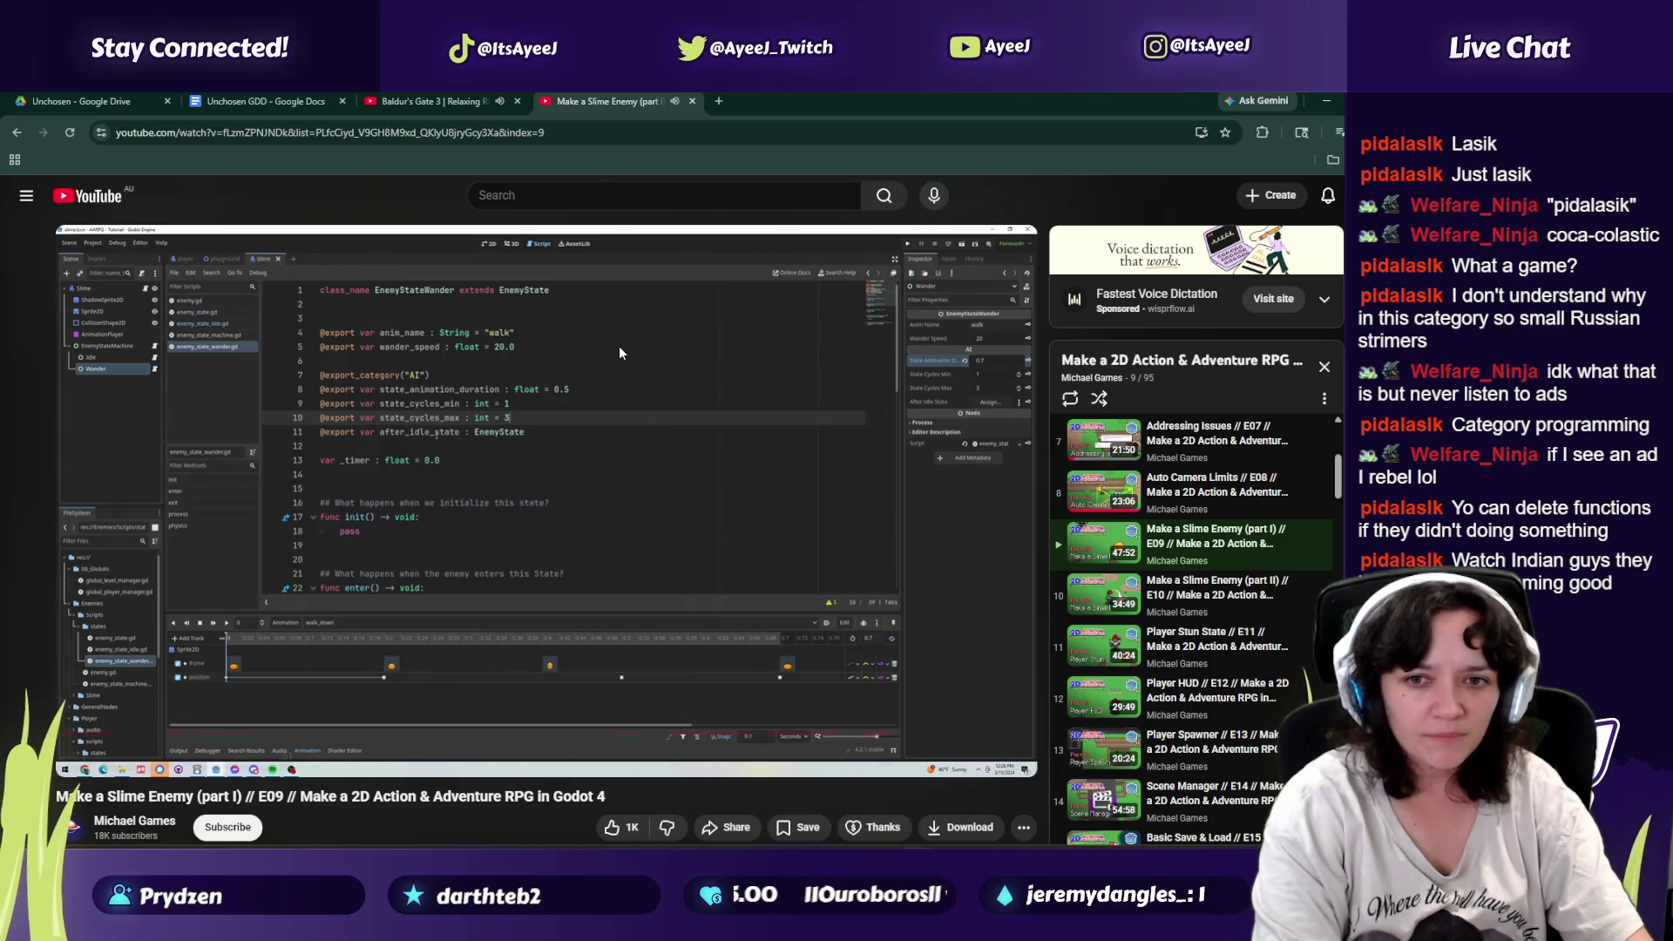
left_click(620, 348)
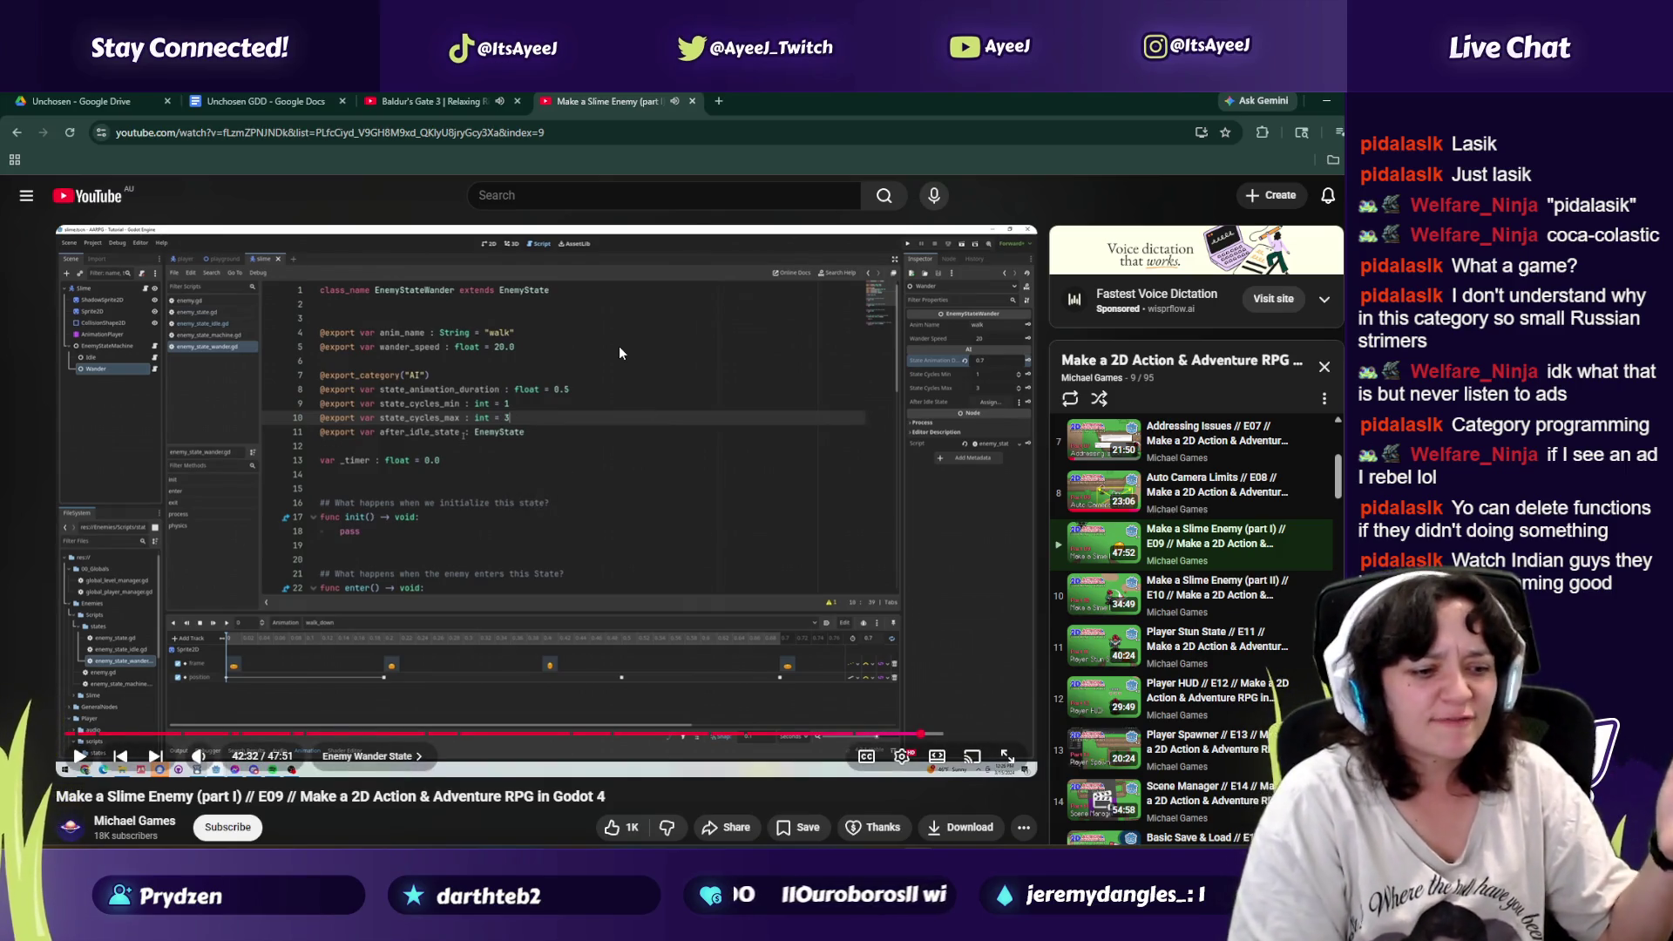
left_click(619, 349)
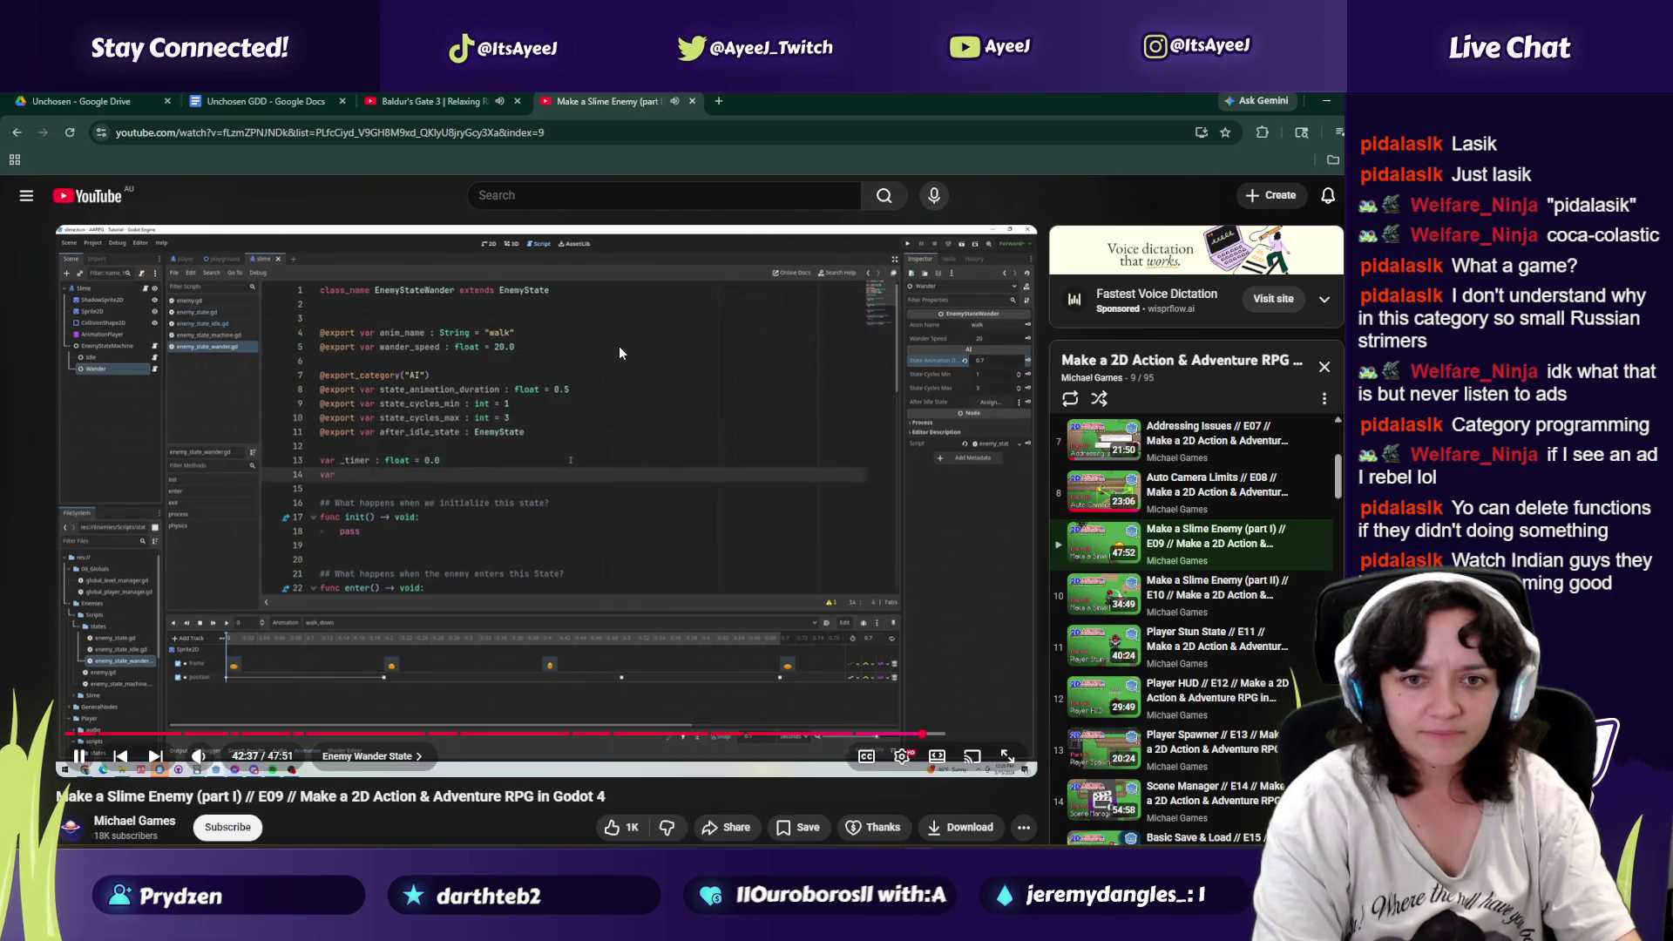
key("alt+Tab")
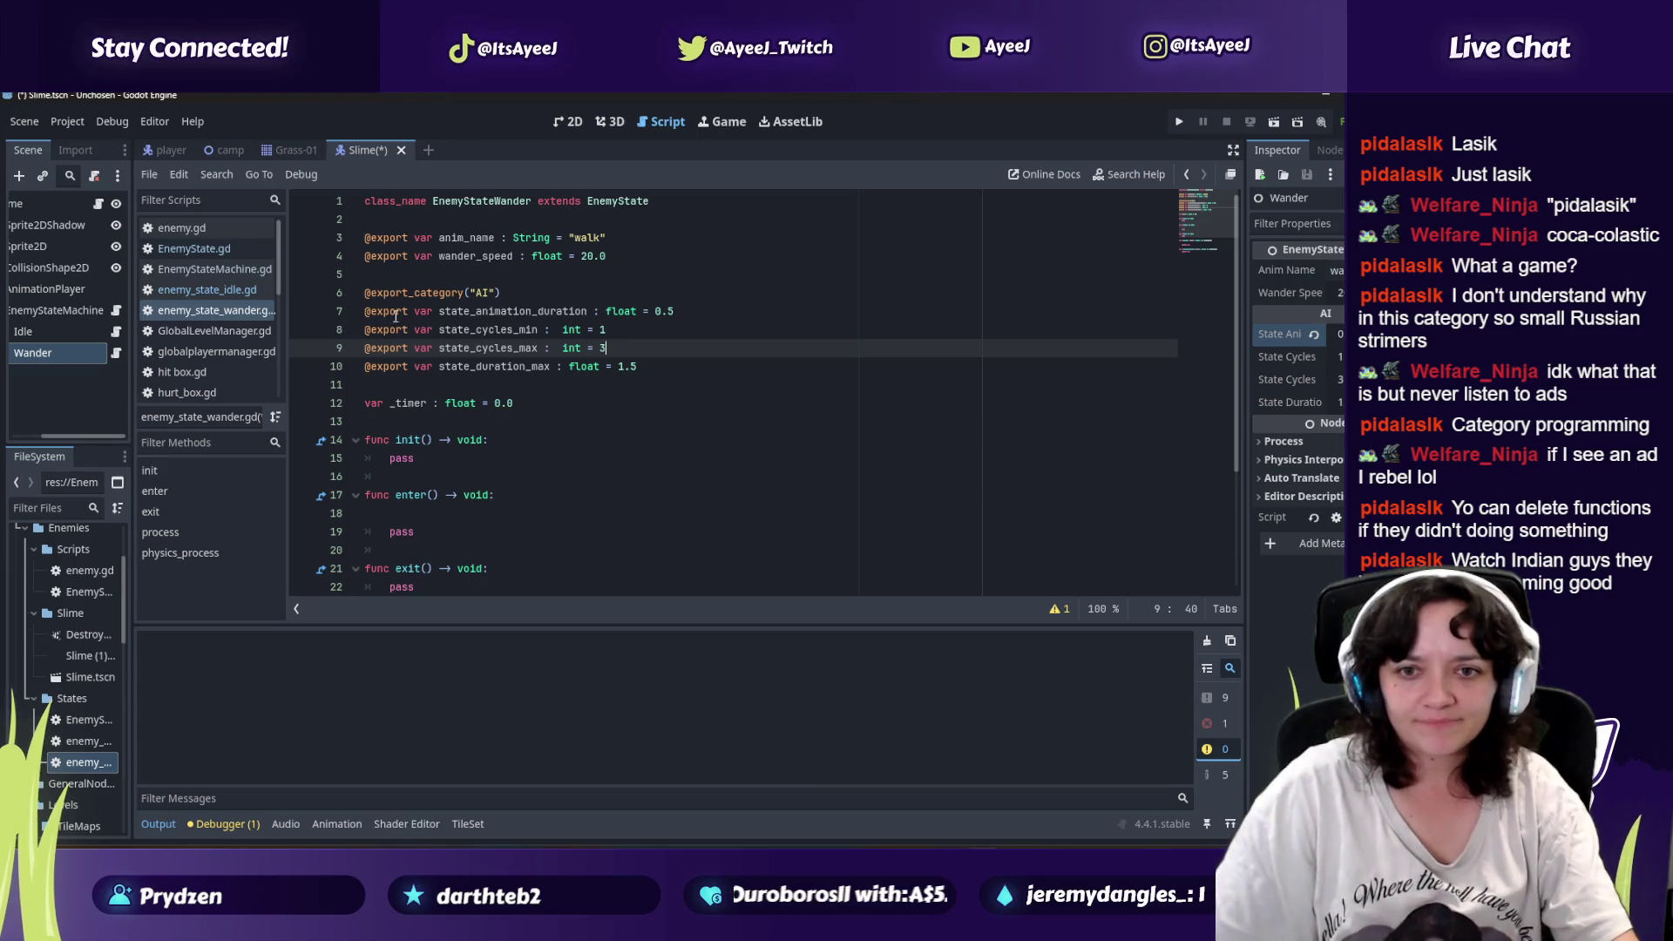
Add a new line below _timer and start declaring var _direction.
left_click(536, 412)
key("Return")
key("alt+Tab")
left_click(532, 411)
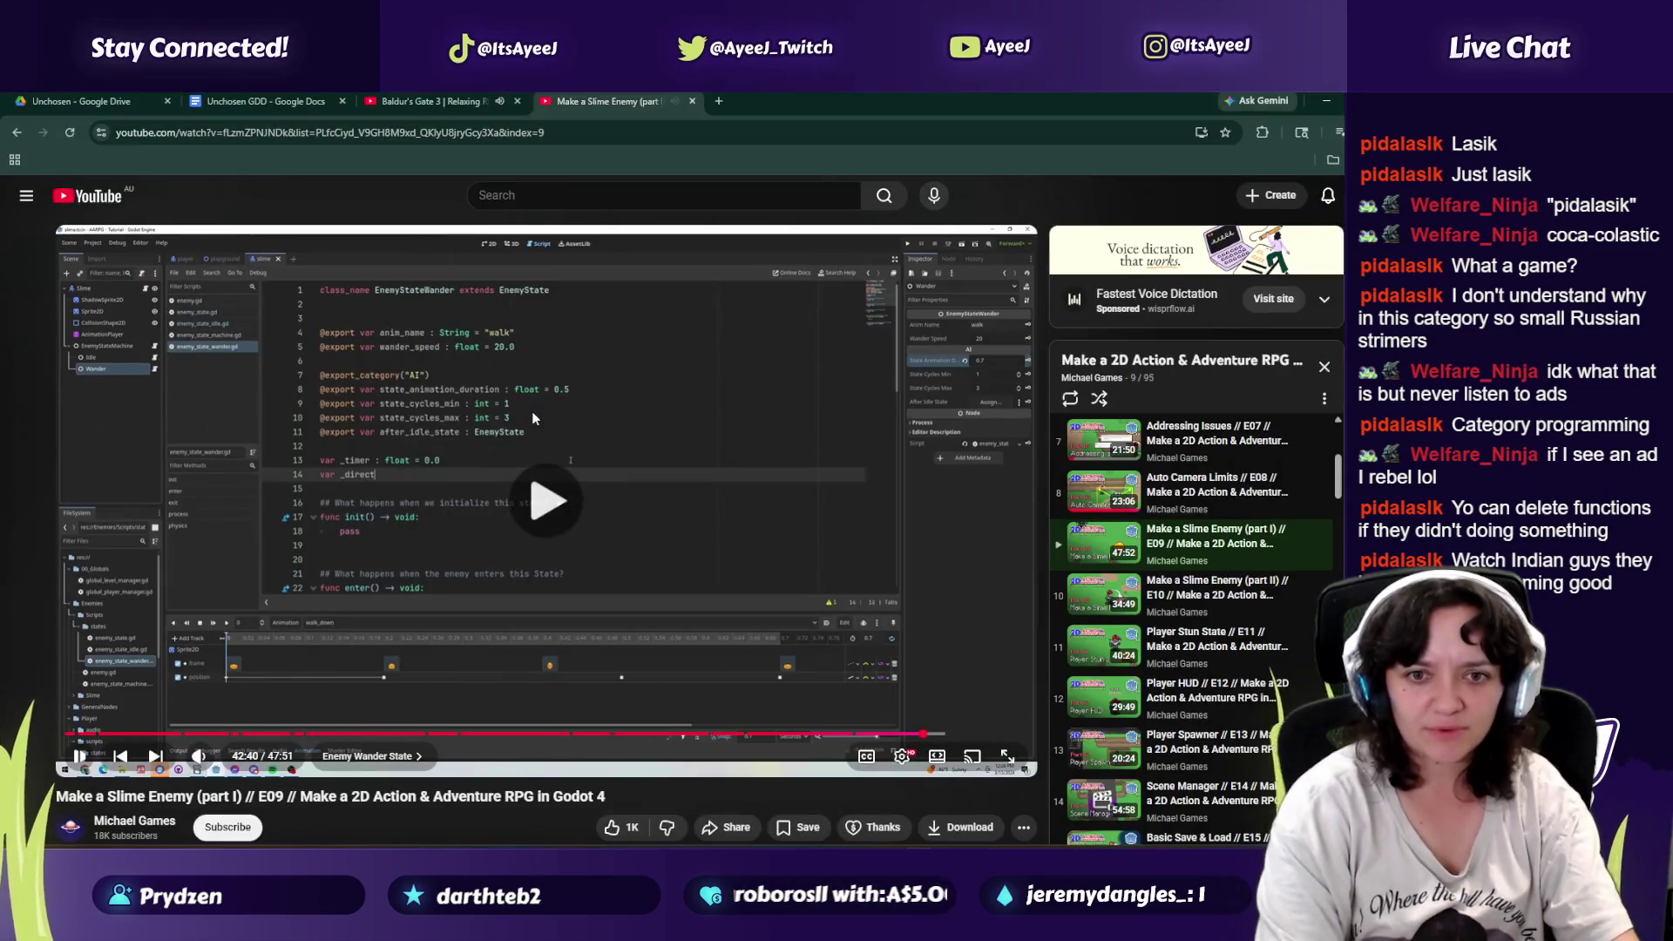
key("alt+Tab")
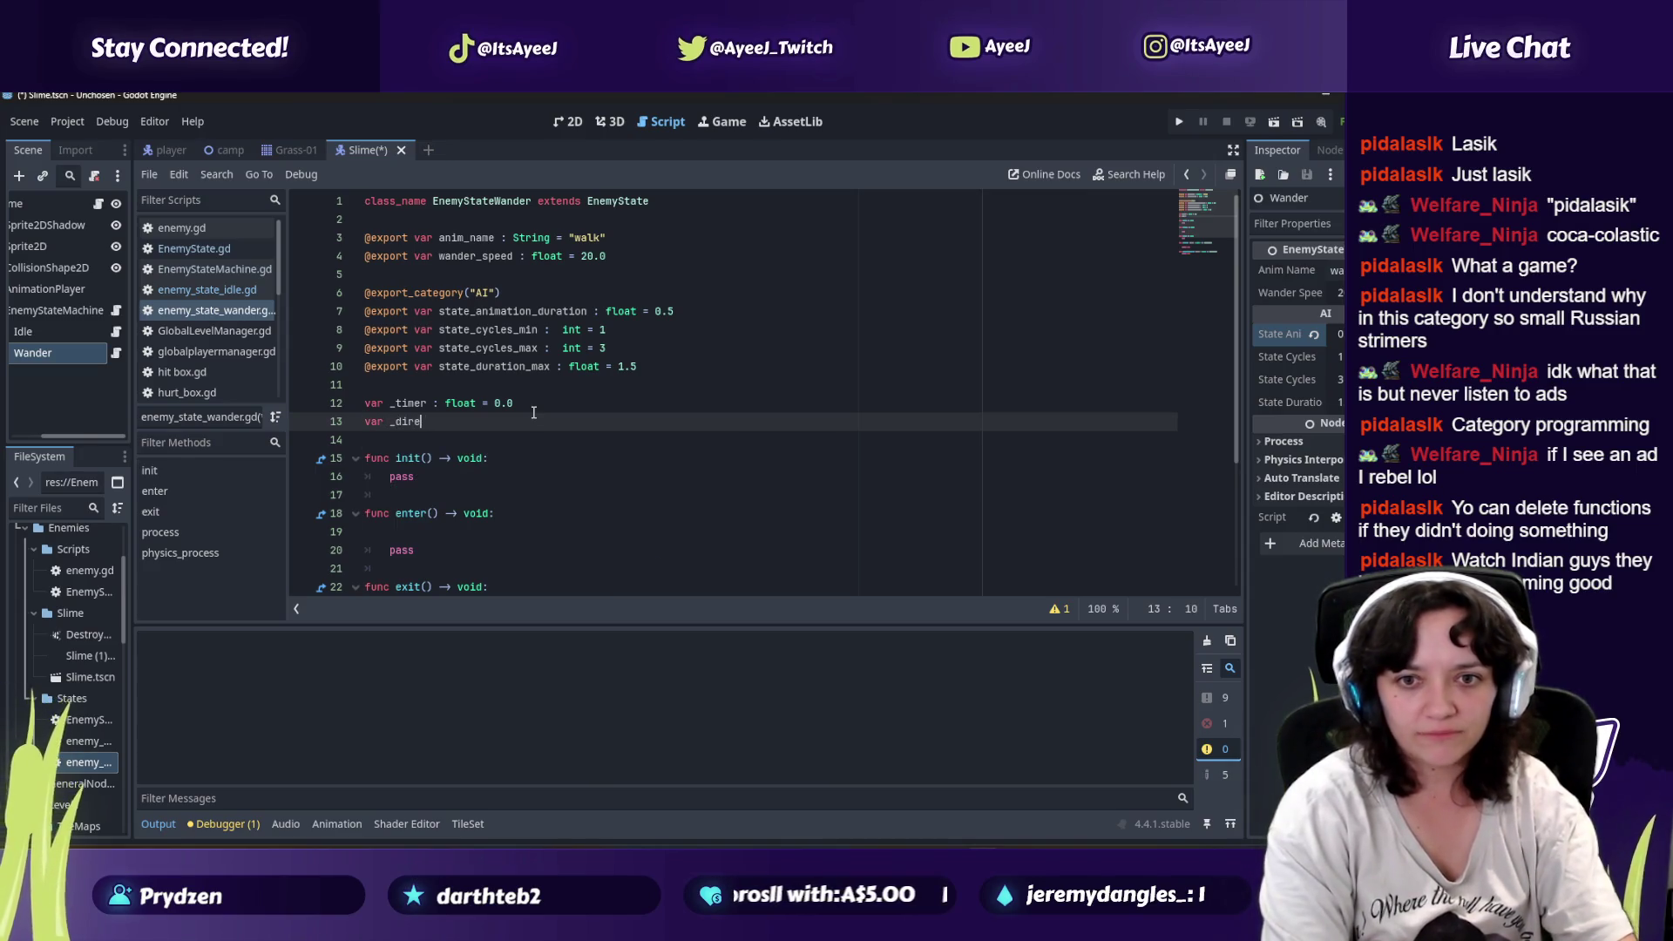
type("n")
key("alt+Tab")
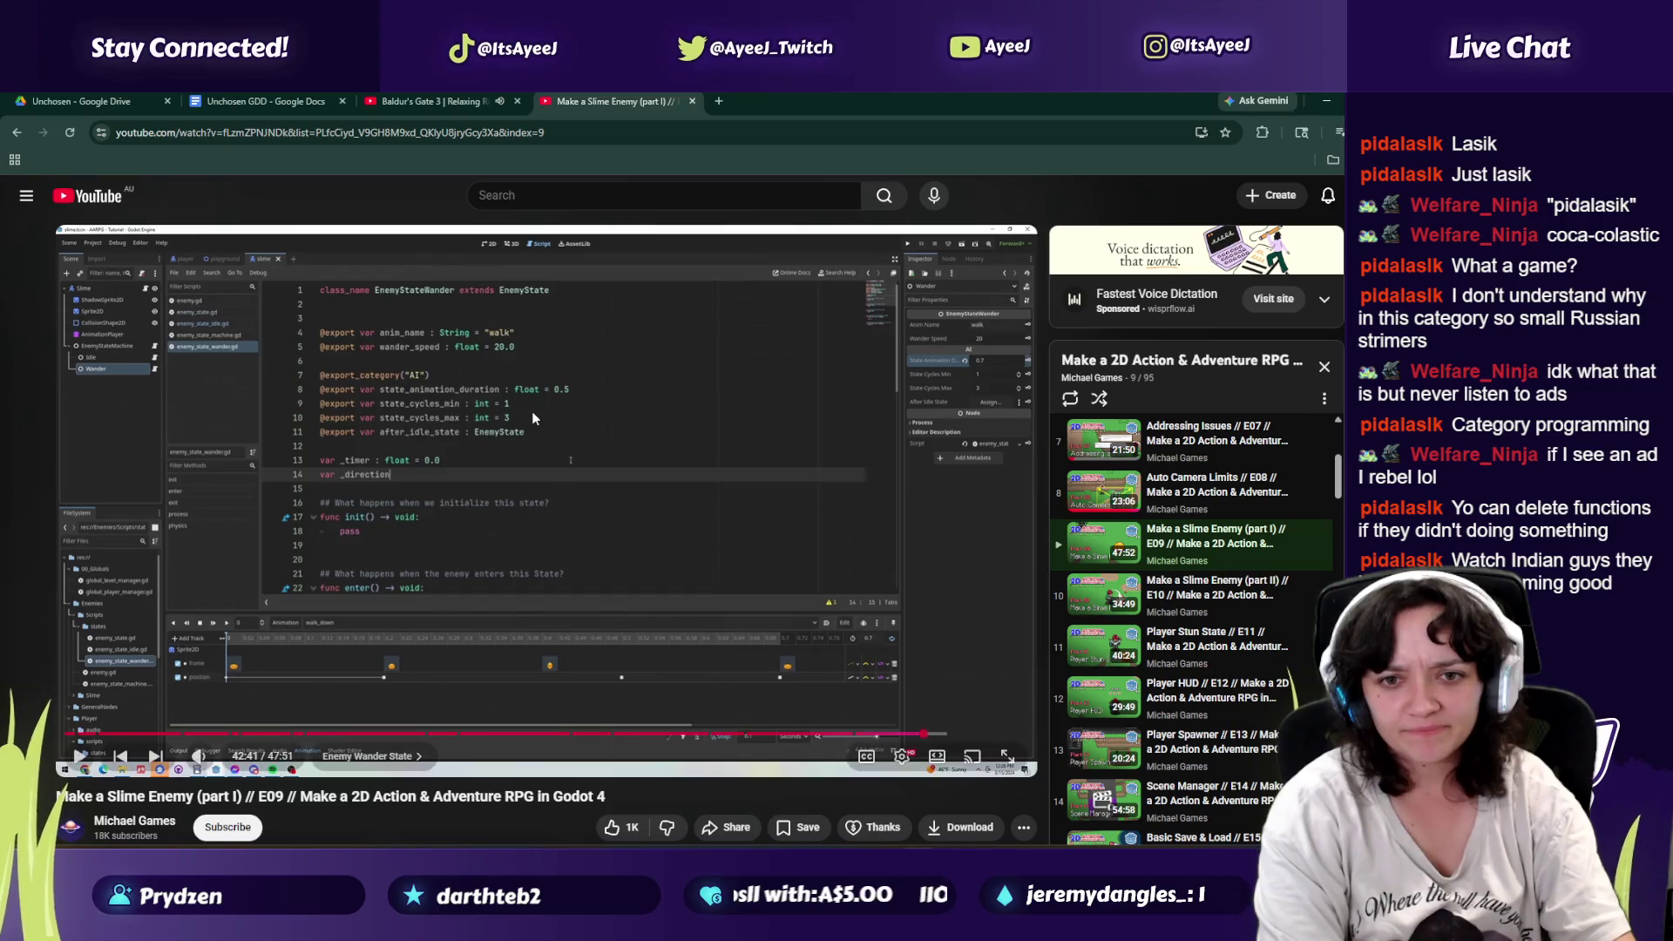
left_click(533, 413)
key("alt+Tab")
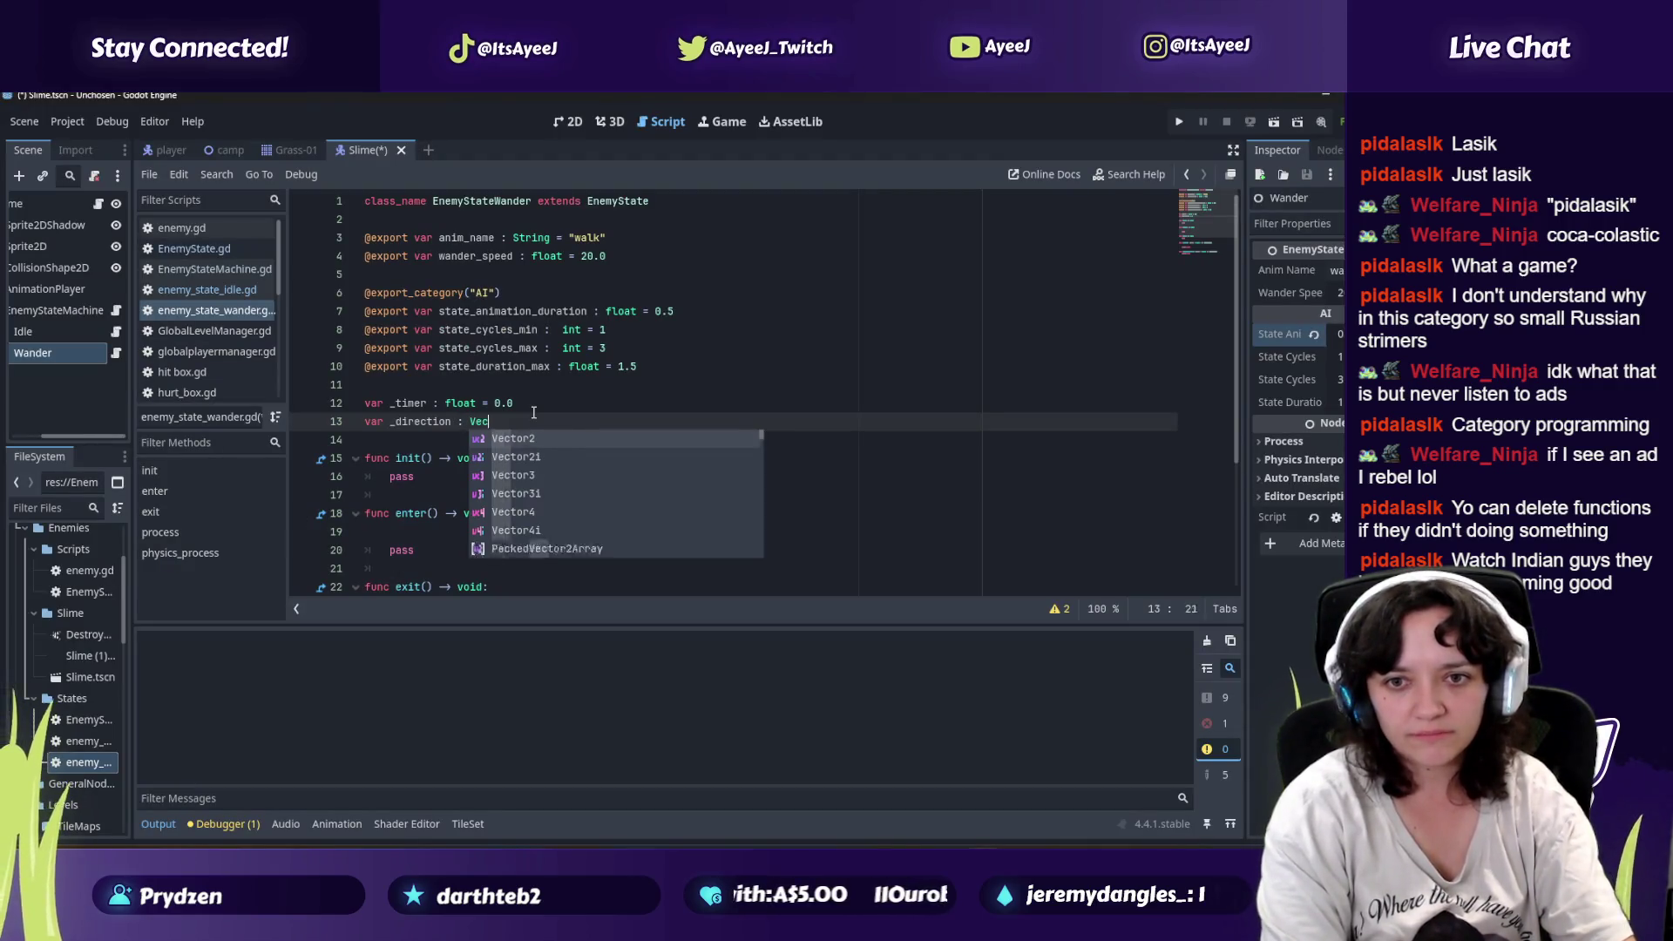
Complete the declaration 'var _direction : Vector2' while following the tutorial.
type("c")
key("alt+Tab")
left_click(533, 418)
left_click(533, 418)
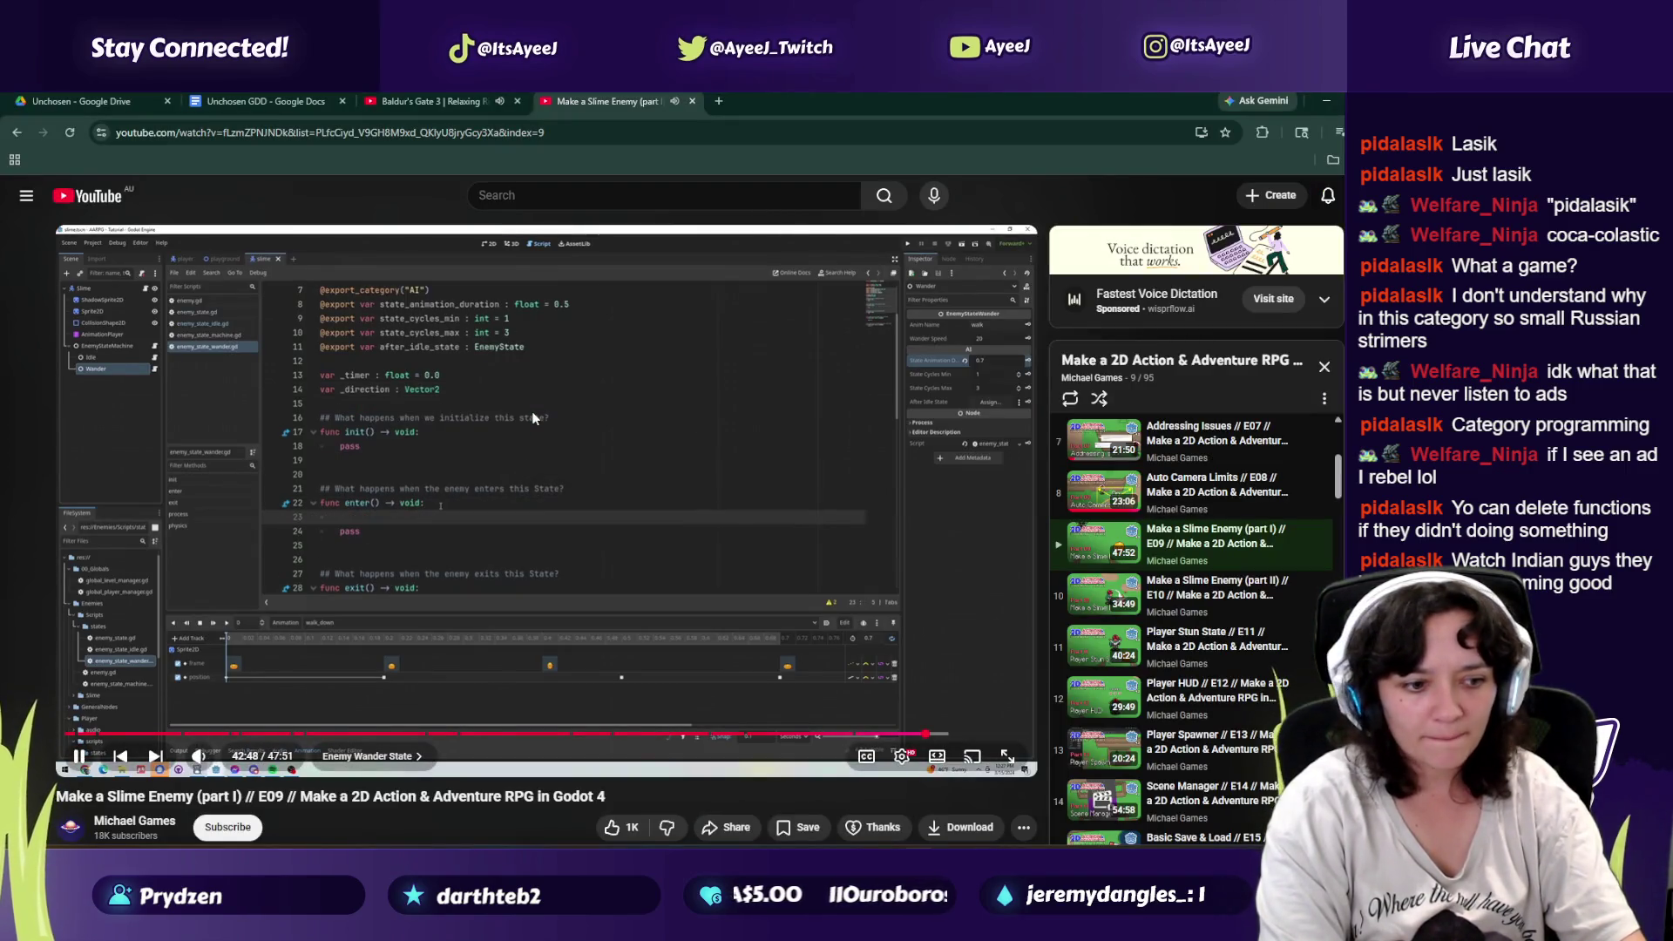
left_click(534, 417)
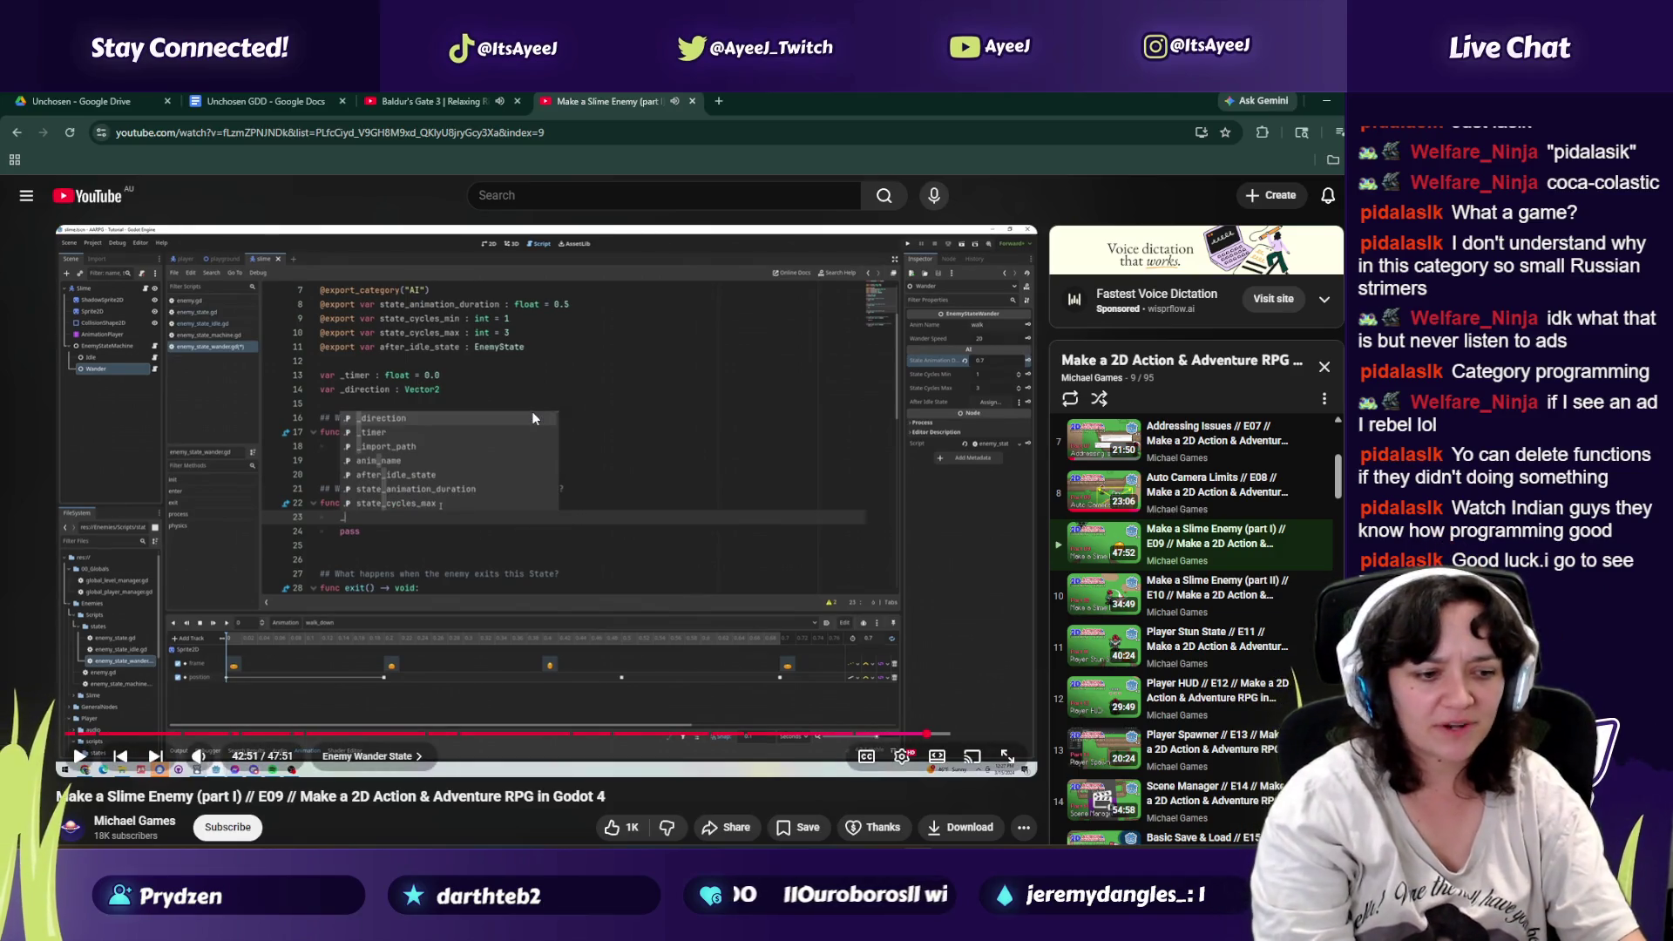
left_click(534, 419)
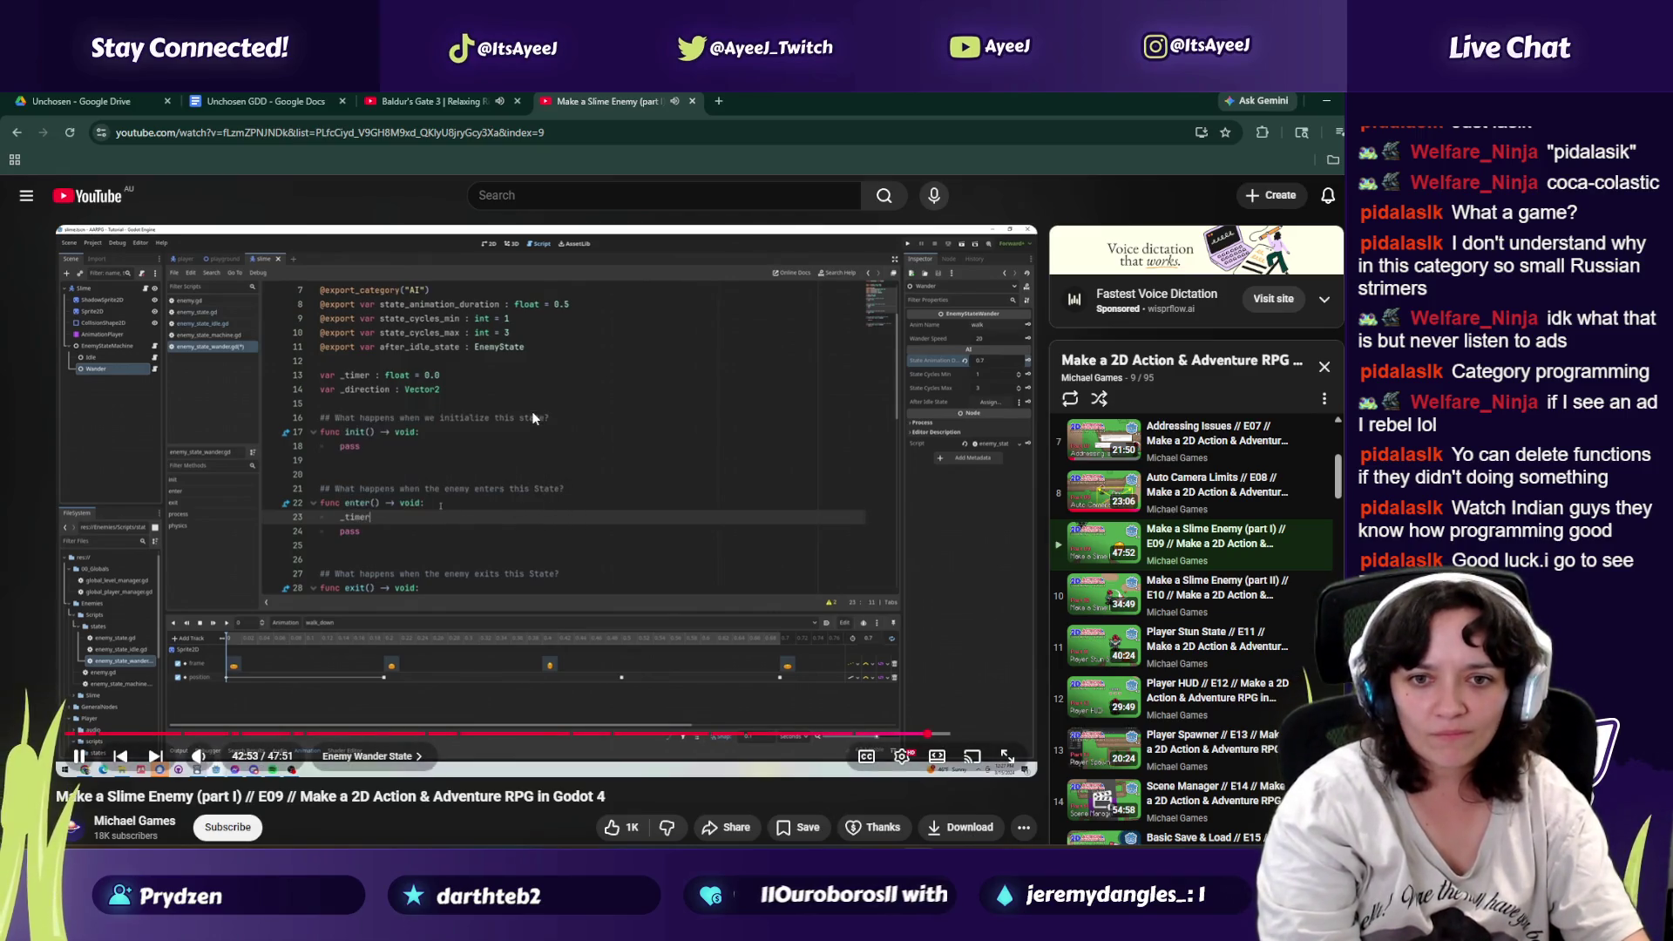
left_click(533, 418)
key("alt+Tab")
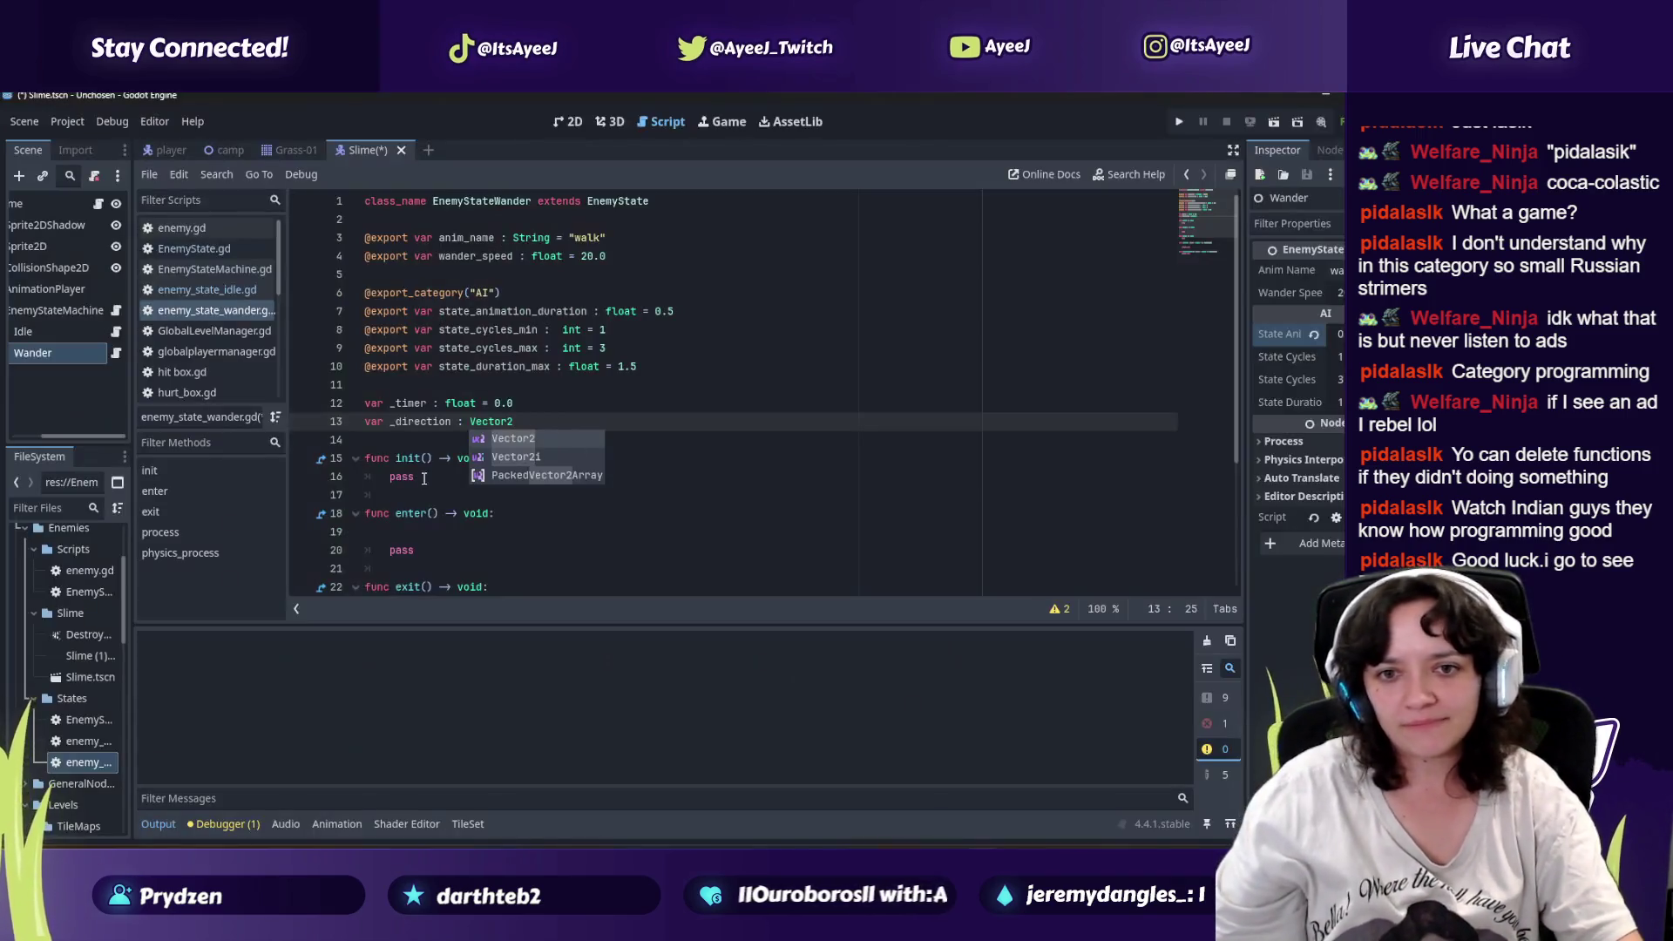
In enter(), start assigning _timer = randi_range( using autocomplete.
left_click(453, 531)
key("alt+Tab")
key("alt+Tab")
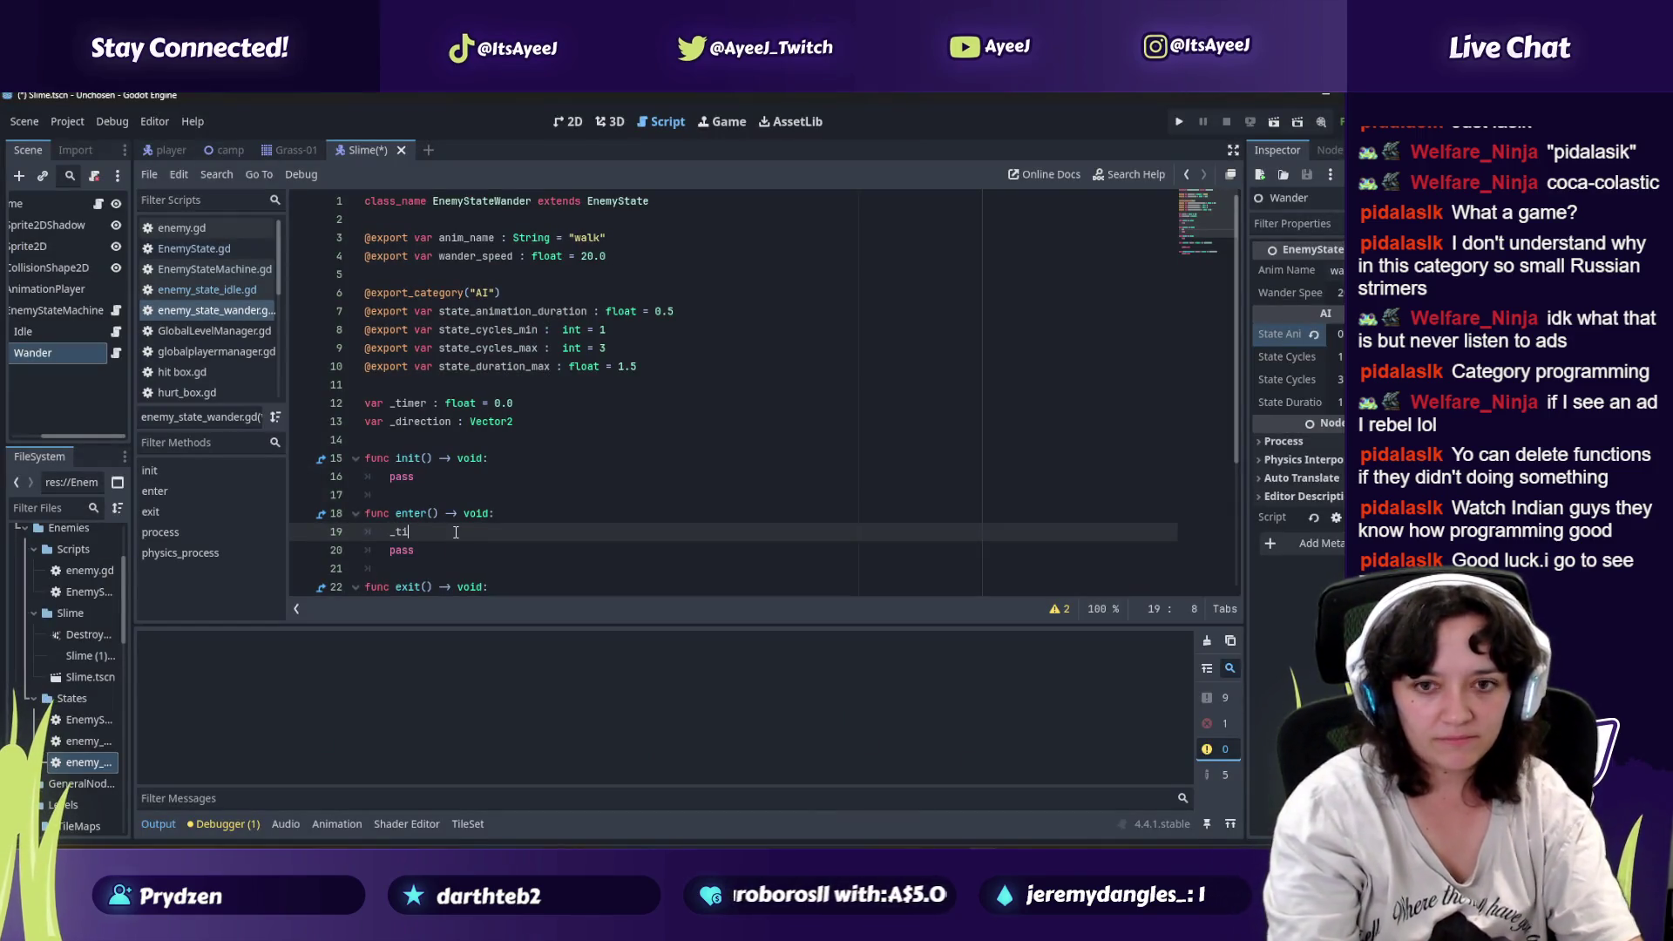
key("alt+Tab")
left_click(453, 530)
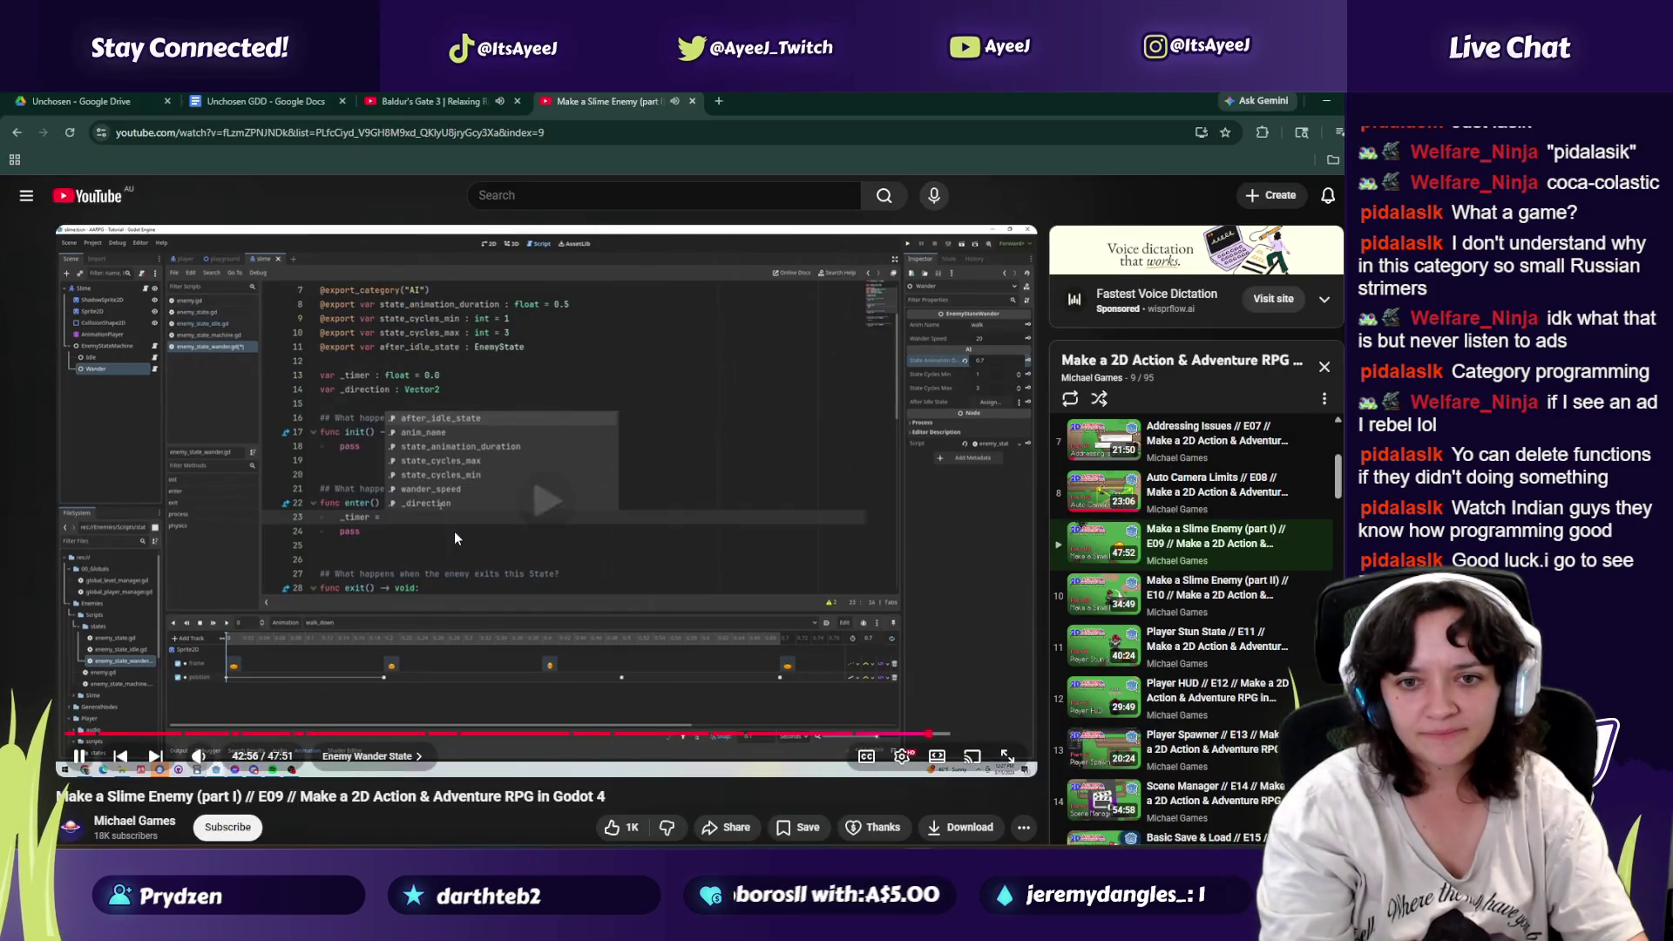
left_click(453, 531)
key("alt+Tab")
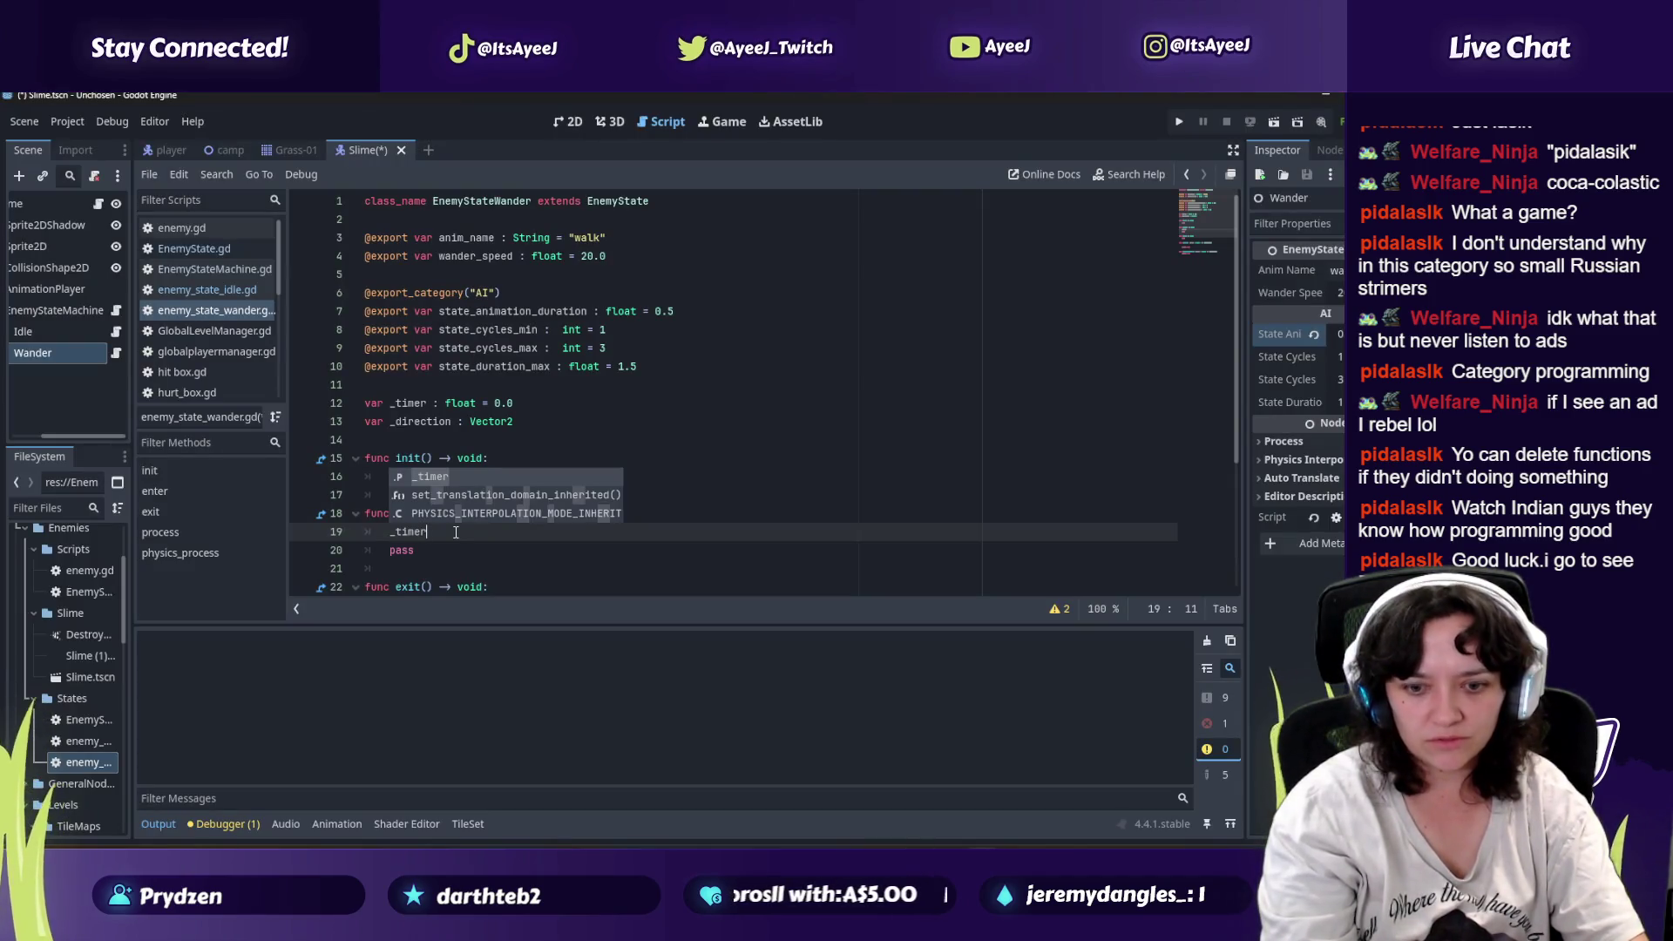
type("= rand")
key("alt+Tab")
left_click(454, 531)
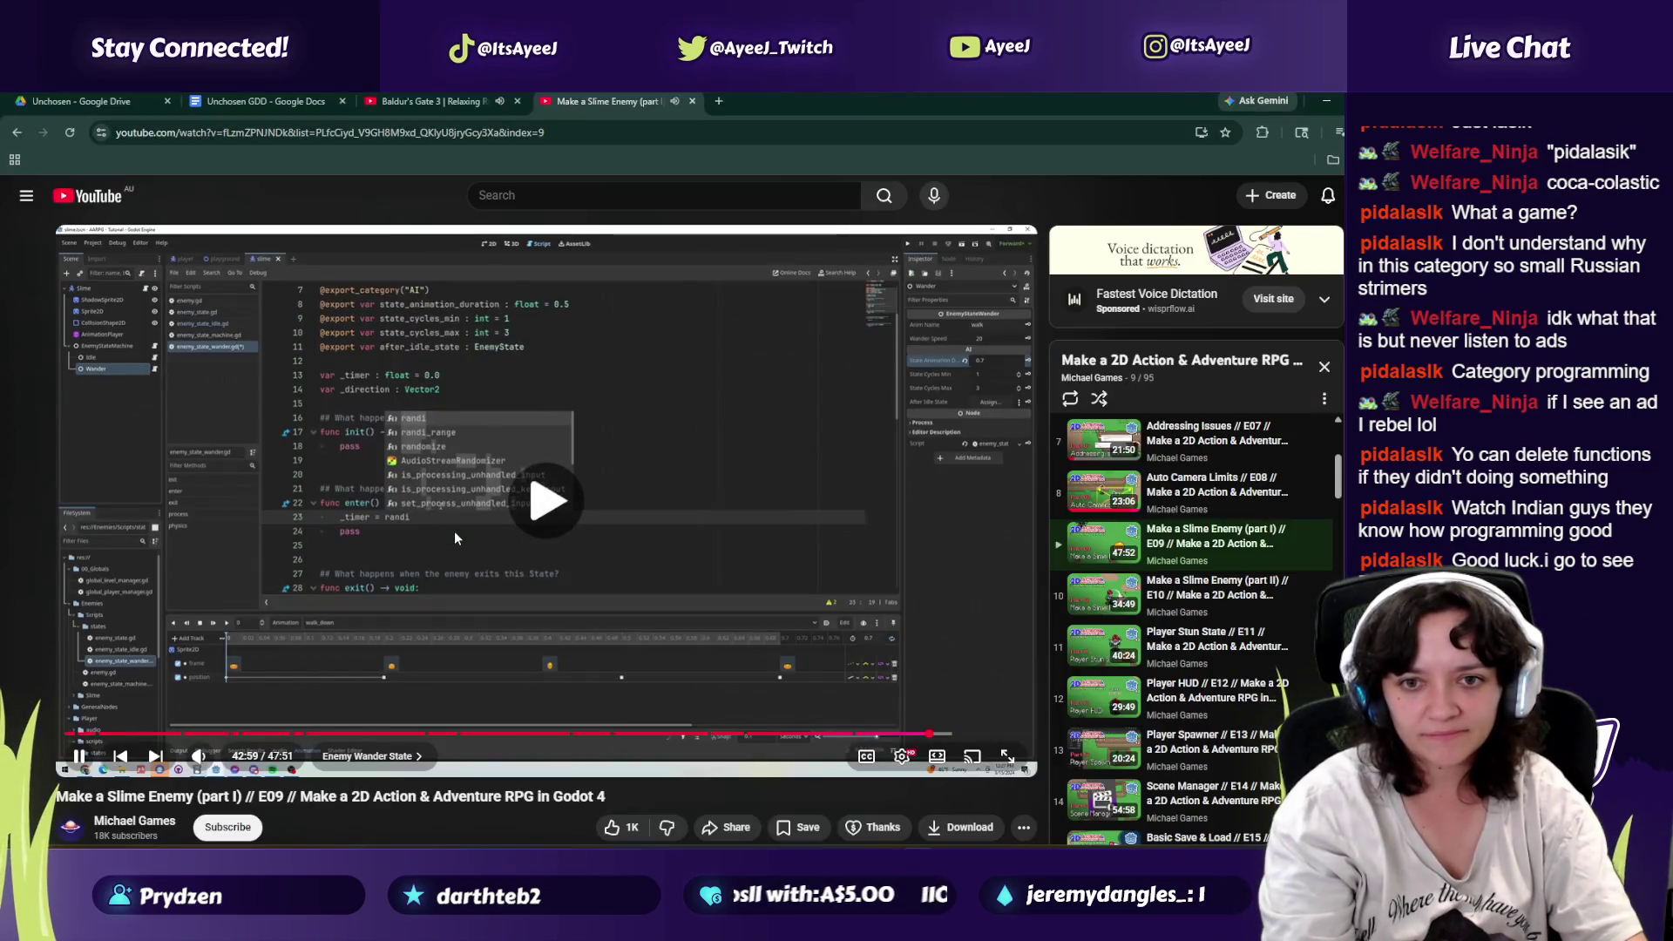
key("alt+Tab")
key("alt+Tab")
left_click(453, 531)
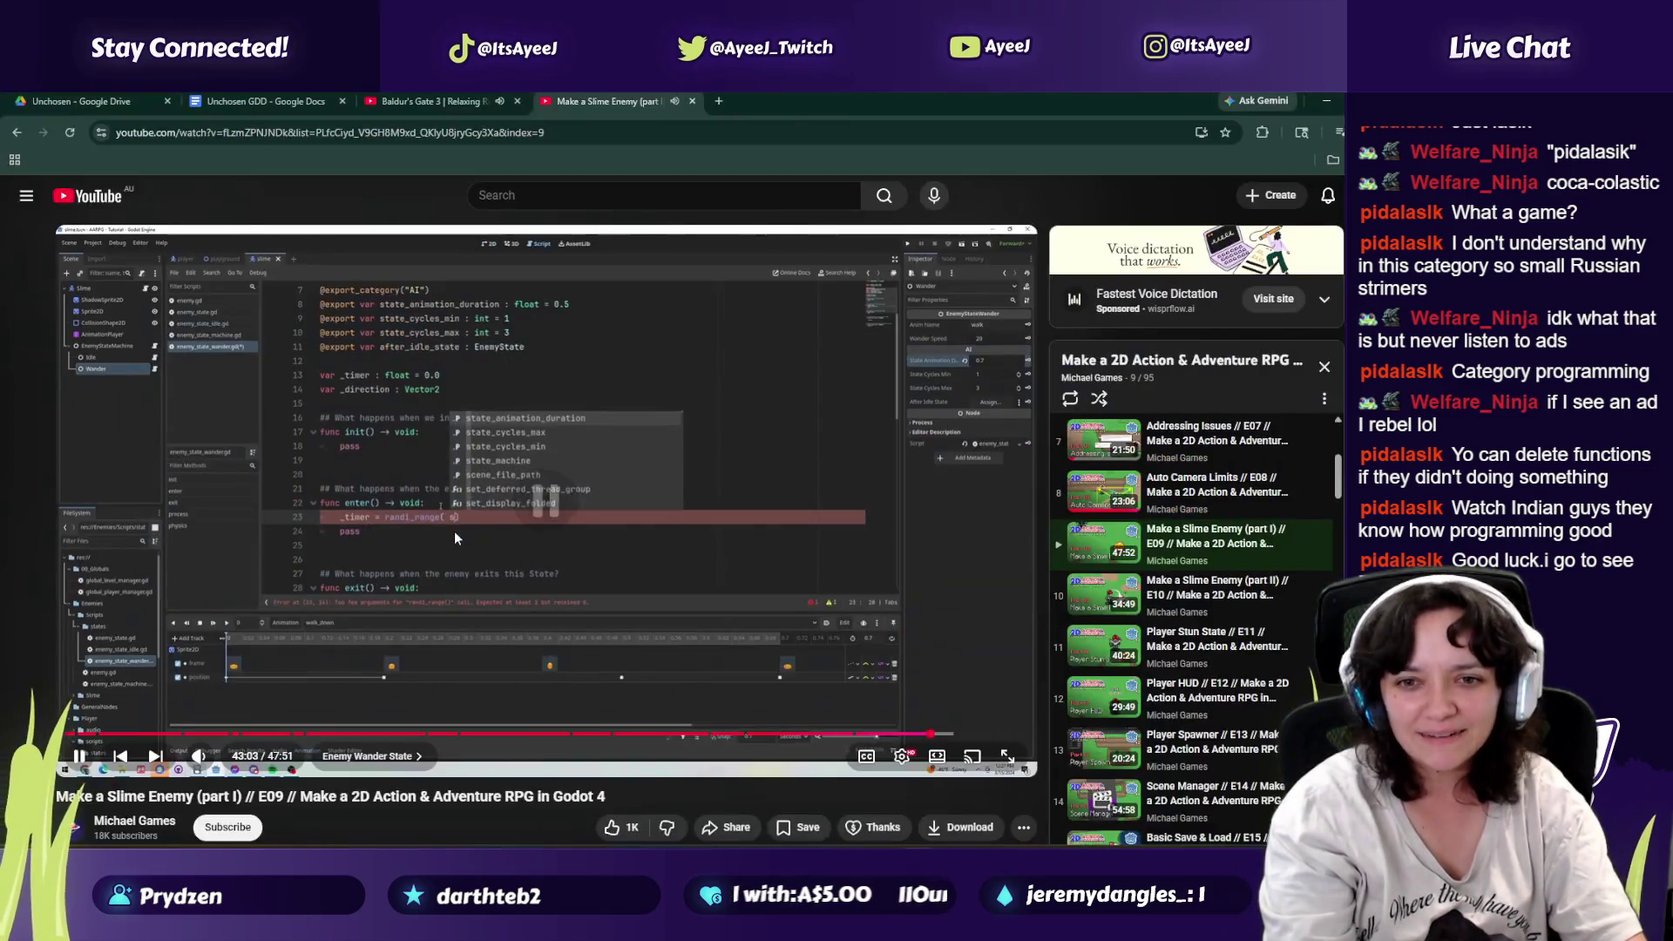
key("alt+Tab")
type("f")
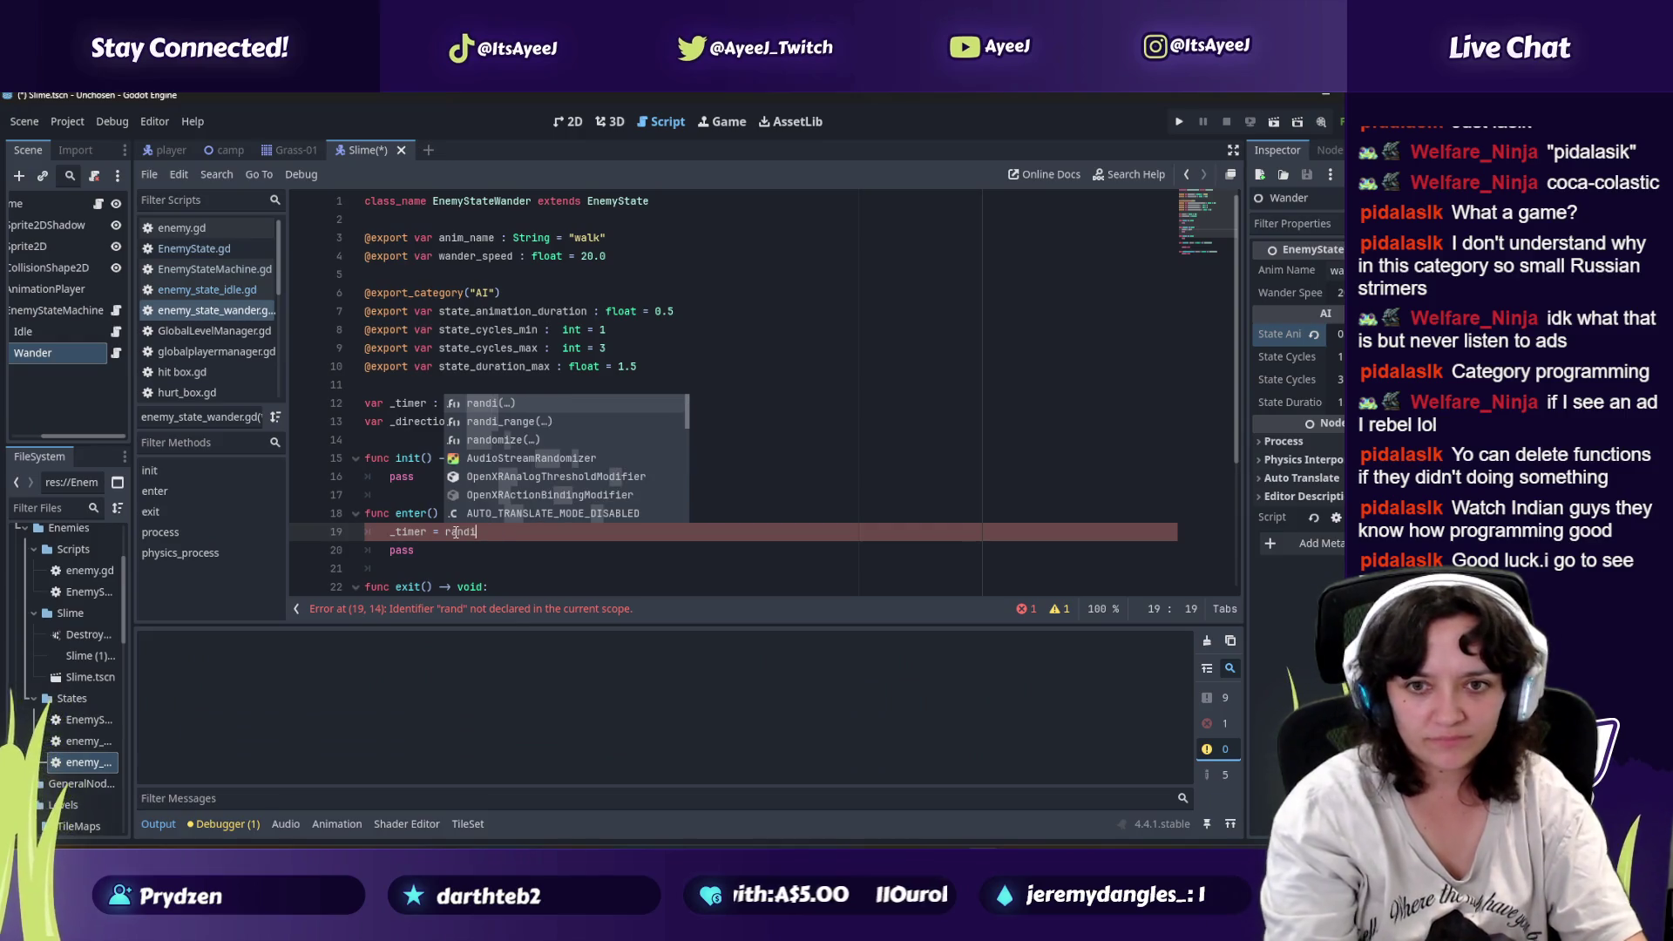
key("Return")
Pass state_cycles_min and state_cycles_max as the randi_range arguments.
key("alt+Tab")
left_click(454, 531)
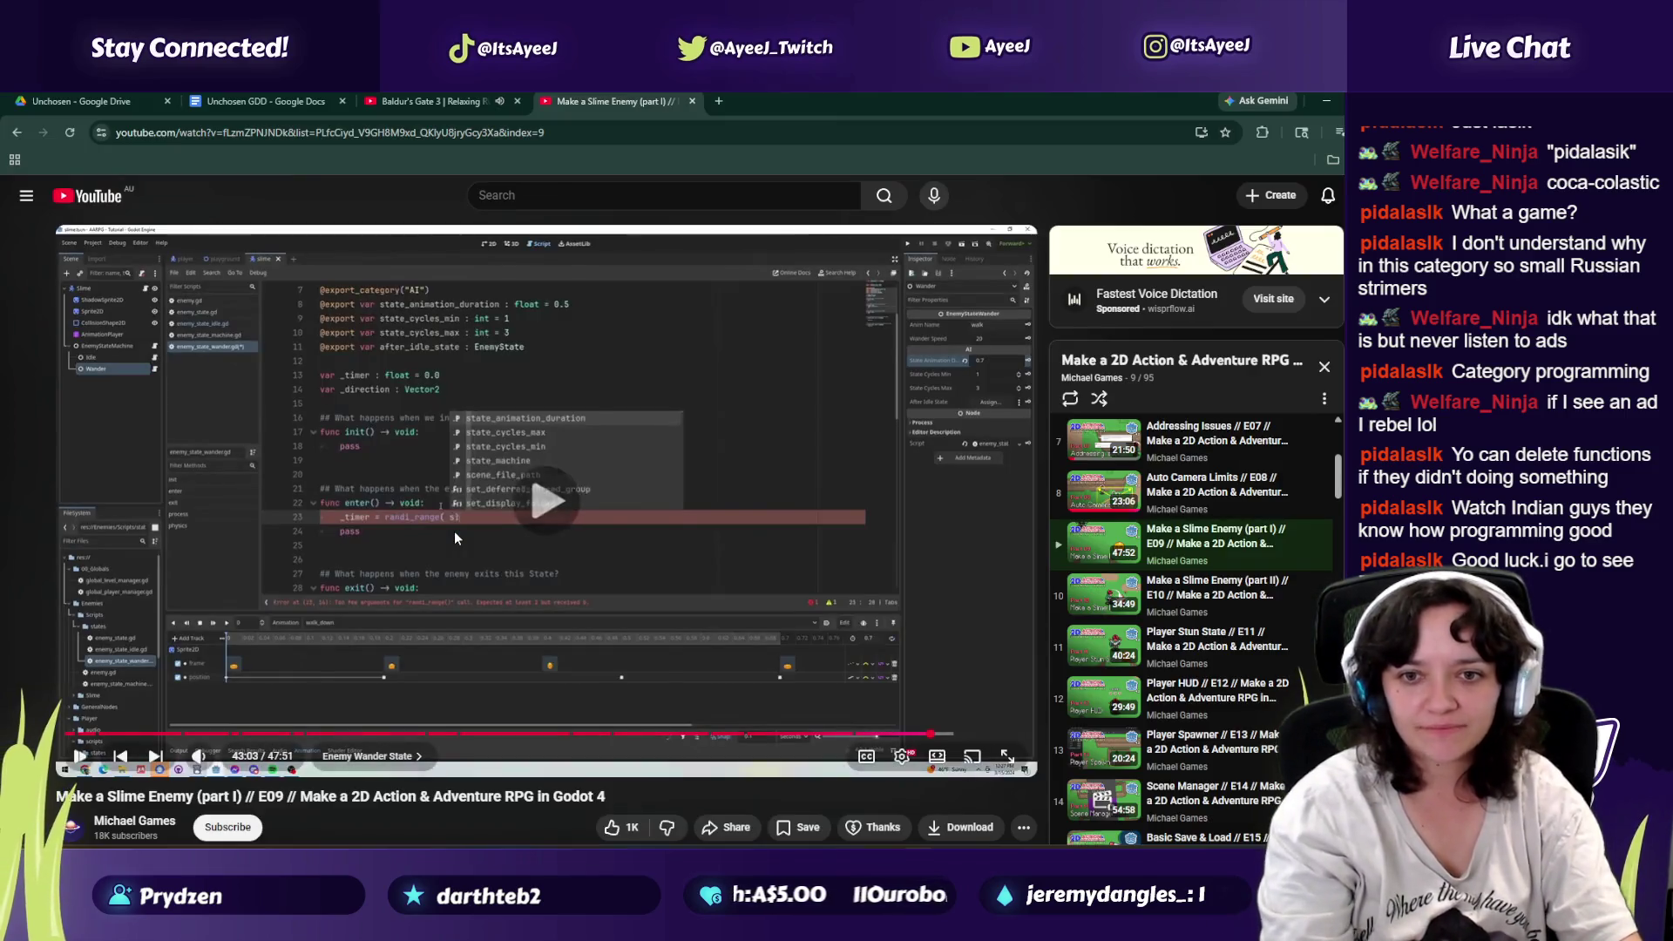
left_click(453, 530)
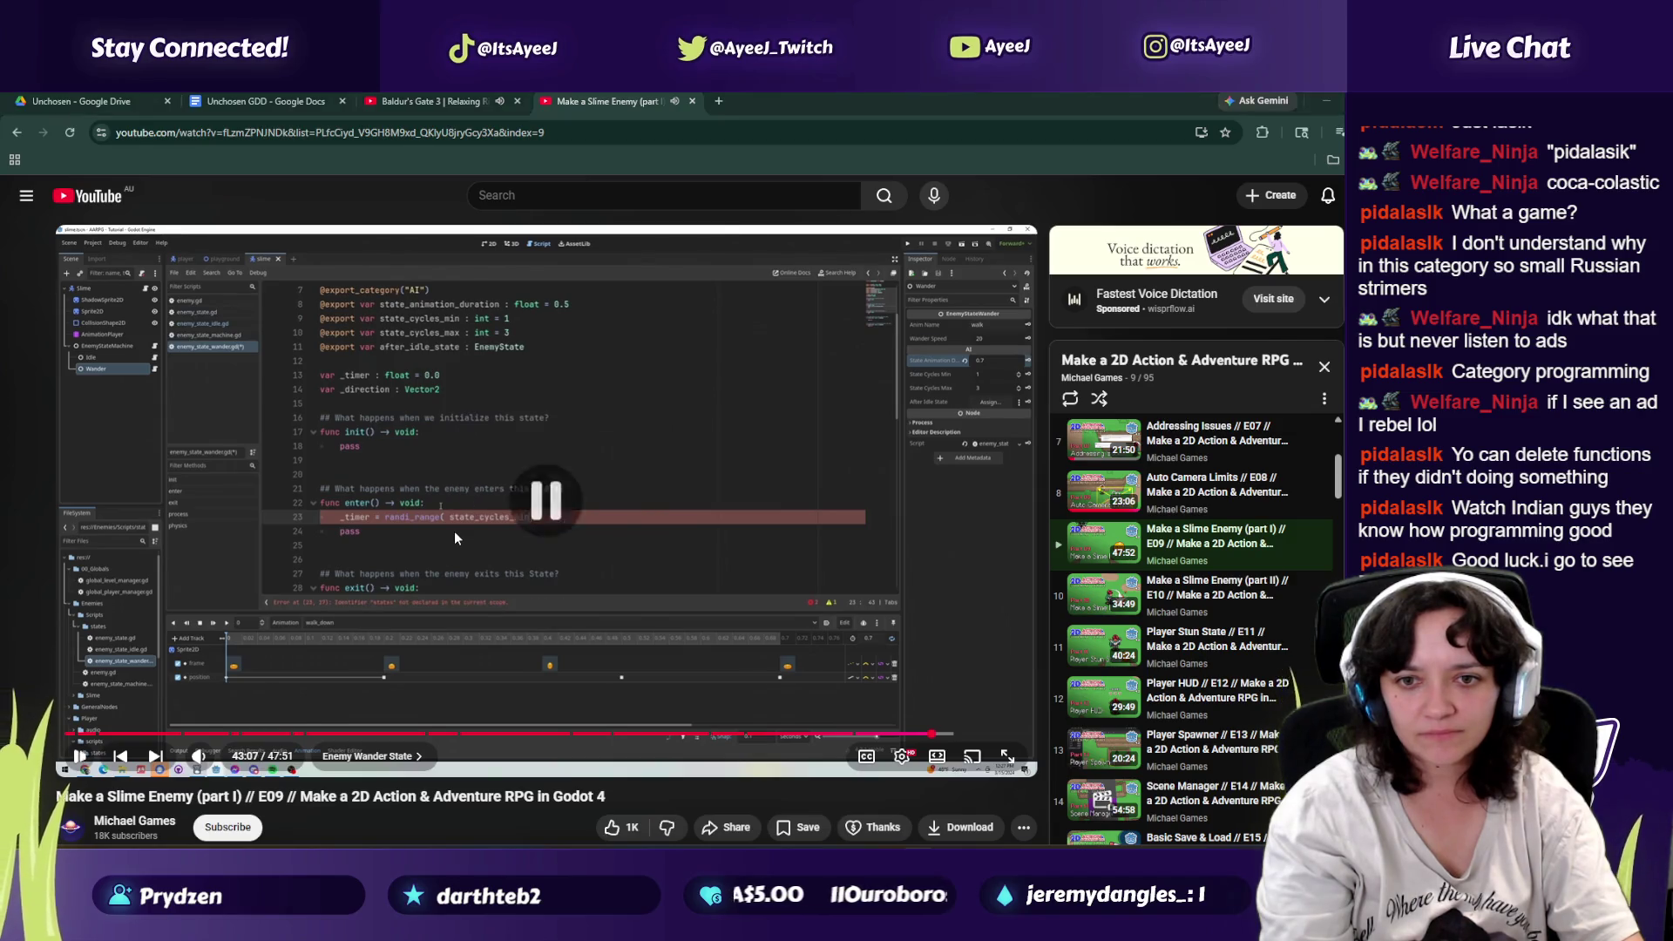
key("alt+Tab")
type("state")
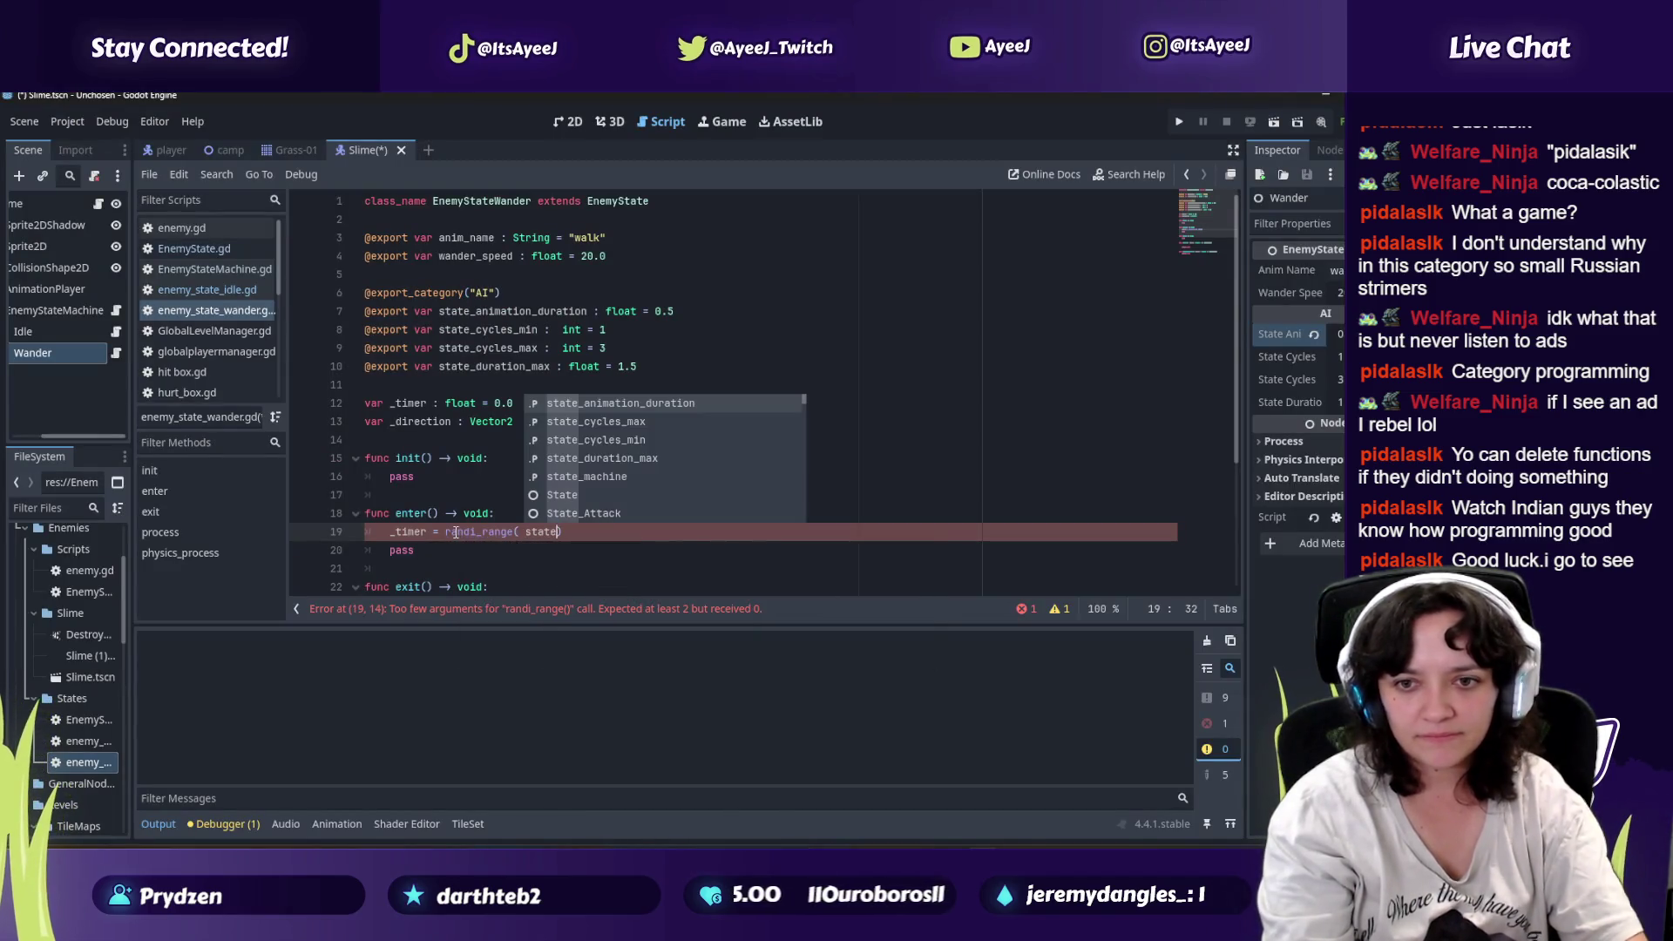
type("_cycles_min")
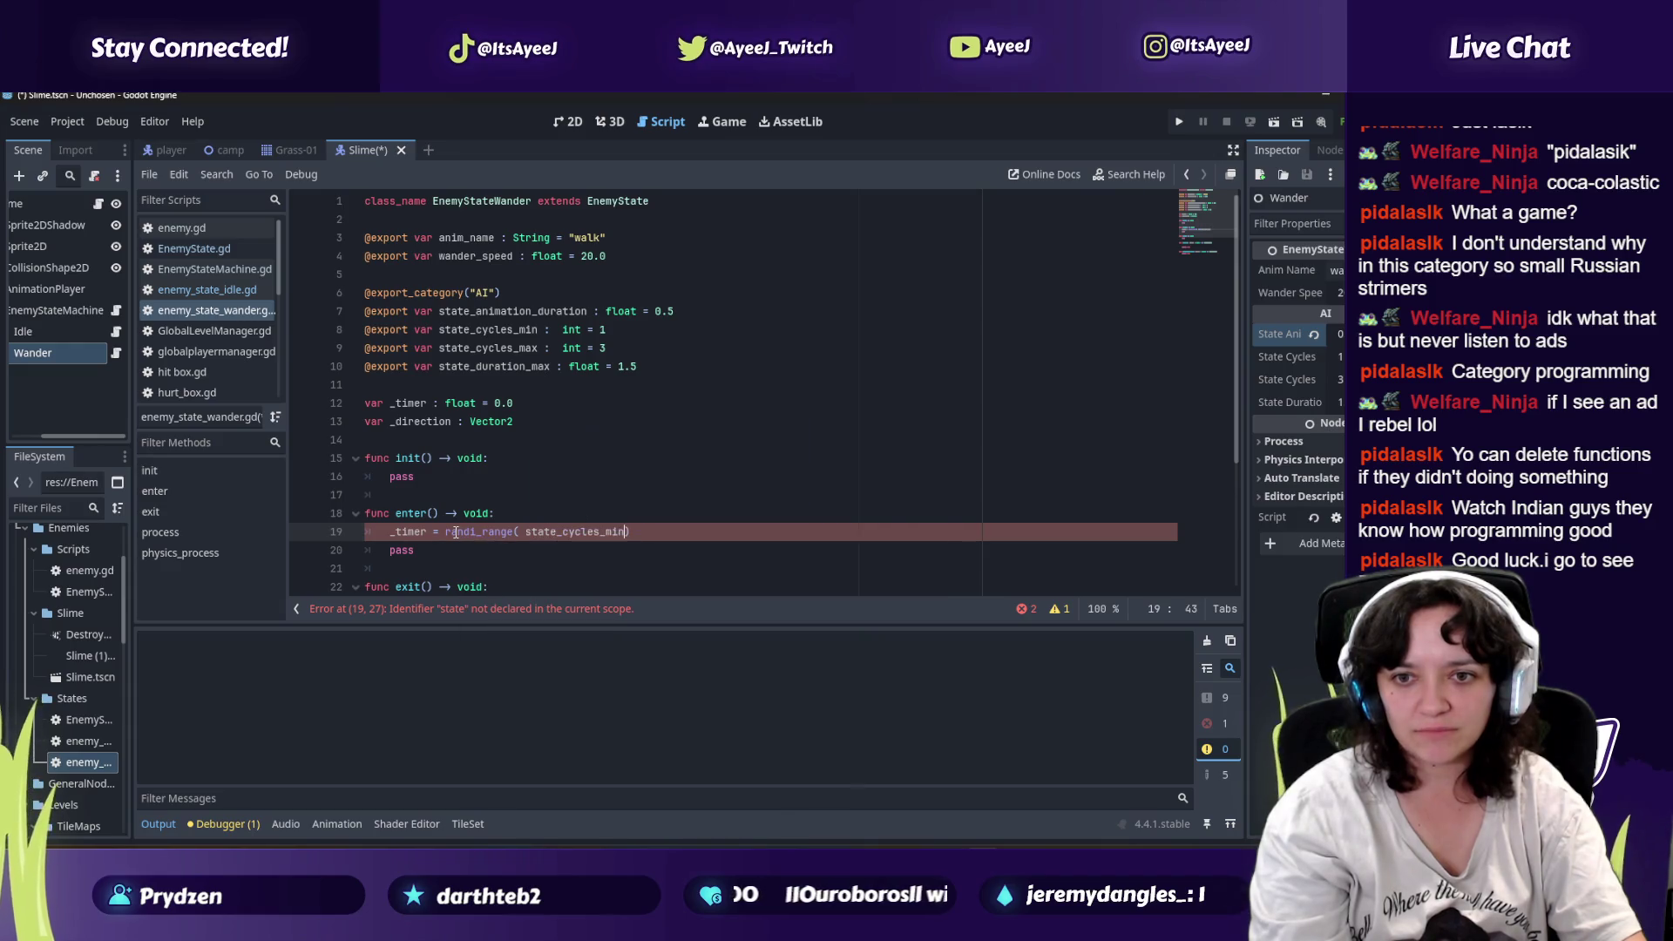
key("alt+Tab")
left_click(454, 533)
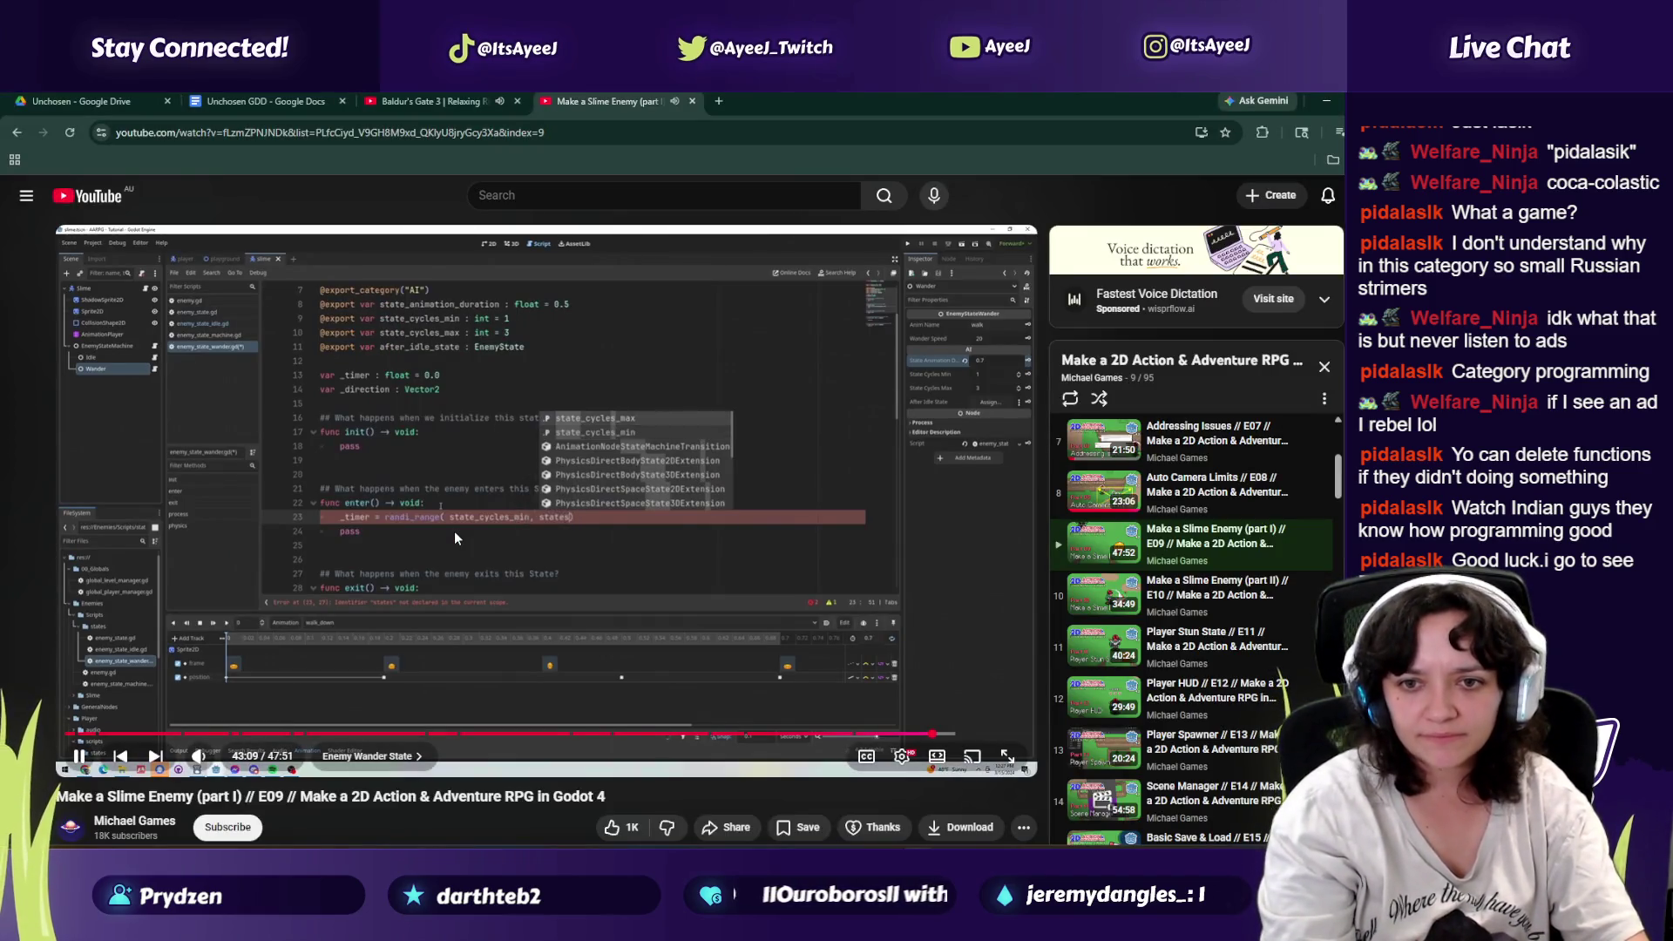
left_click(454, 537)
key("alt+Tab")
mouse_move(455, 532)
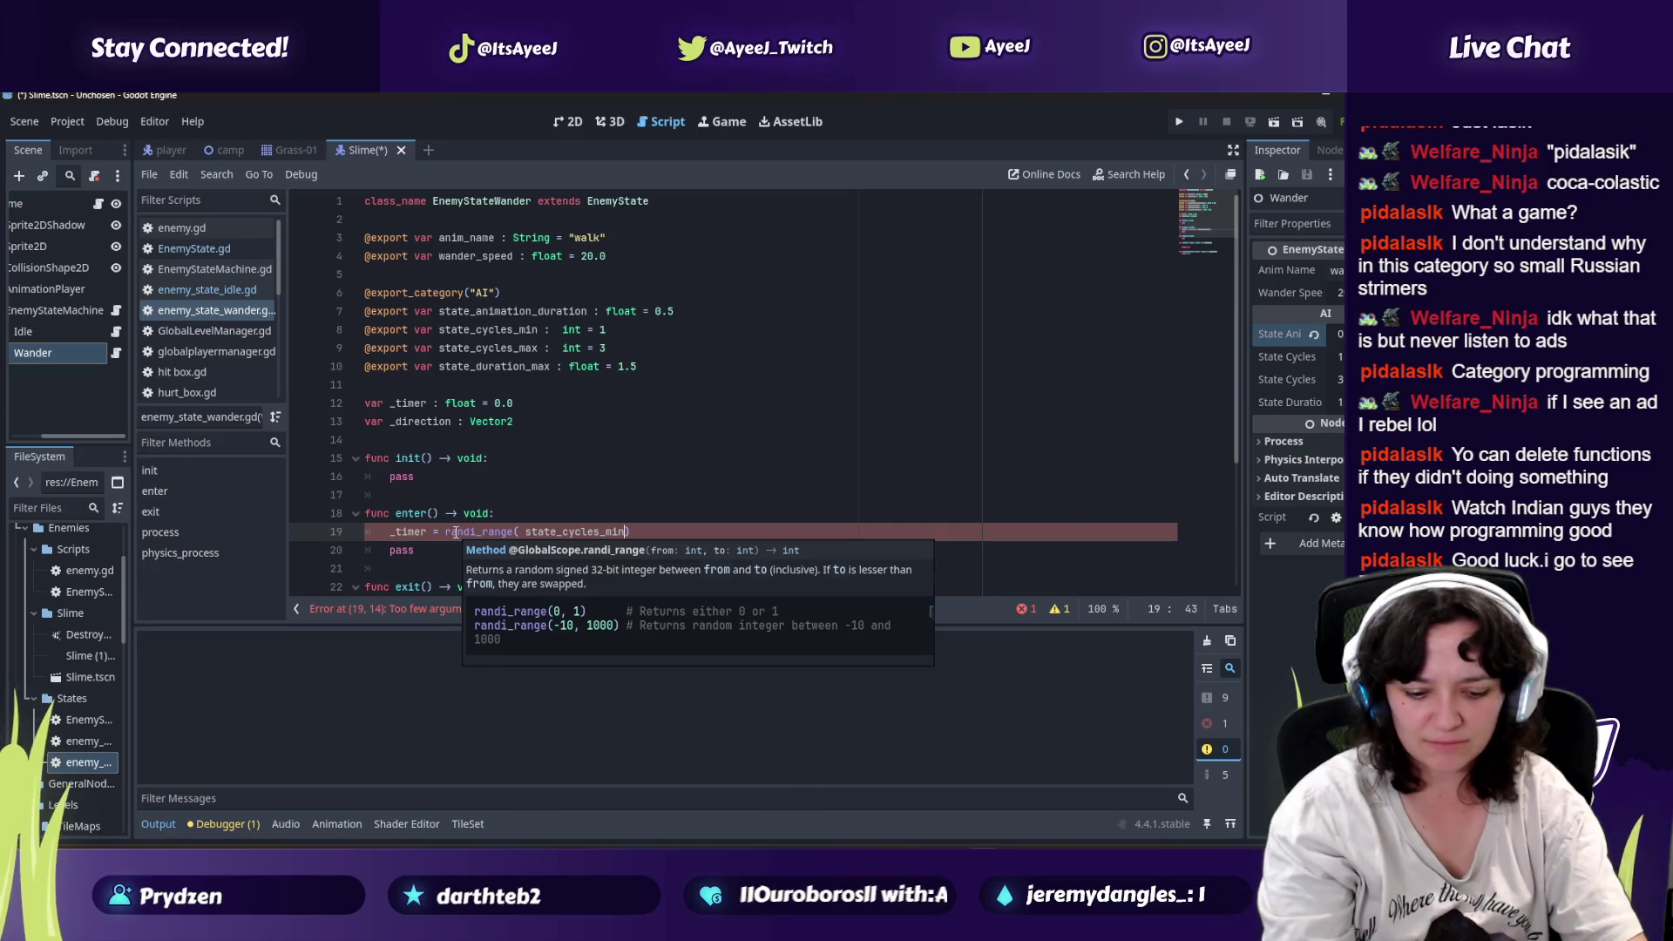
type(", states")
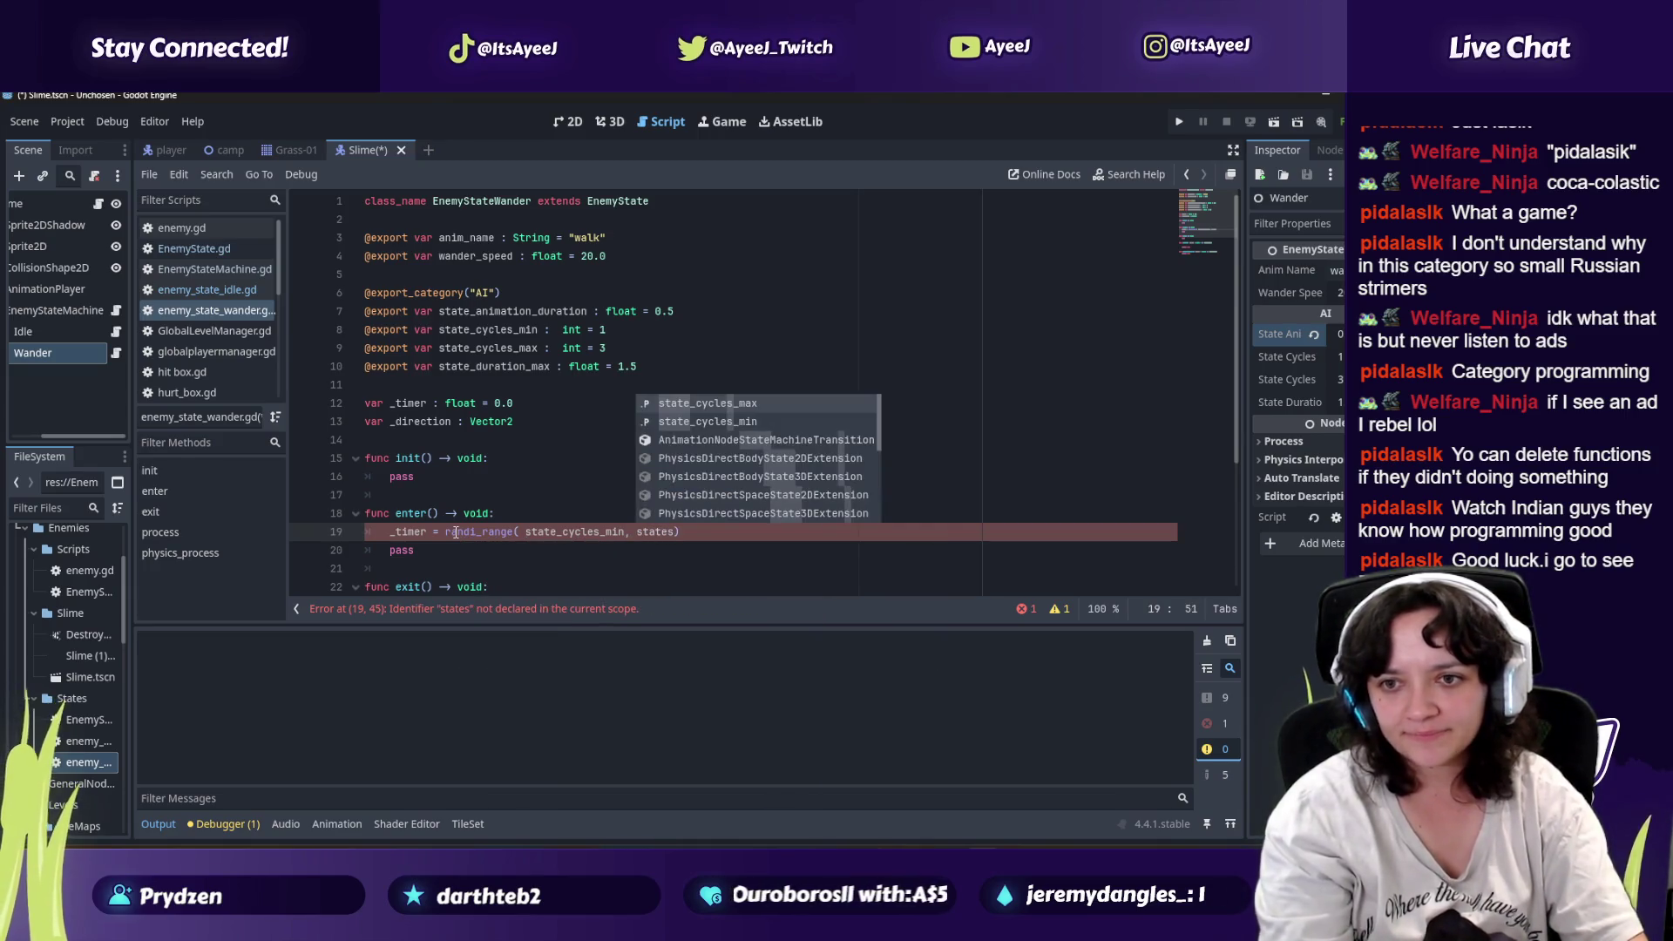
key("Return")
Close the randi_range call and keep following the tutorial.
key("alt+Tab")
left_click(455, 538)
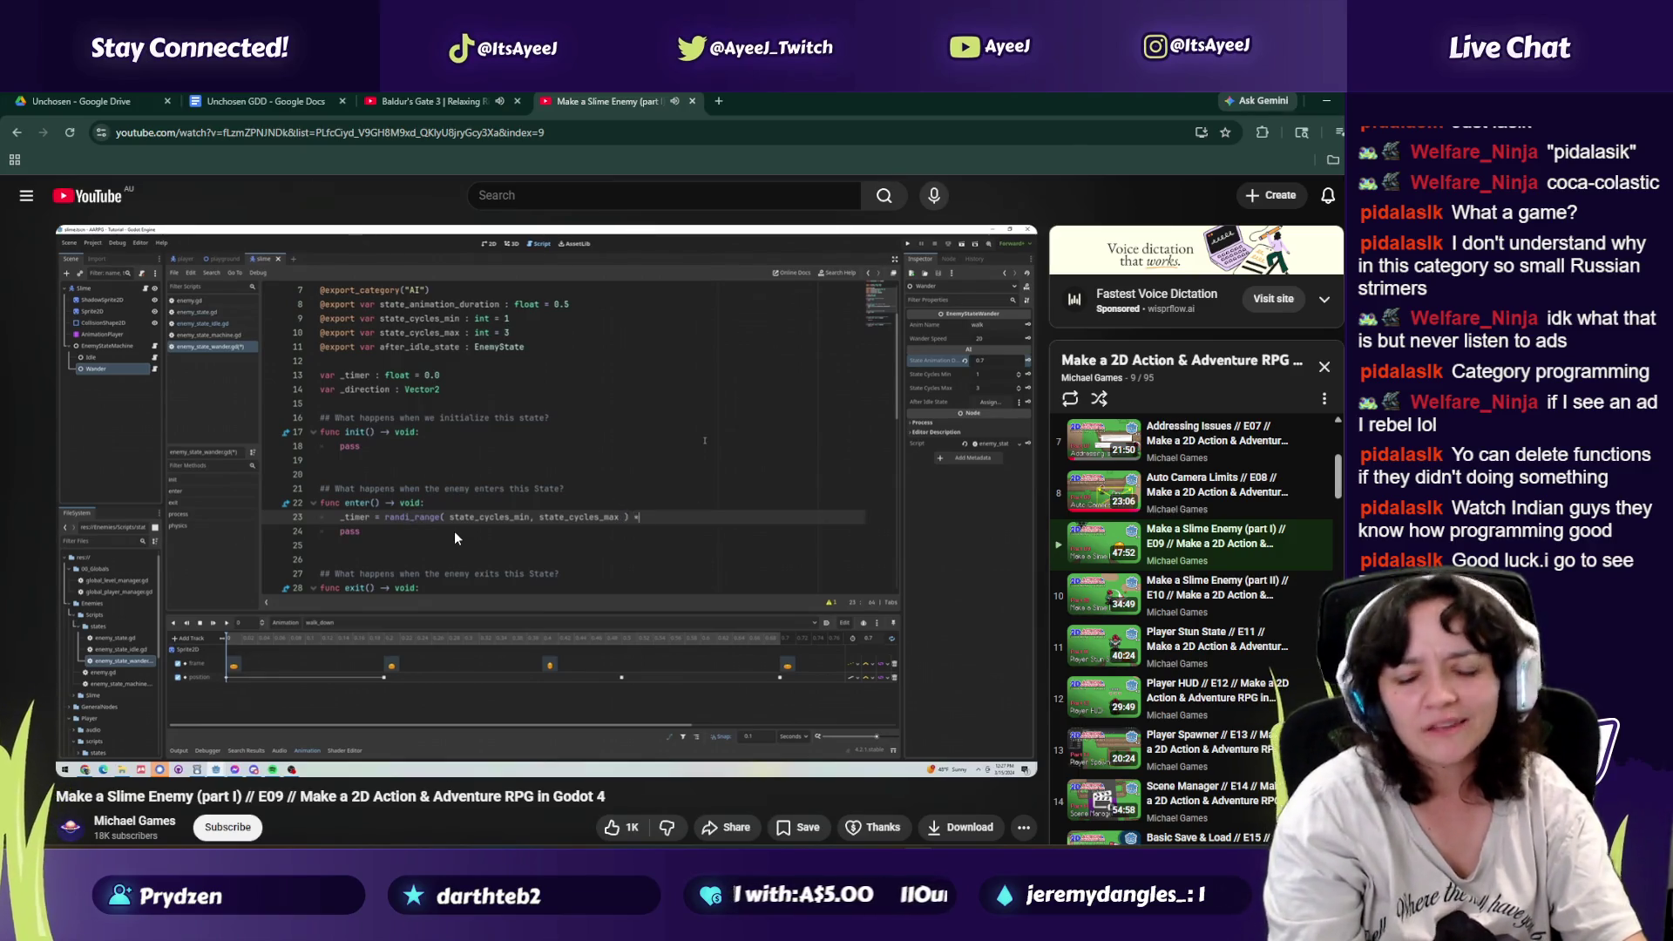
key("alt+Tab")
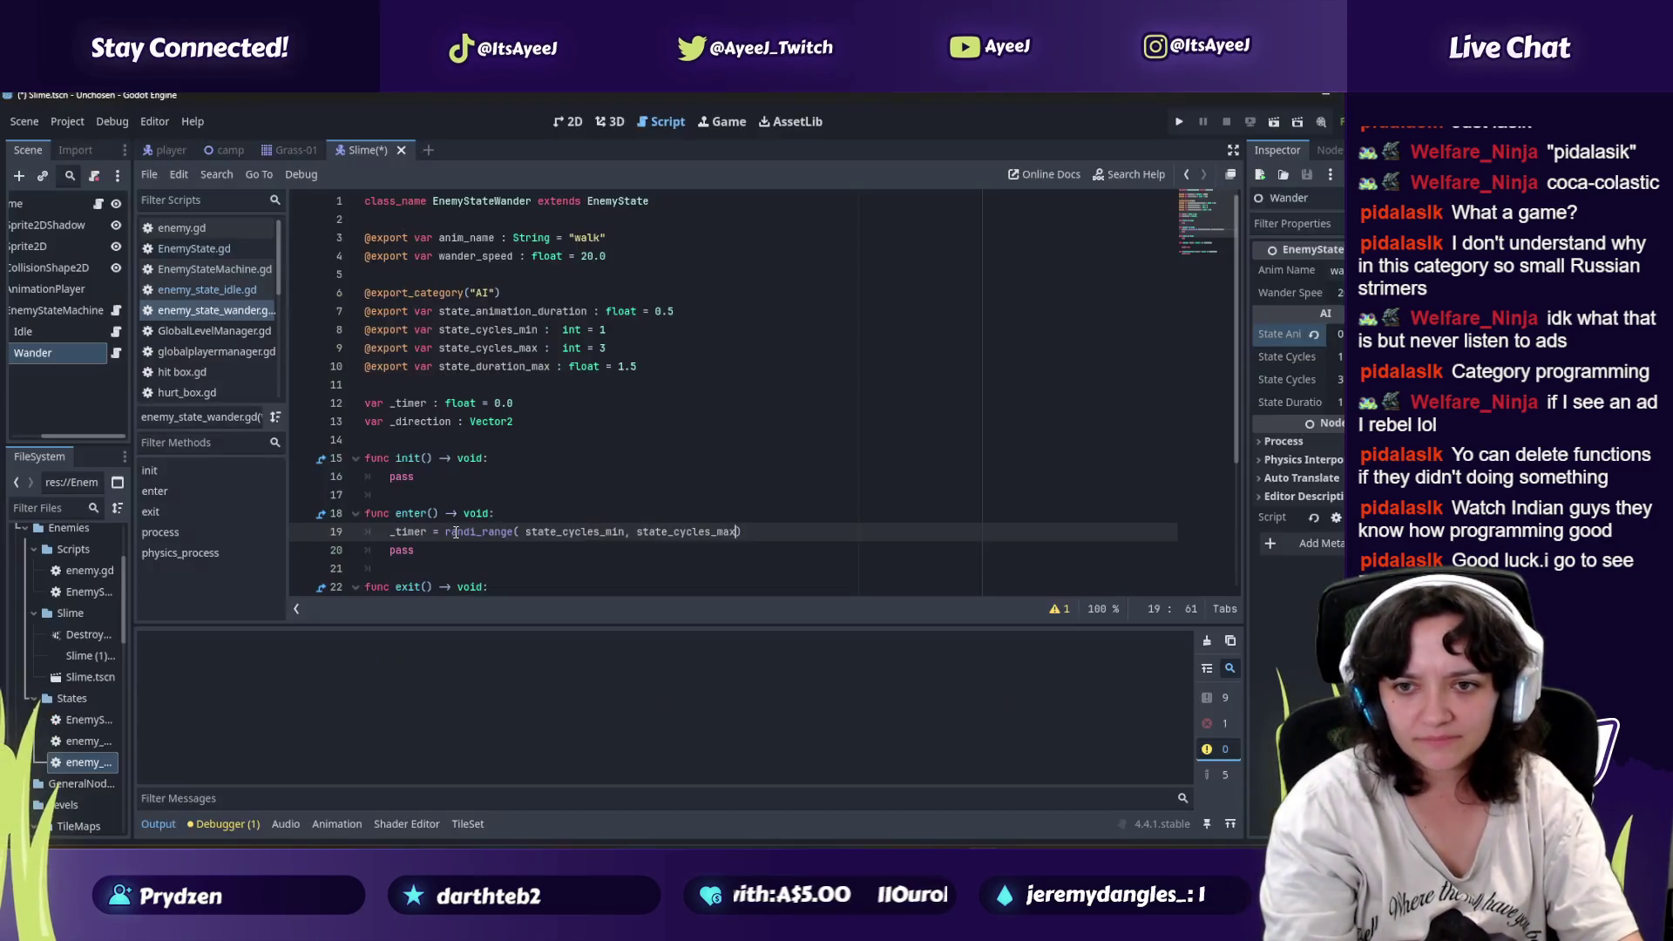
type(")")
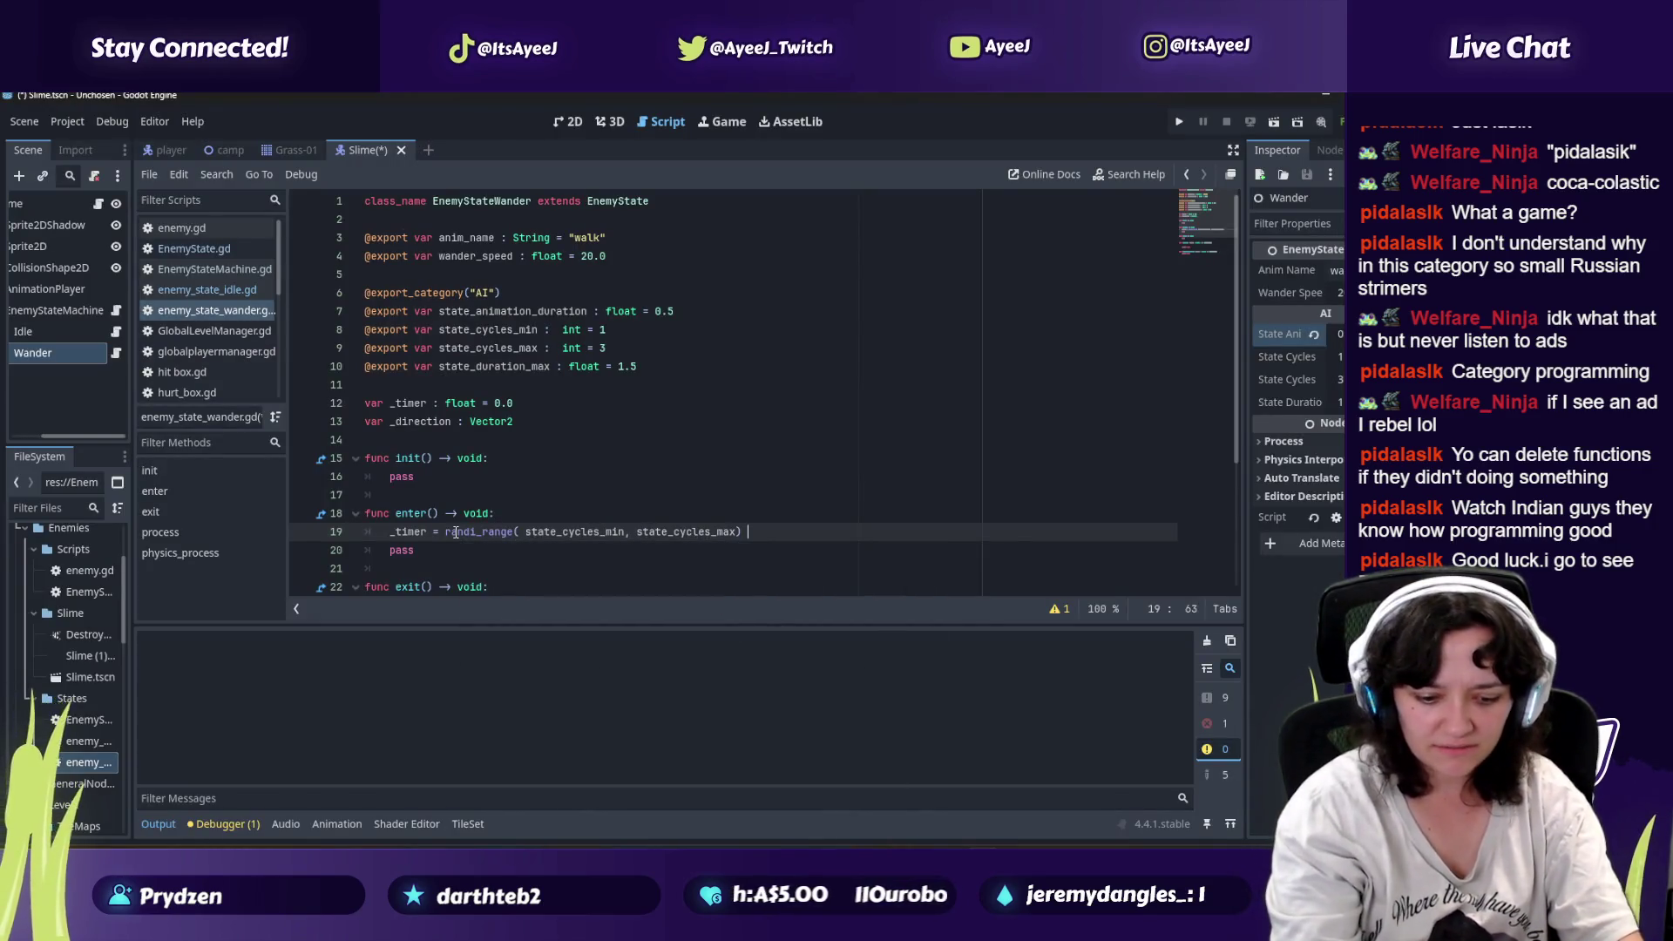
key("alt+Tab")
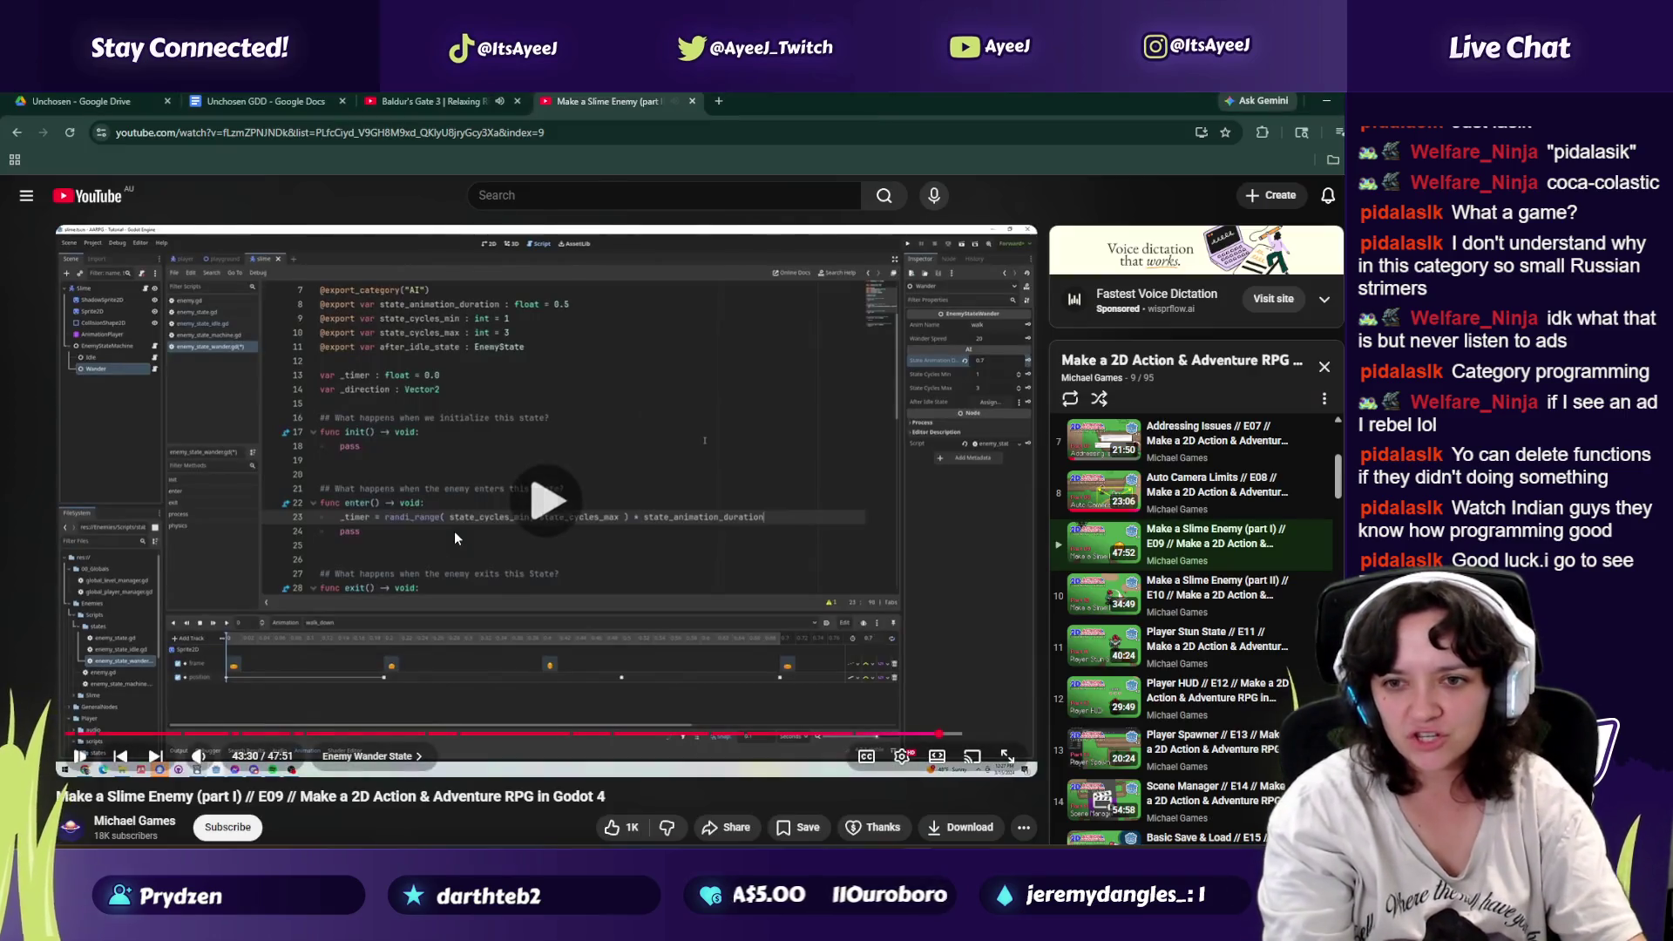
key("k")
key("alt+Tab")
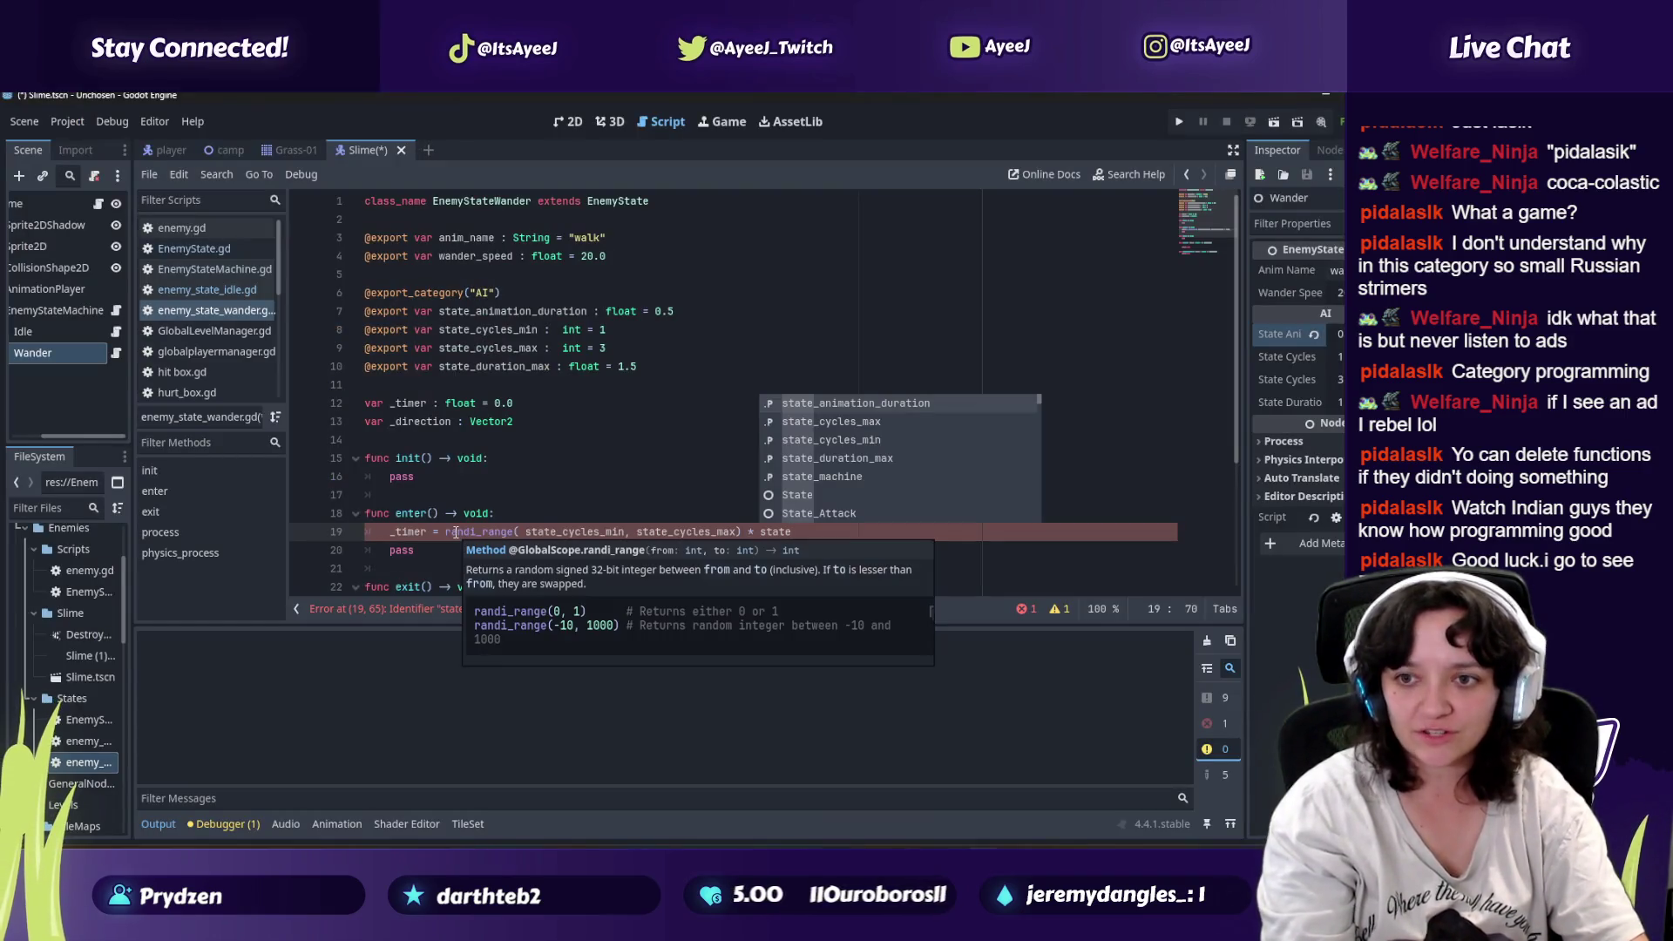
key("alt+Tab")
key("k")
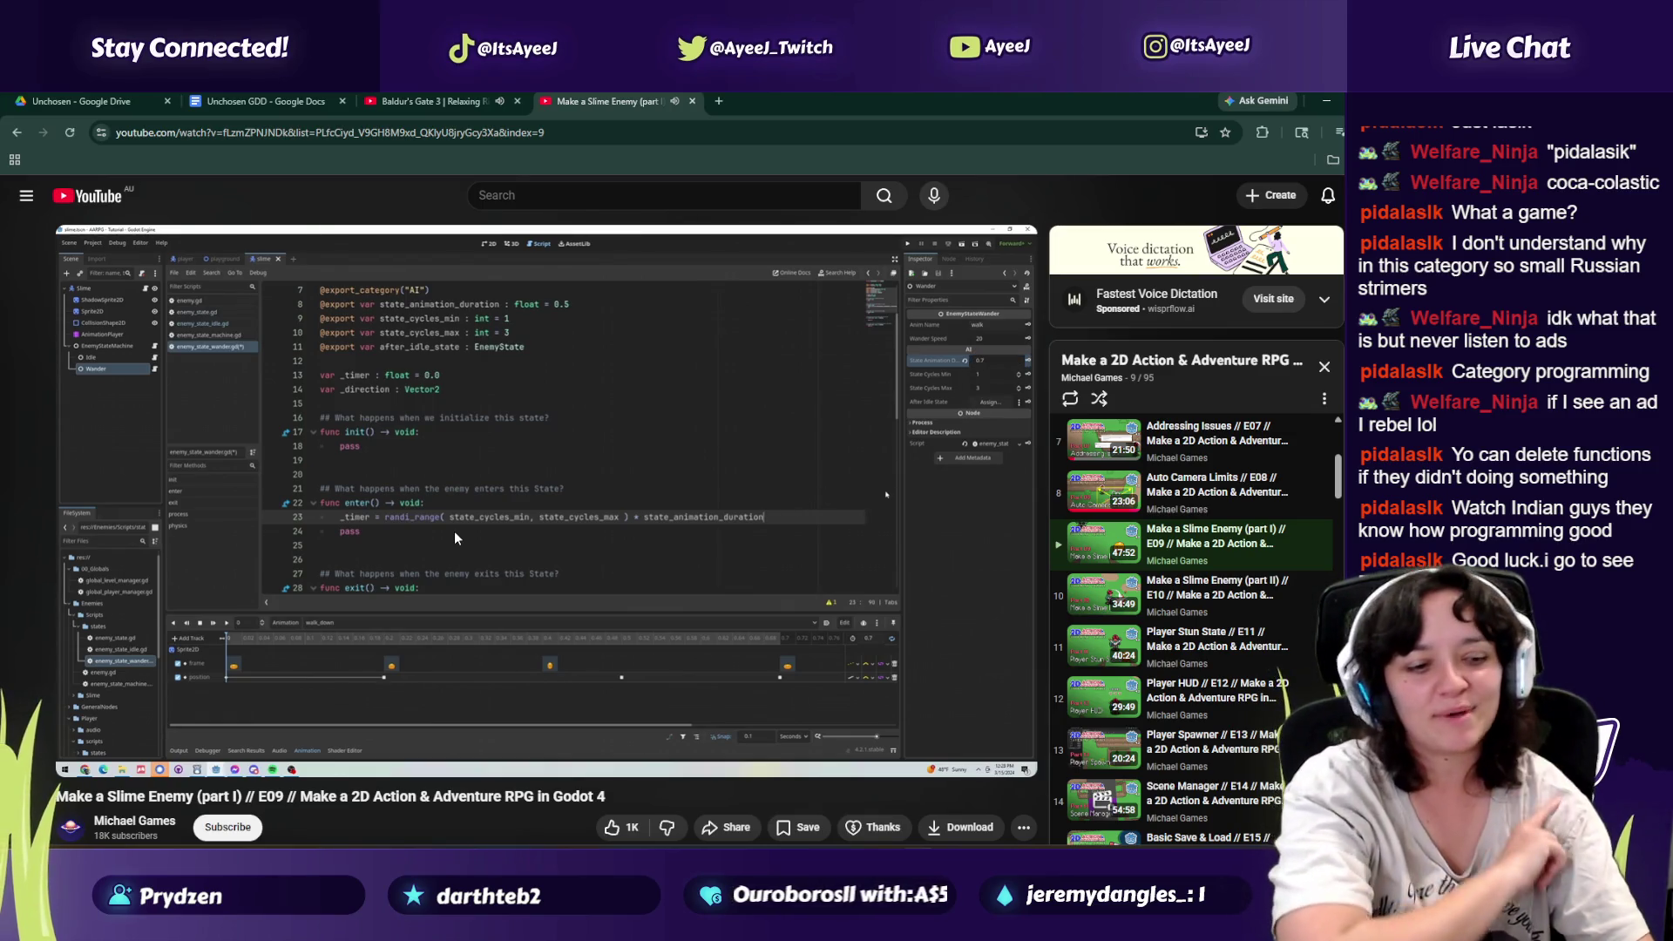
Add 'var rand = randi_range(0, 3)' in enter().
key("k")
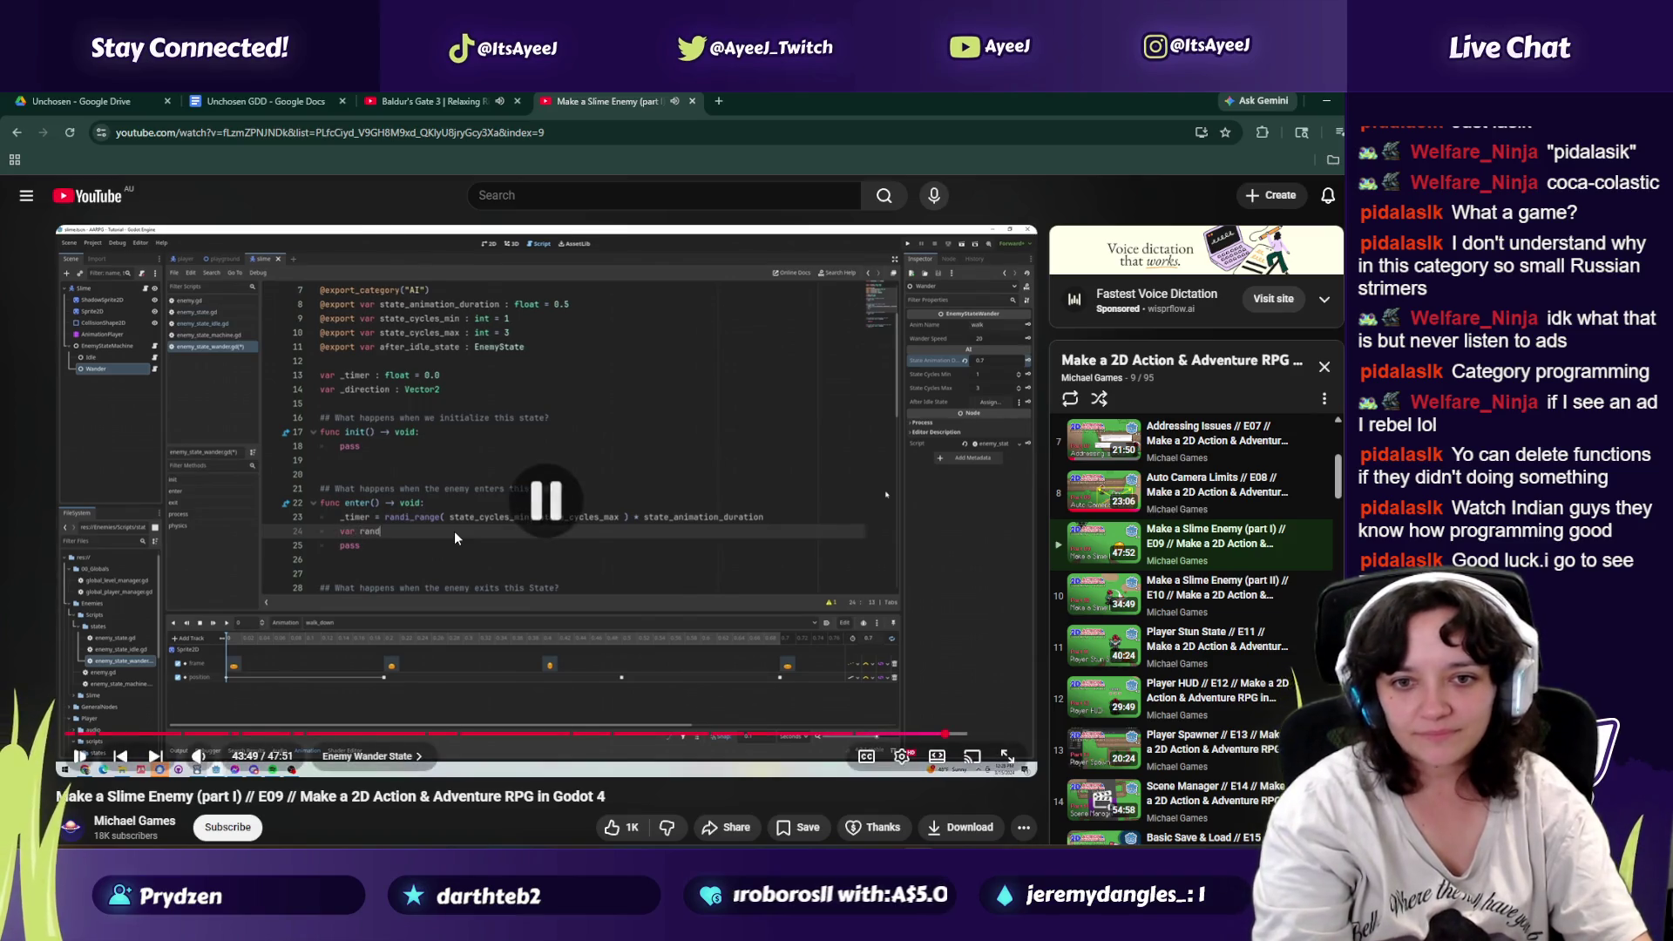
key("alt+Tab")
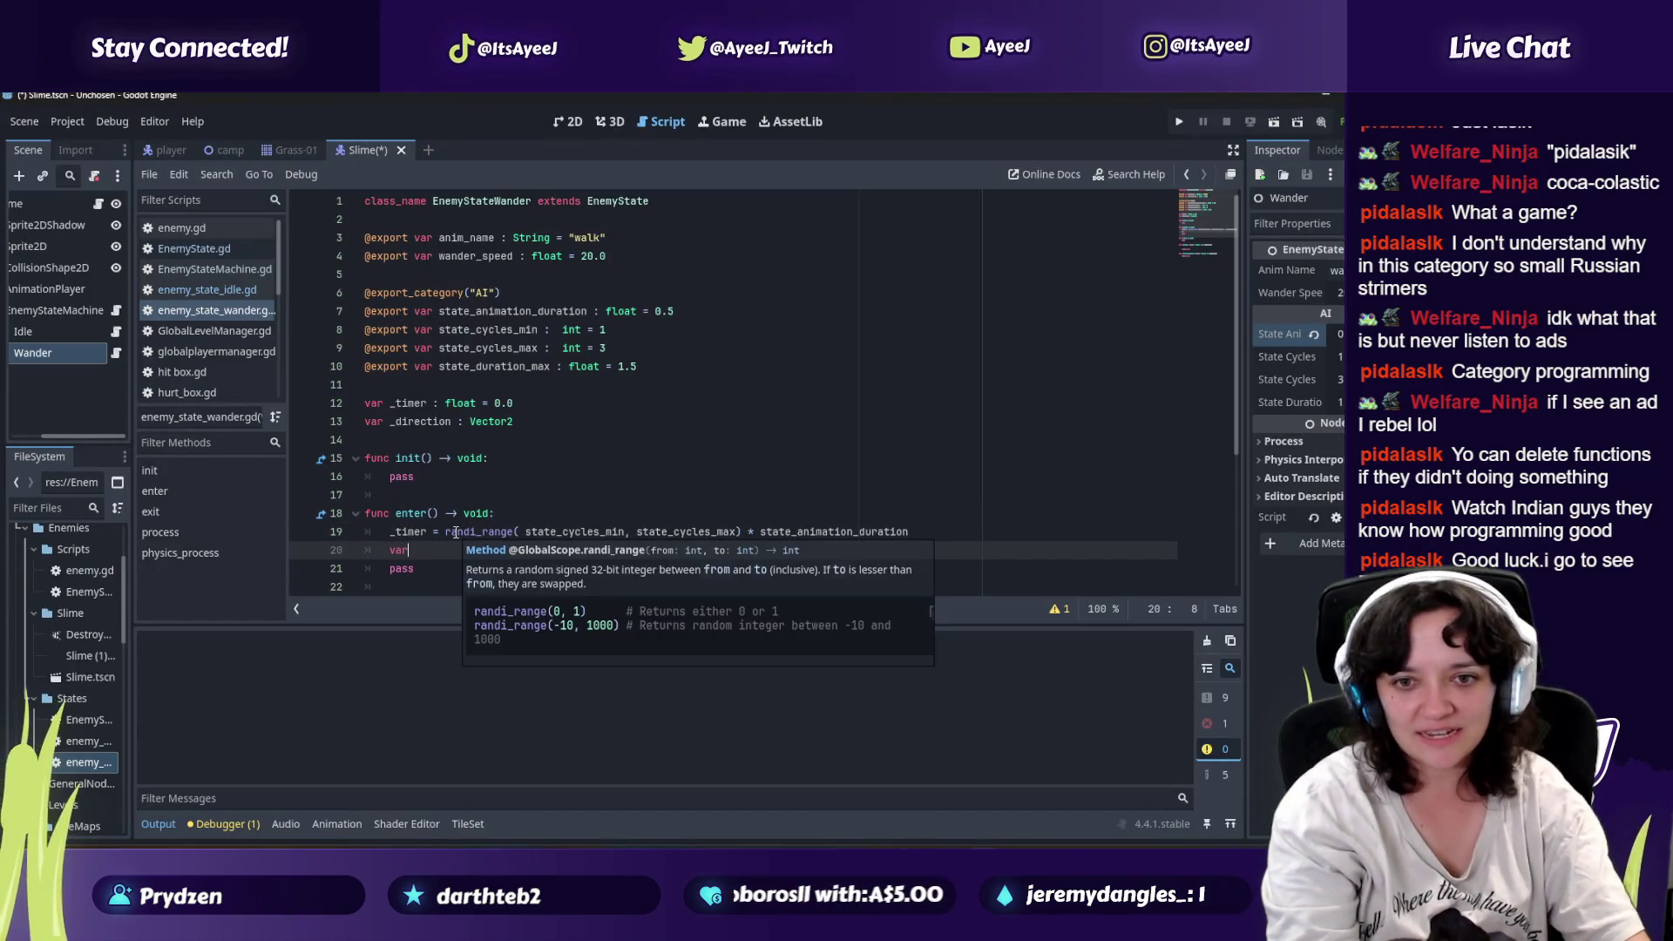
key("alt+Tab")
key("alt+Tab")
type("r")
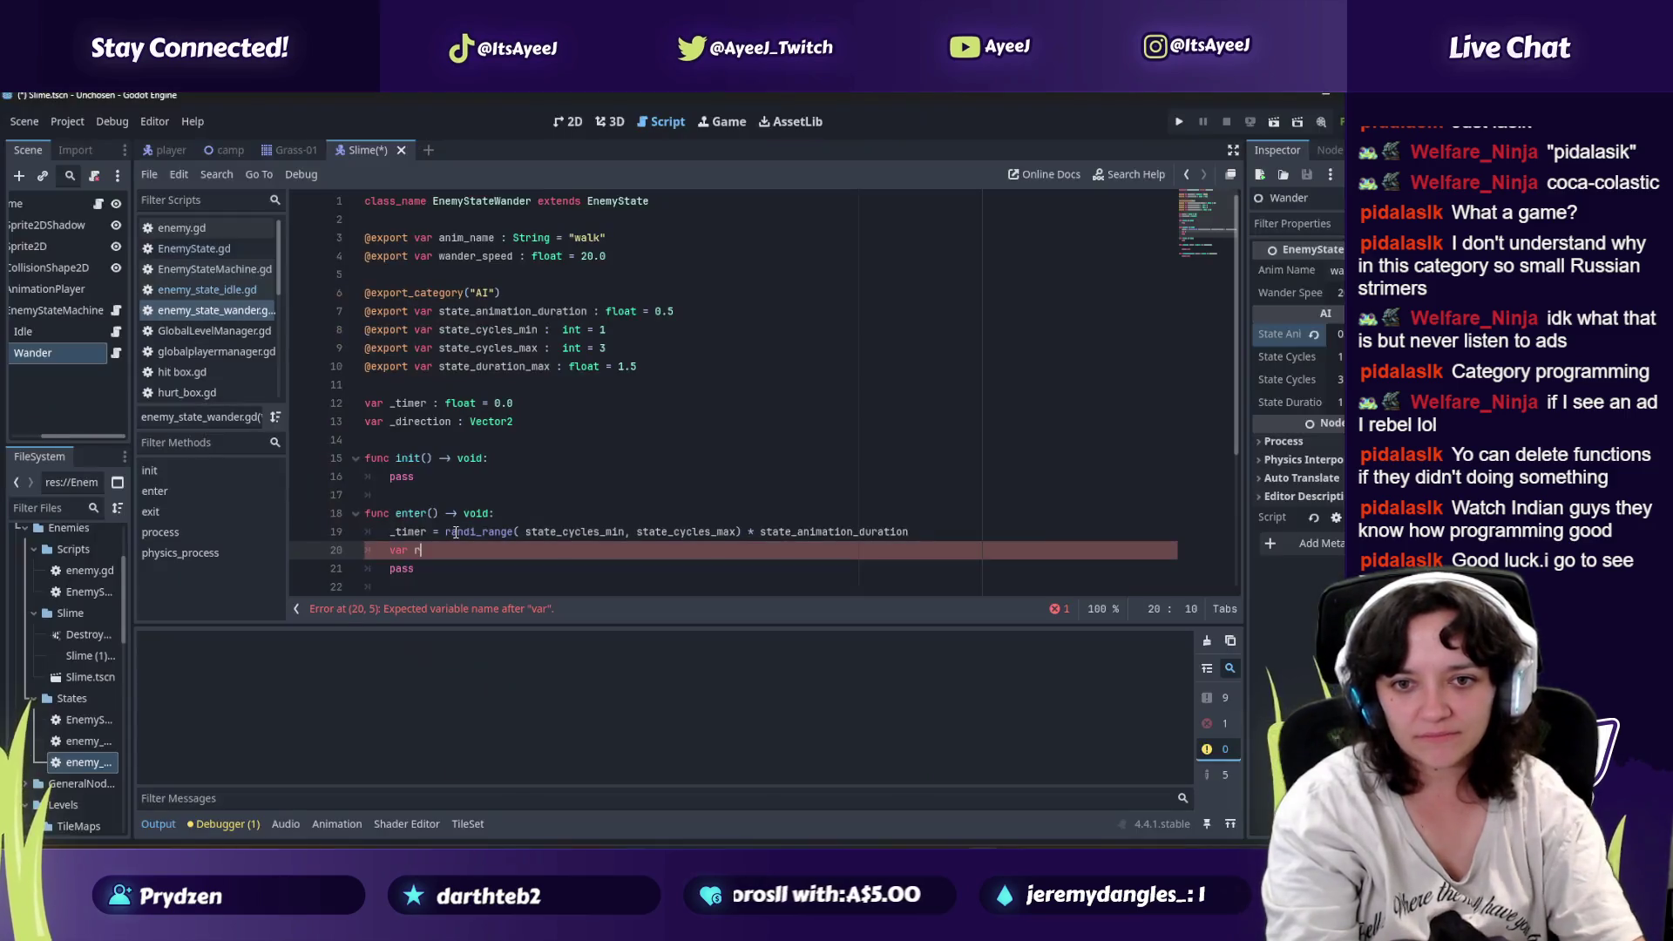
type("and")
key("alt+Tab")
key("alt+Tab")
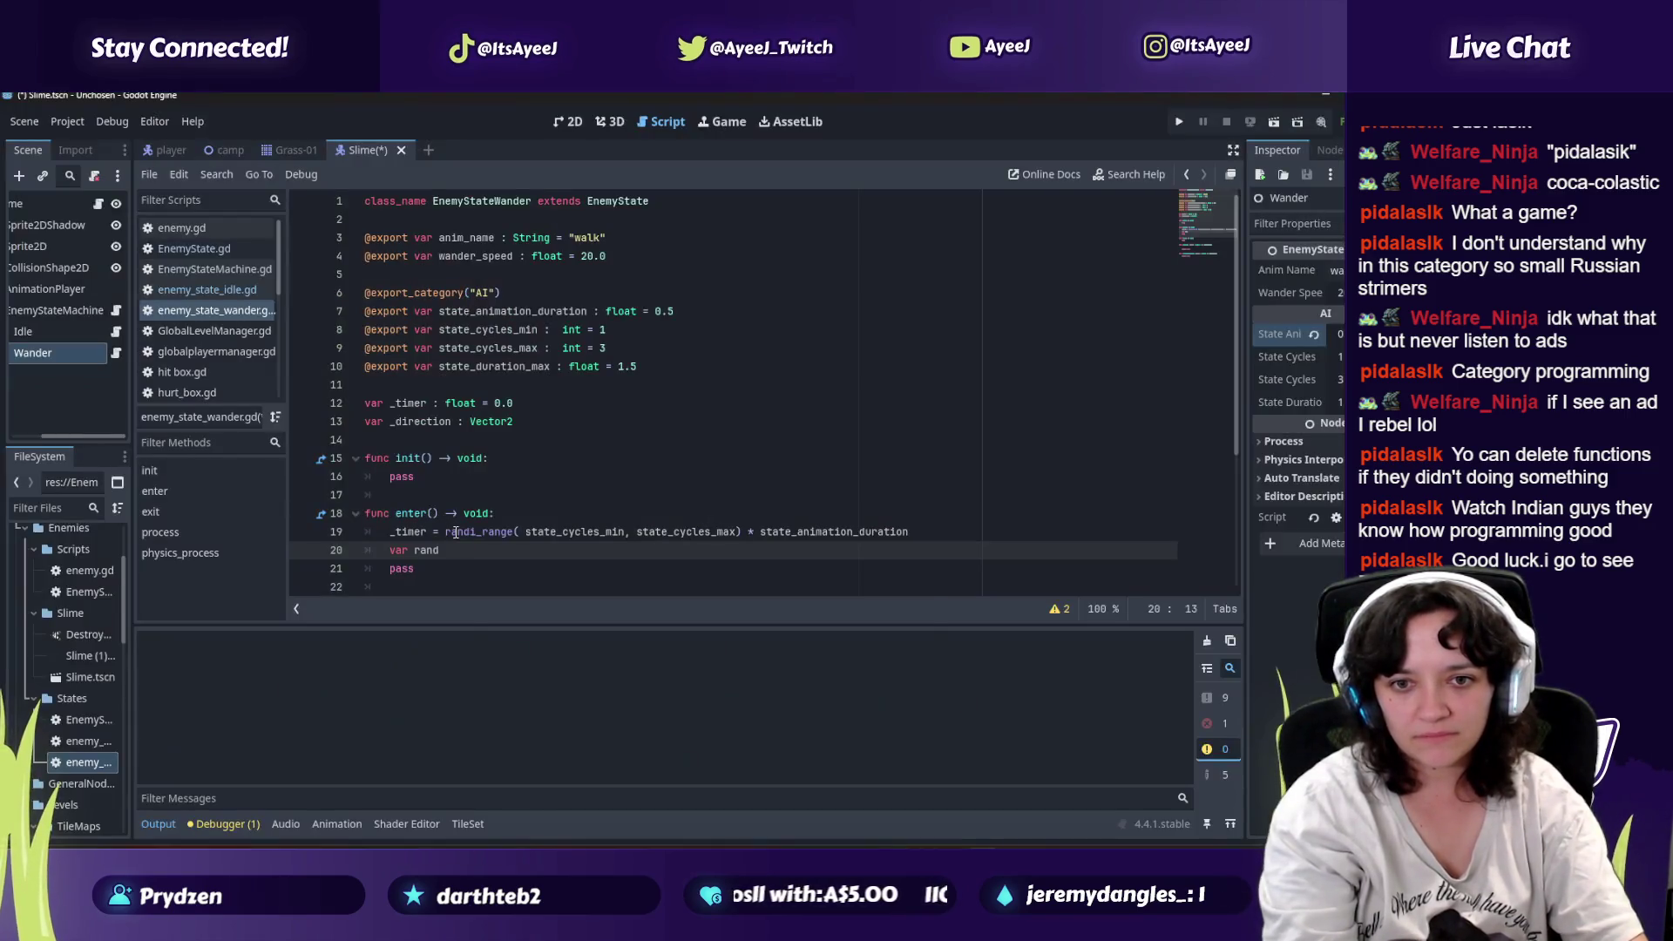
type("= randi")
key("alt+Tab")
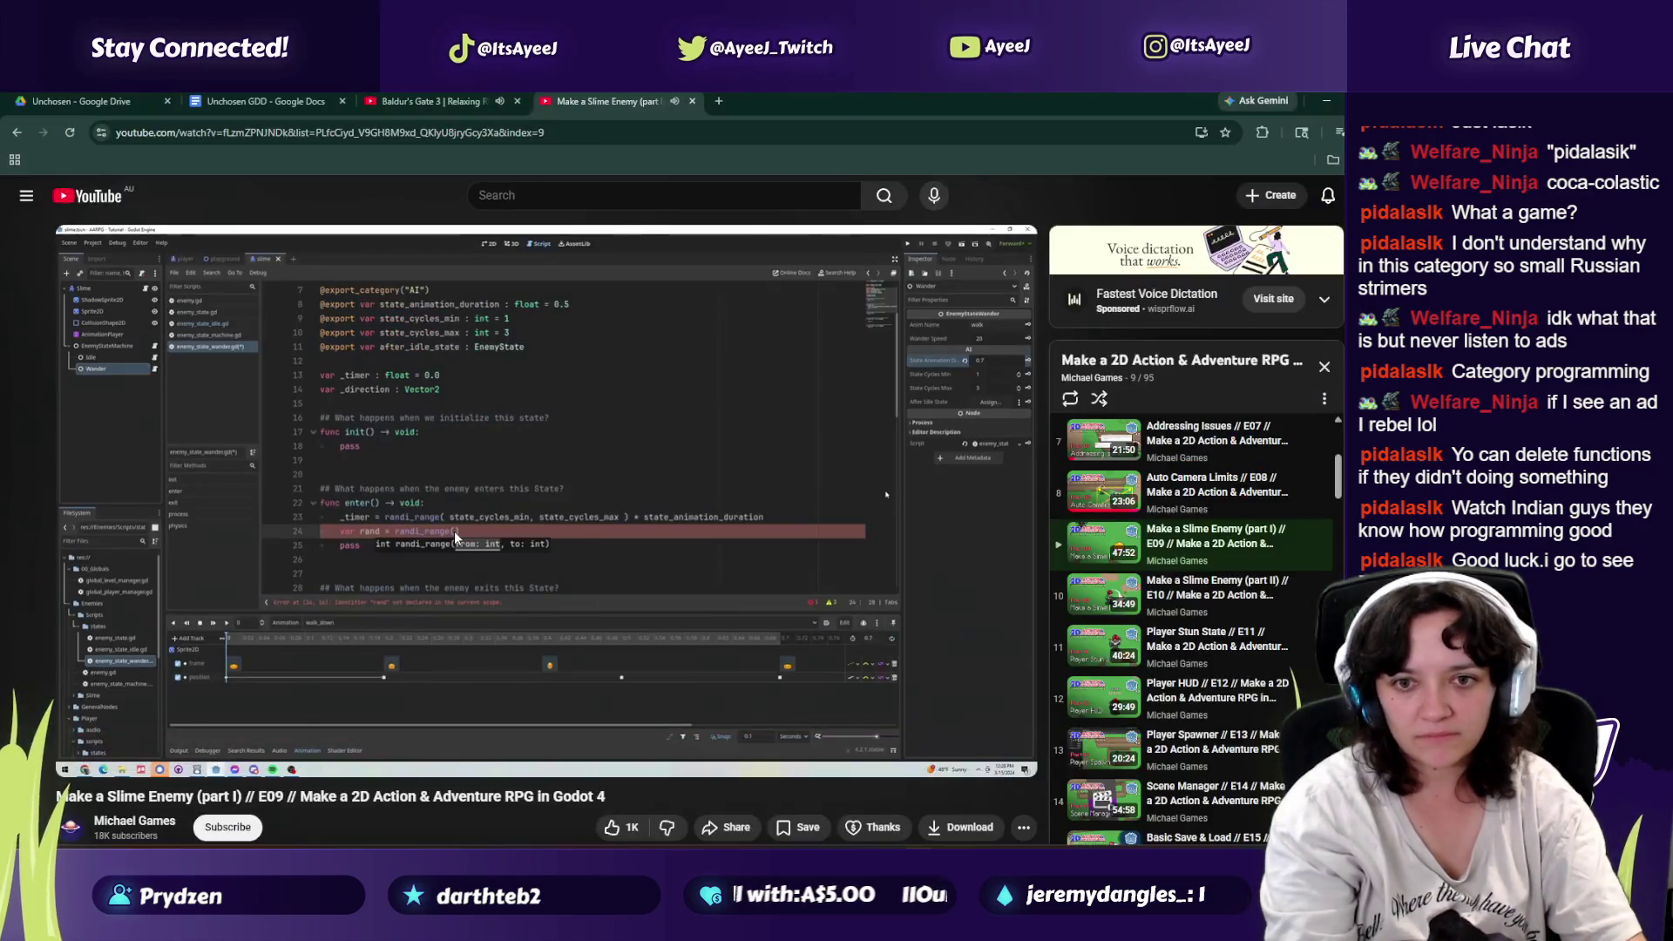
key("alt+Tab")
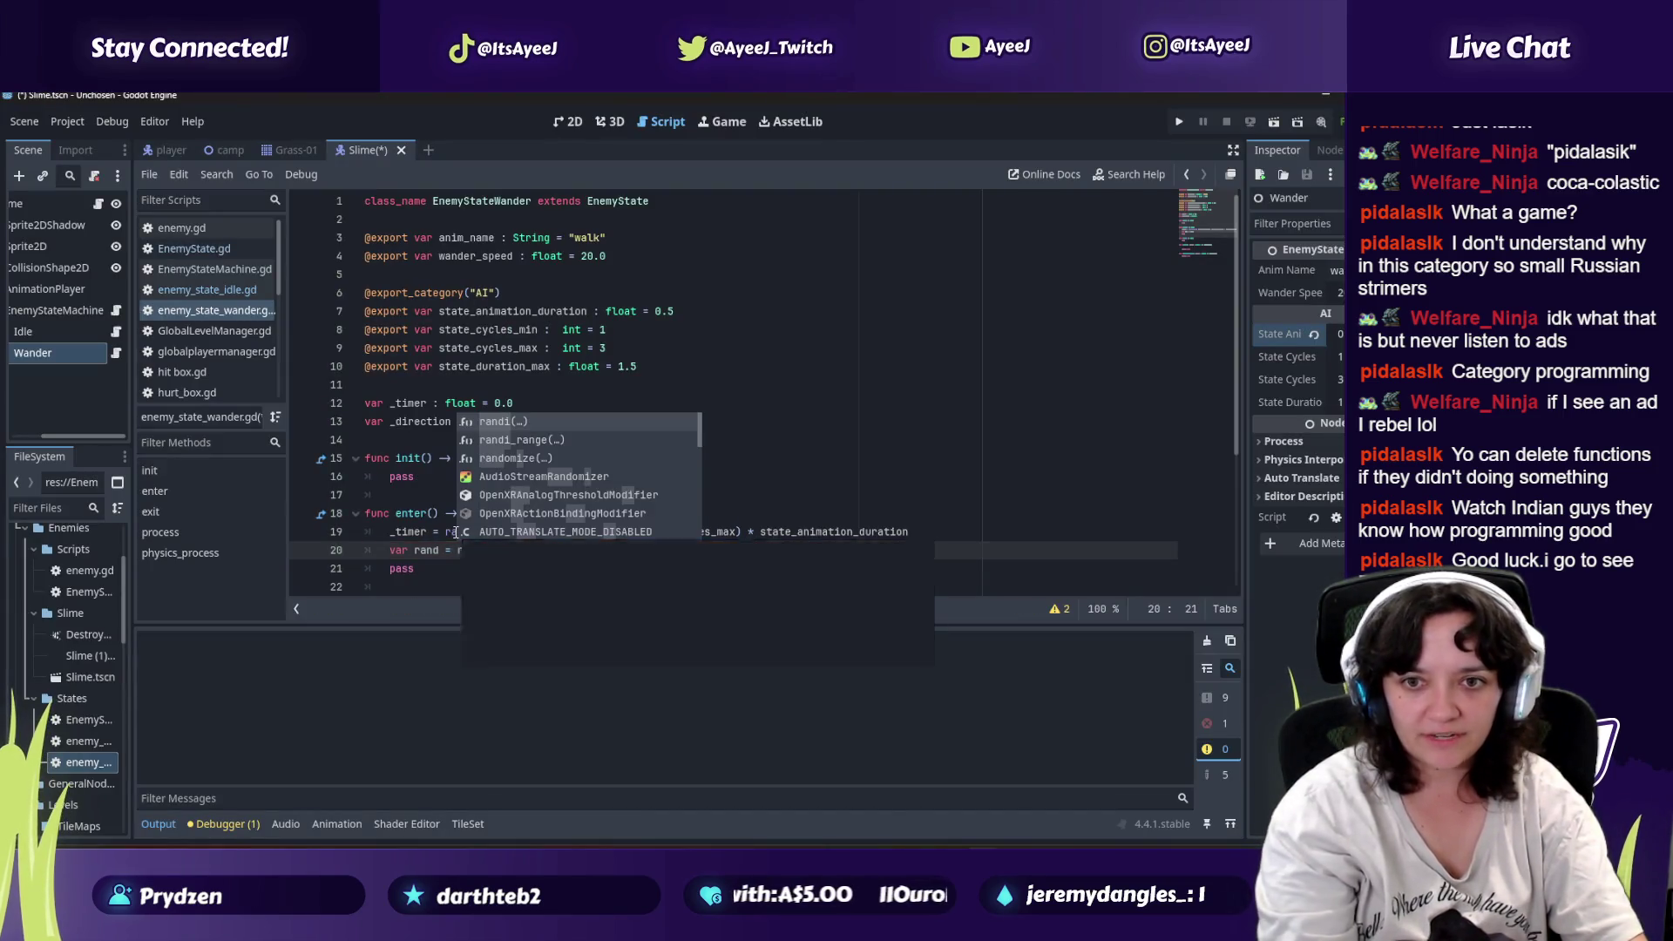
key("Down")
key("Return")
key("alt+Tab")
key("alt+Tab")
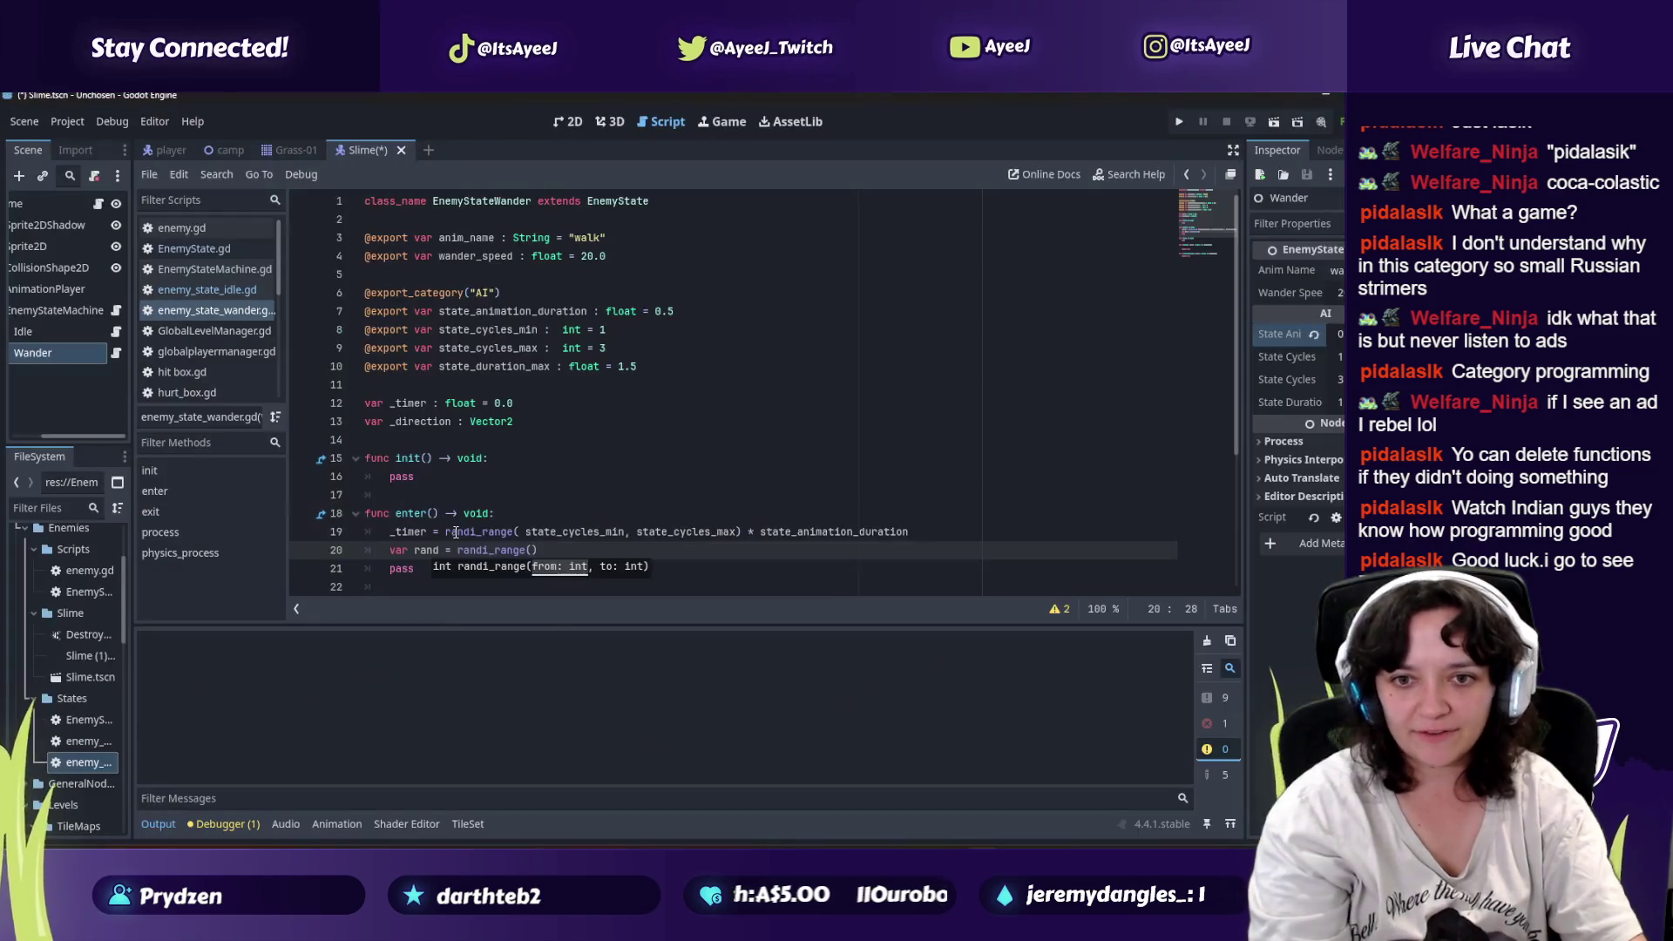
type("0, 1")
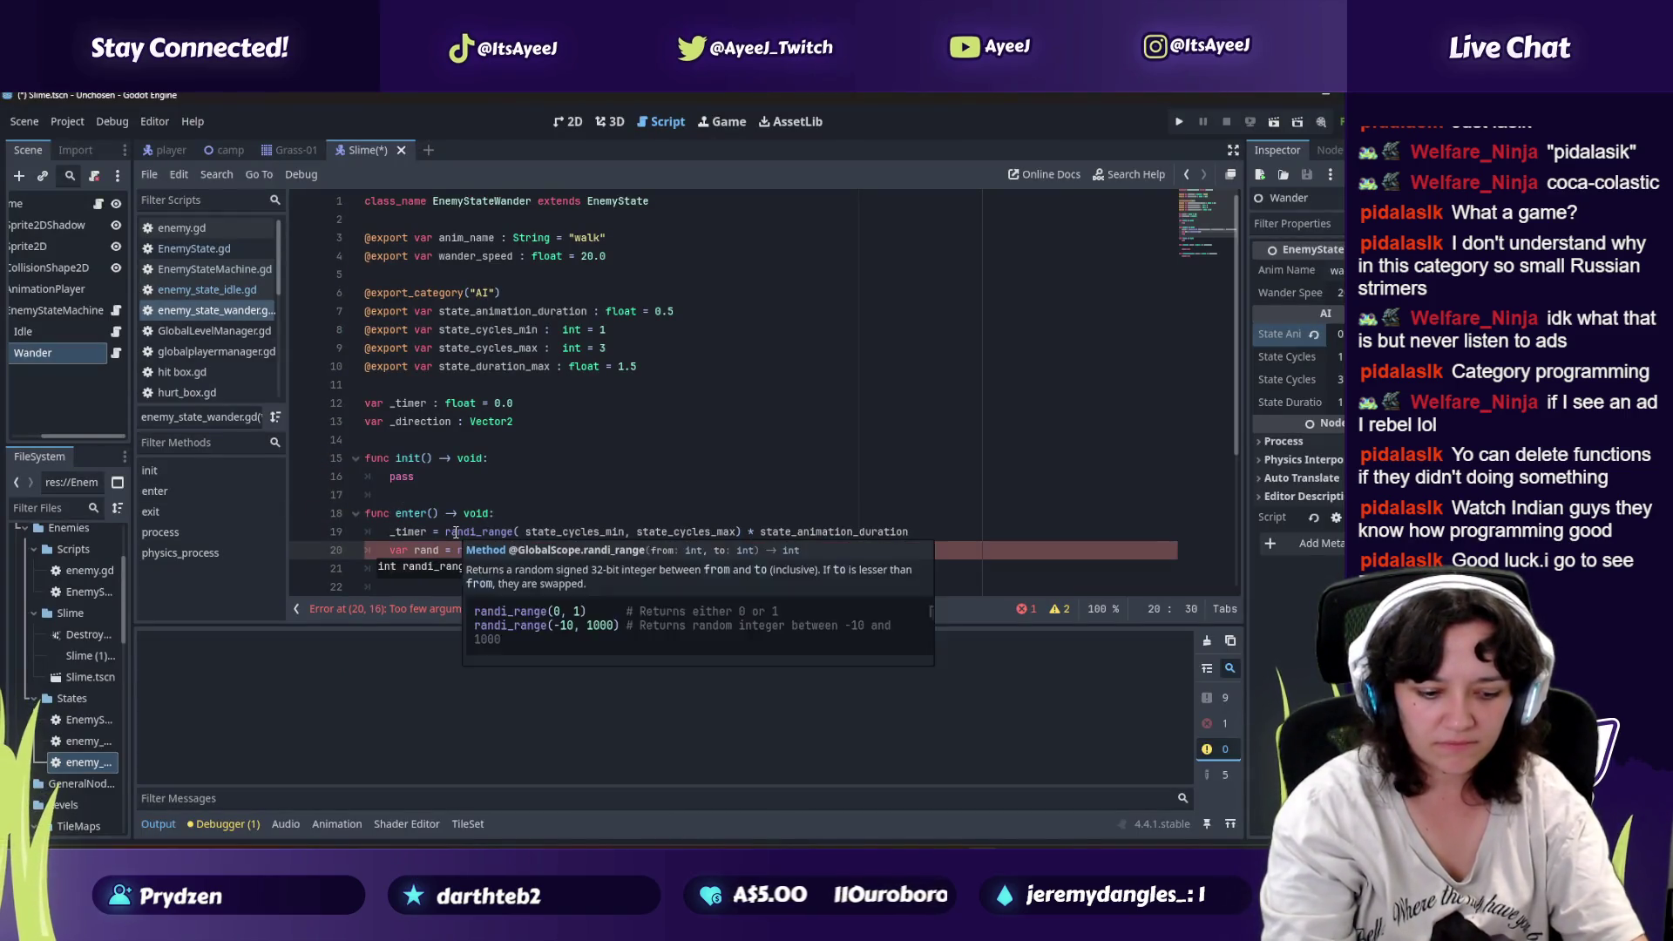
type(")")
On a new line, set _direction = enemy.DIR_4[rand].
key("alt+Tab")
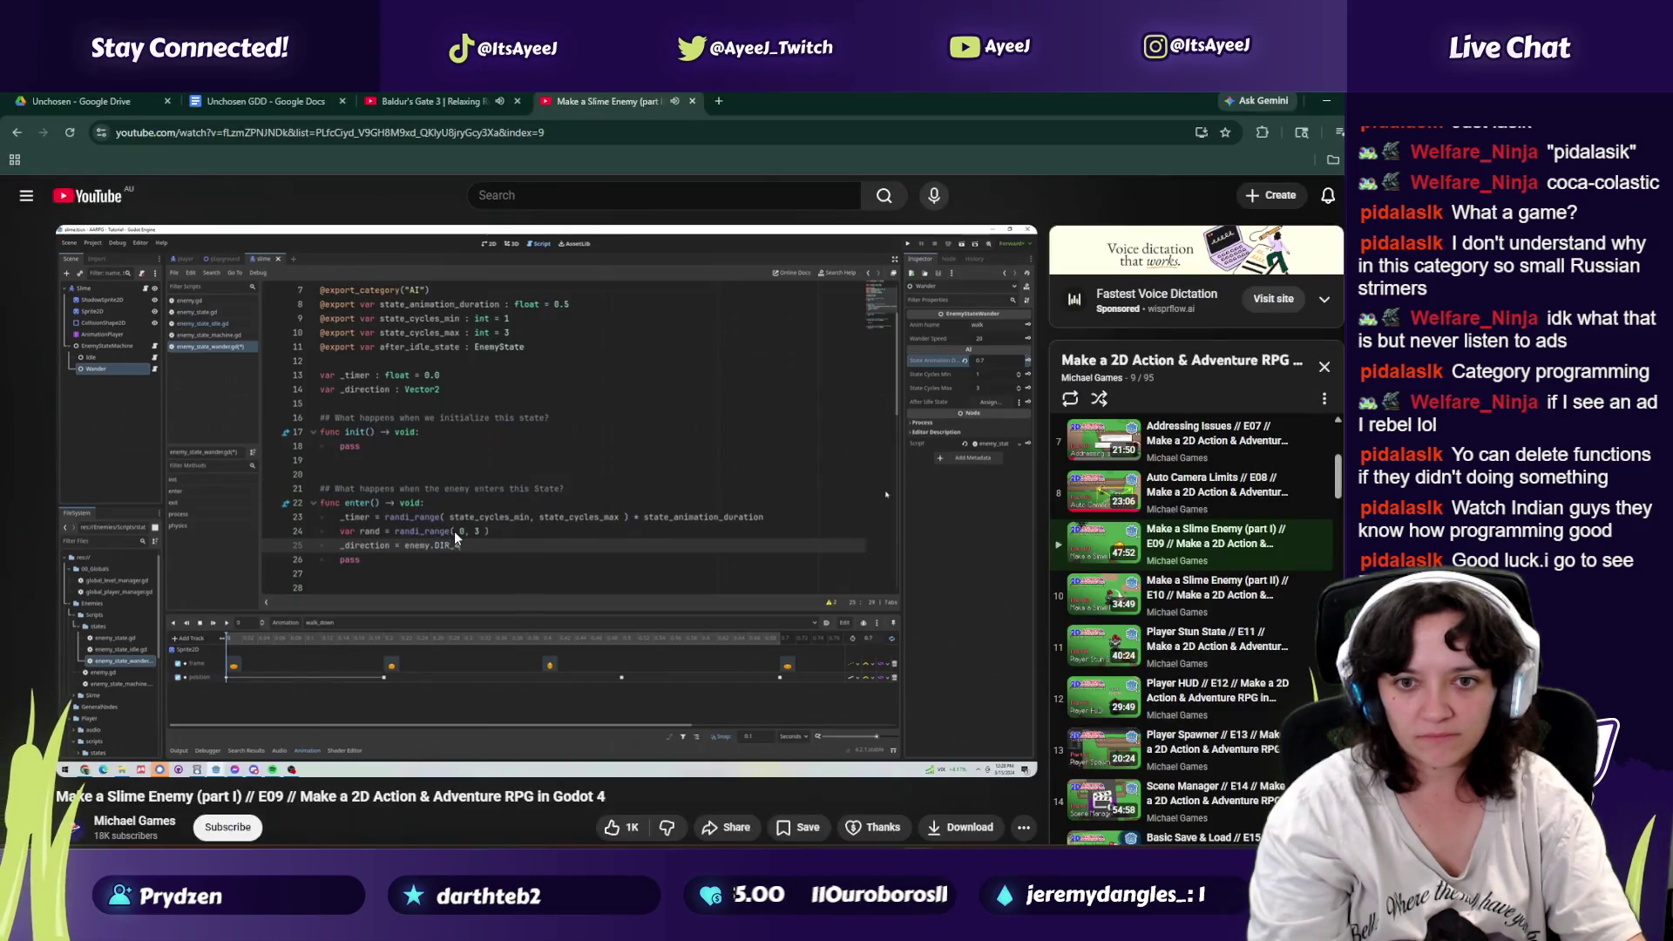
key("alt+Tab")
key("Return")
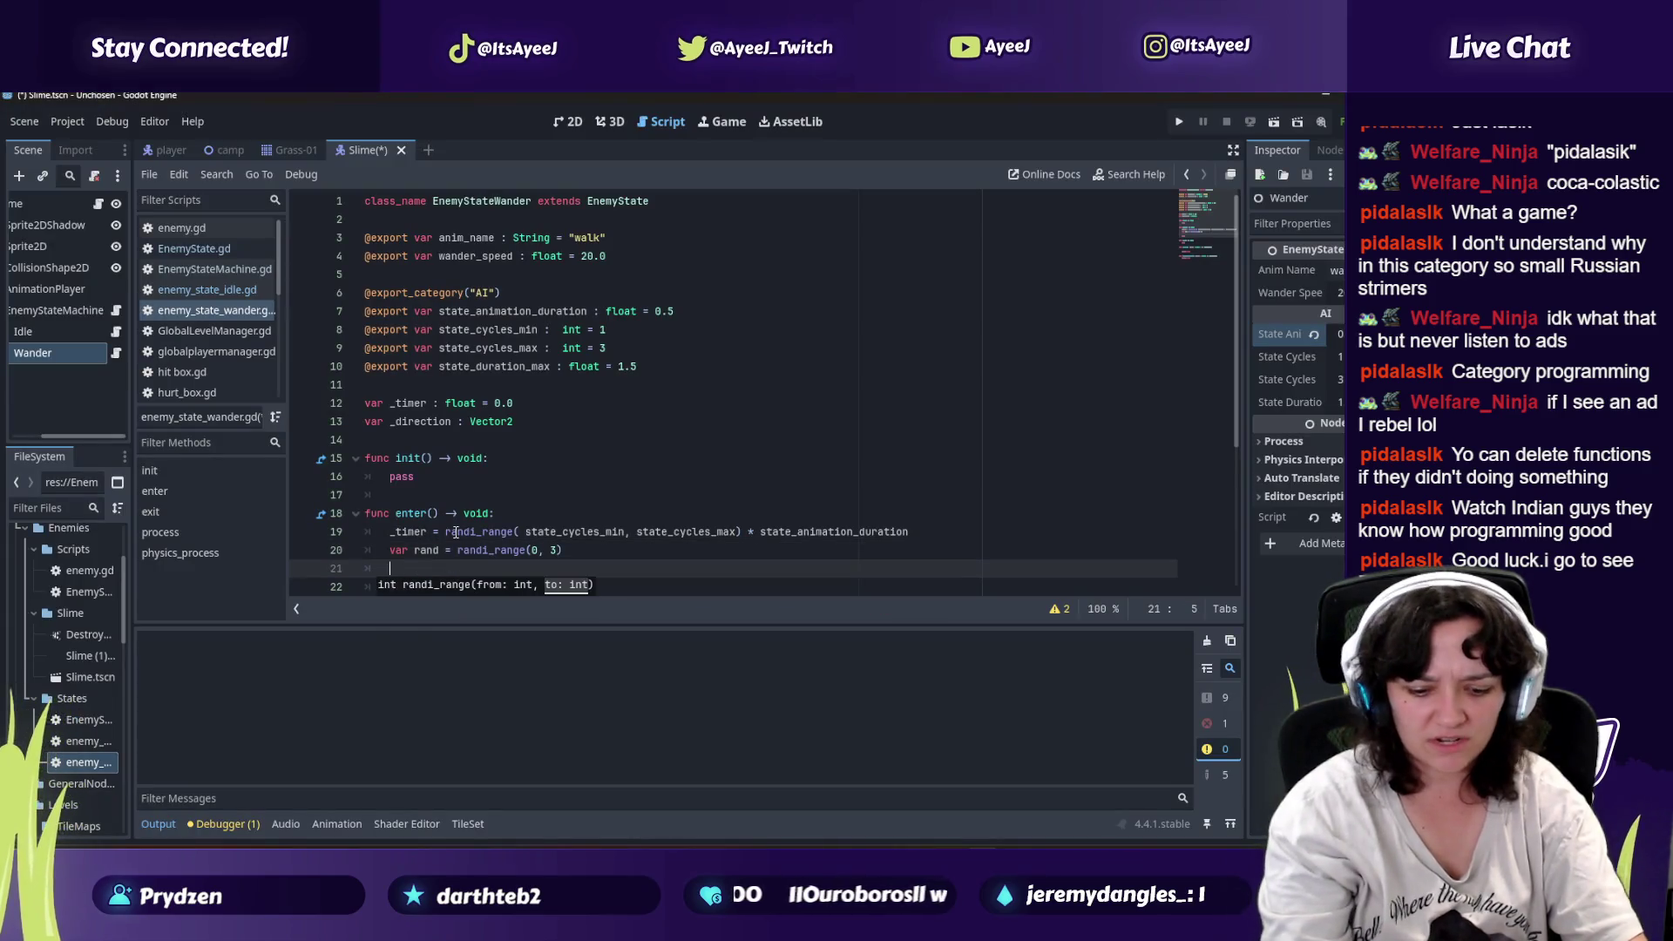
type("_directi")
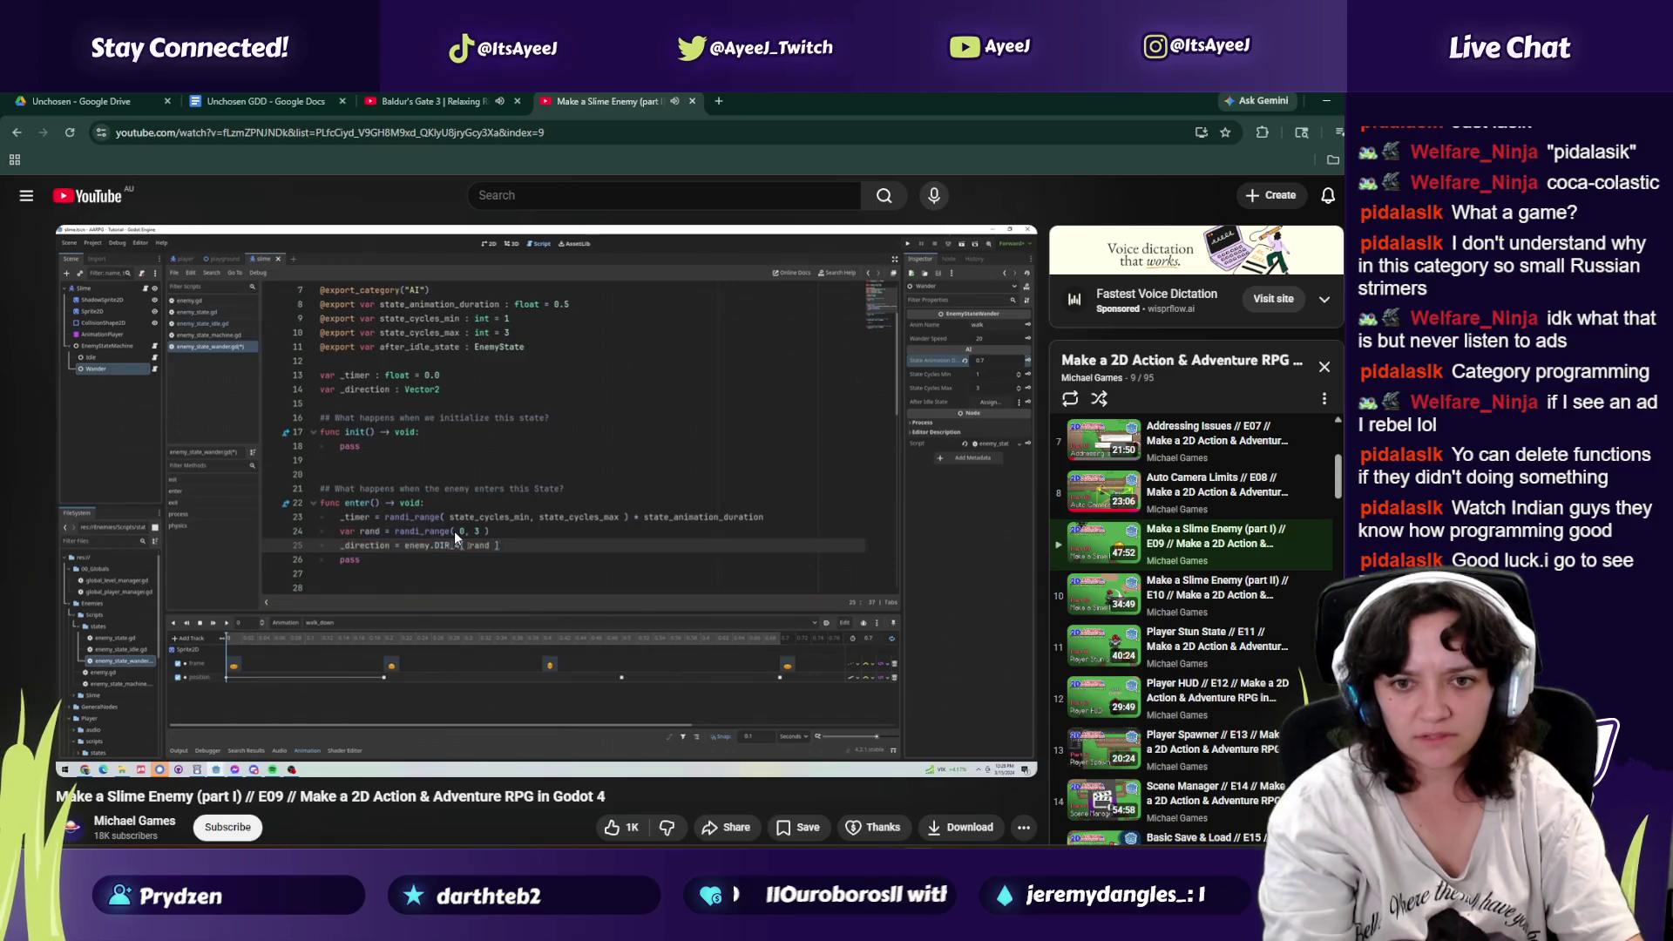
left_click(453, 531)
key("alt+Tab")
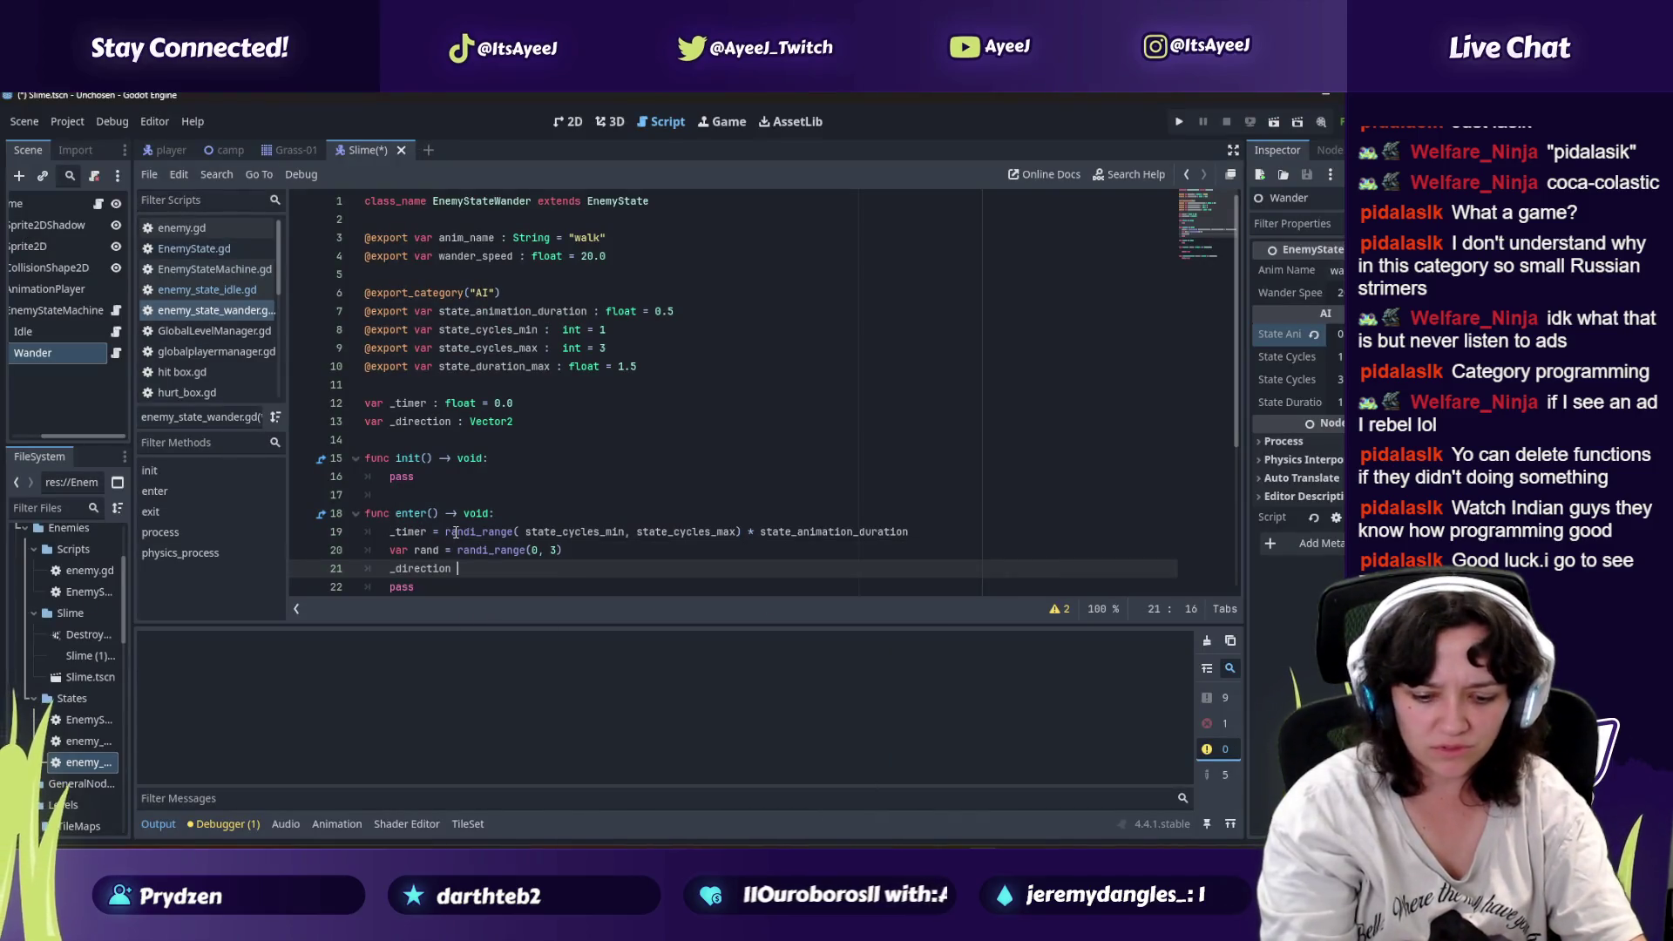
type("= enemty")
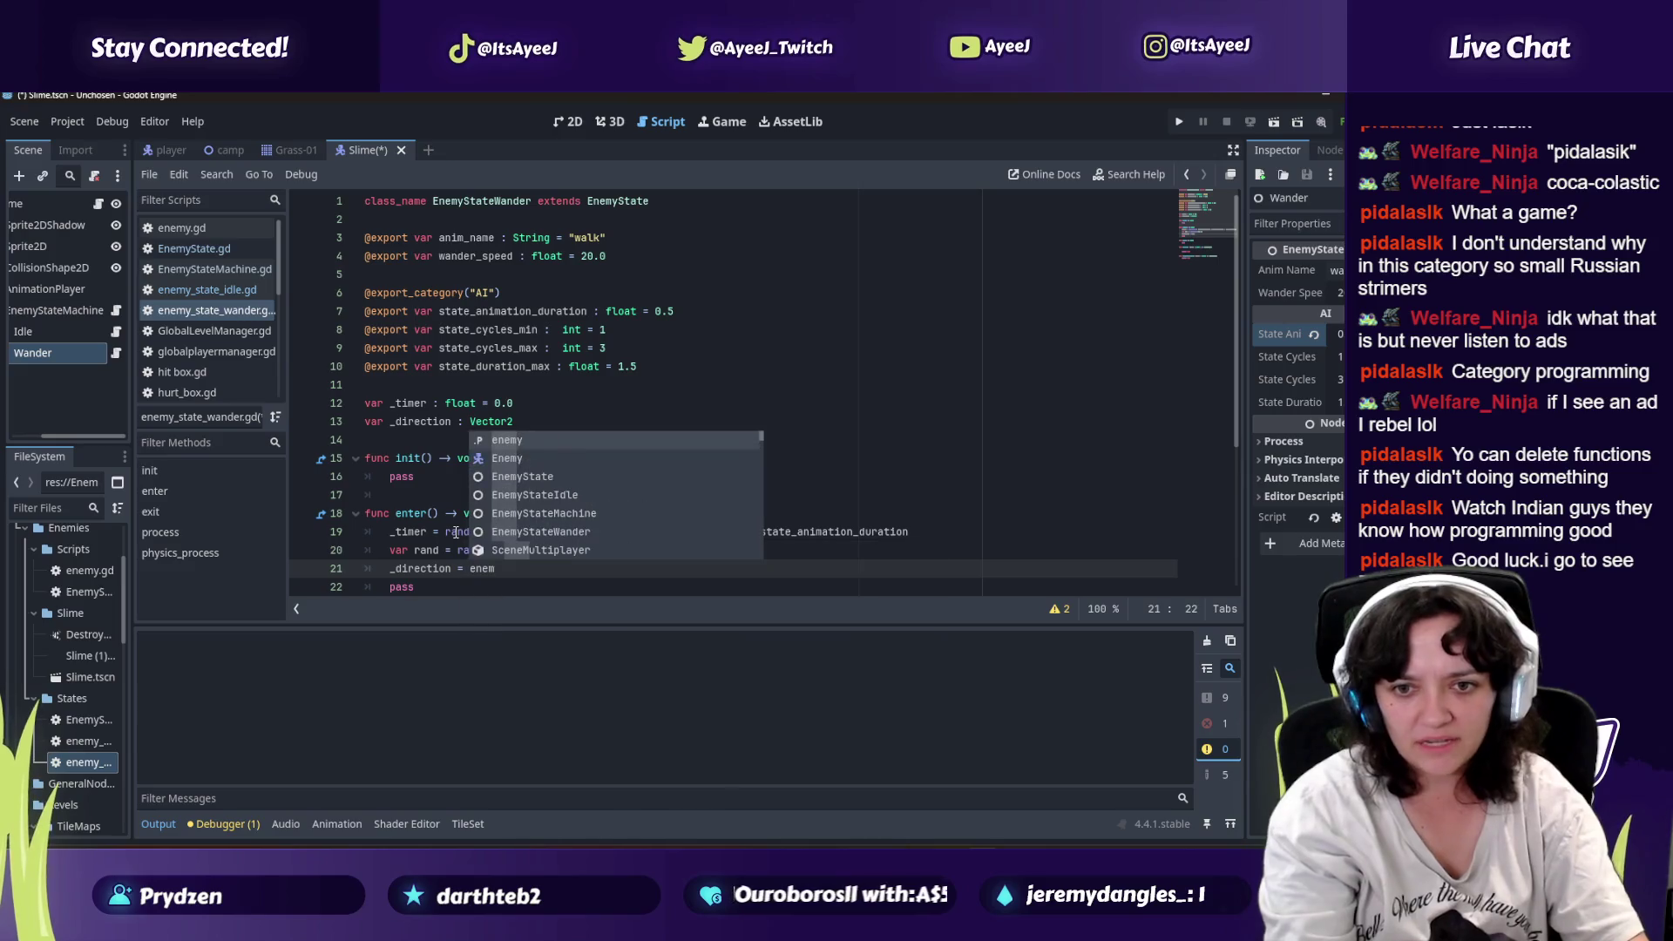
key("alt+Tab")
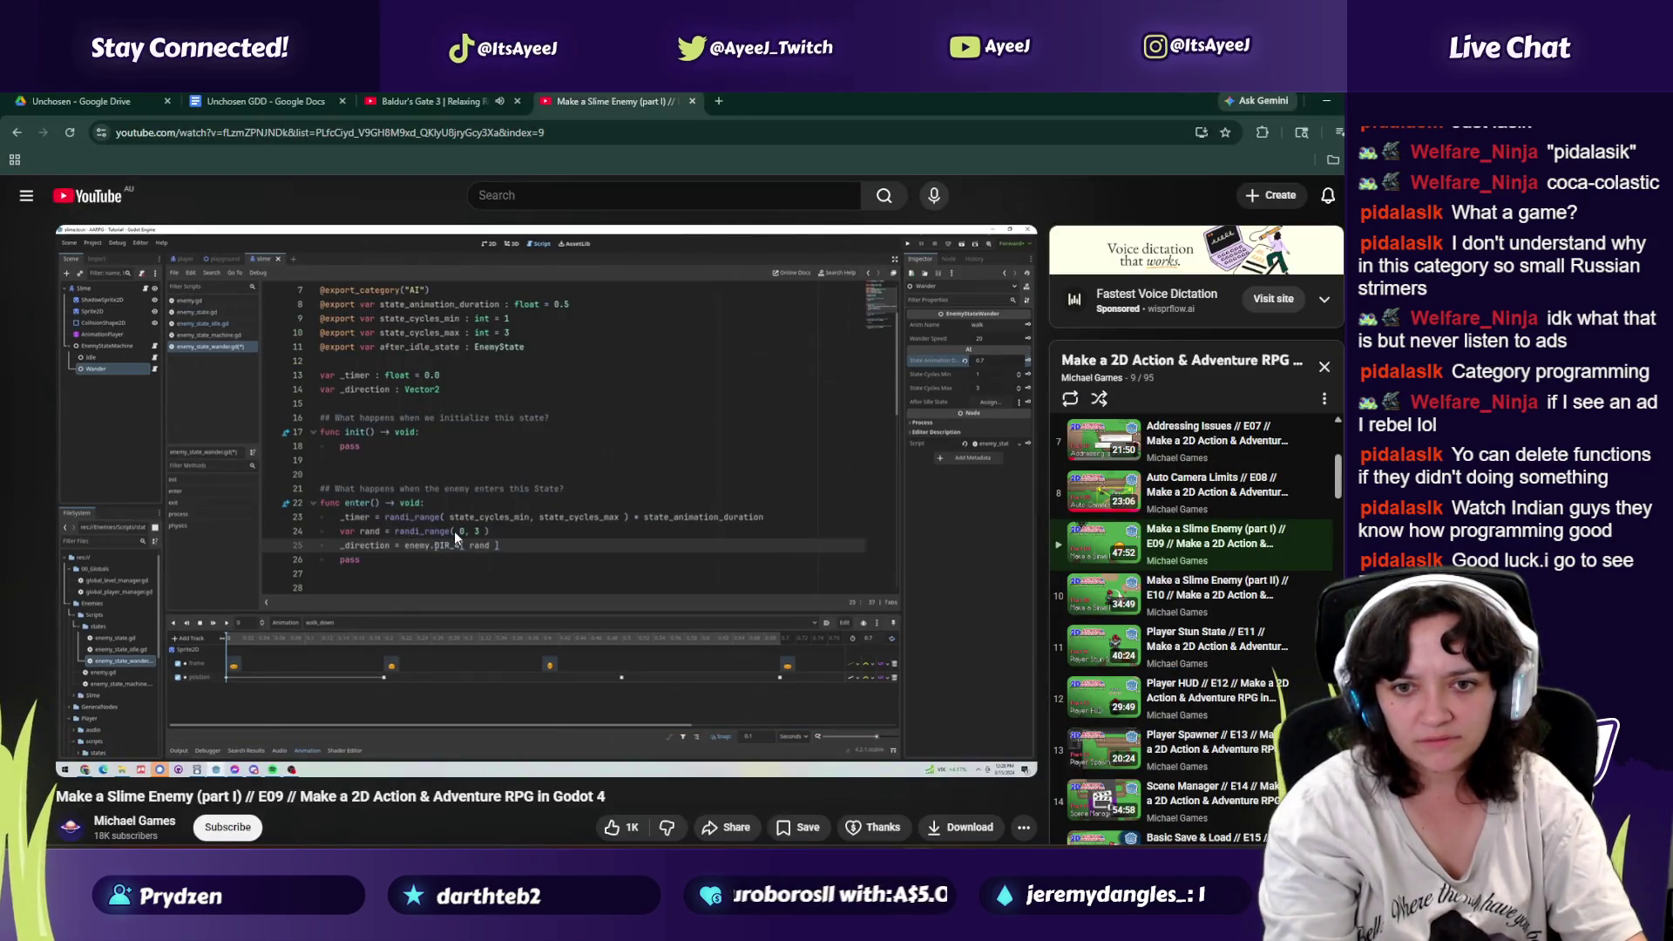
key("alt+Tab")
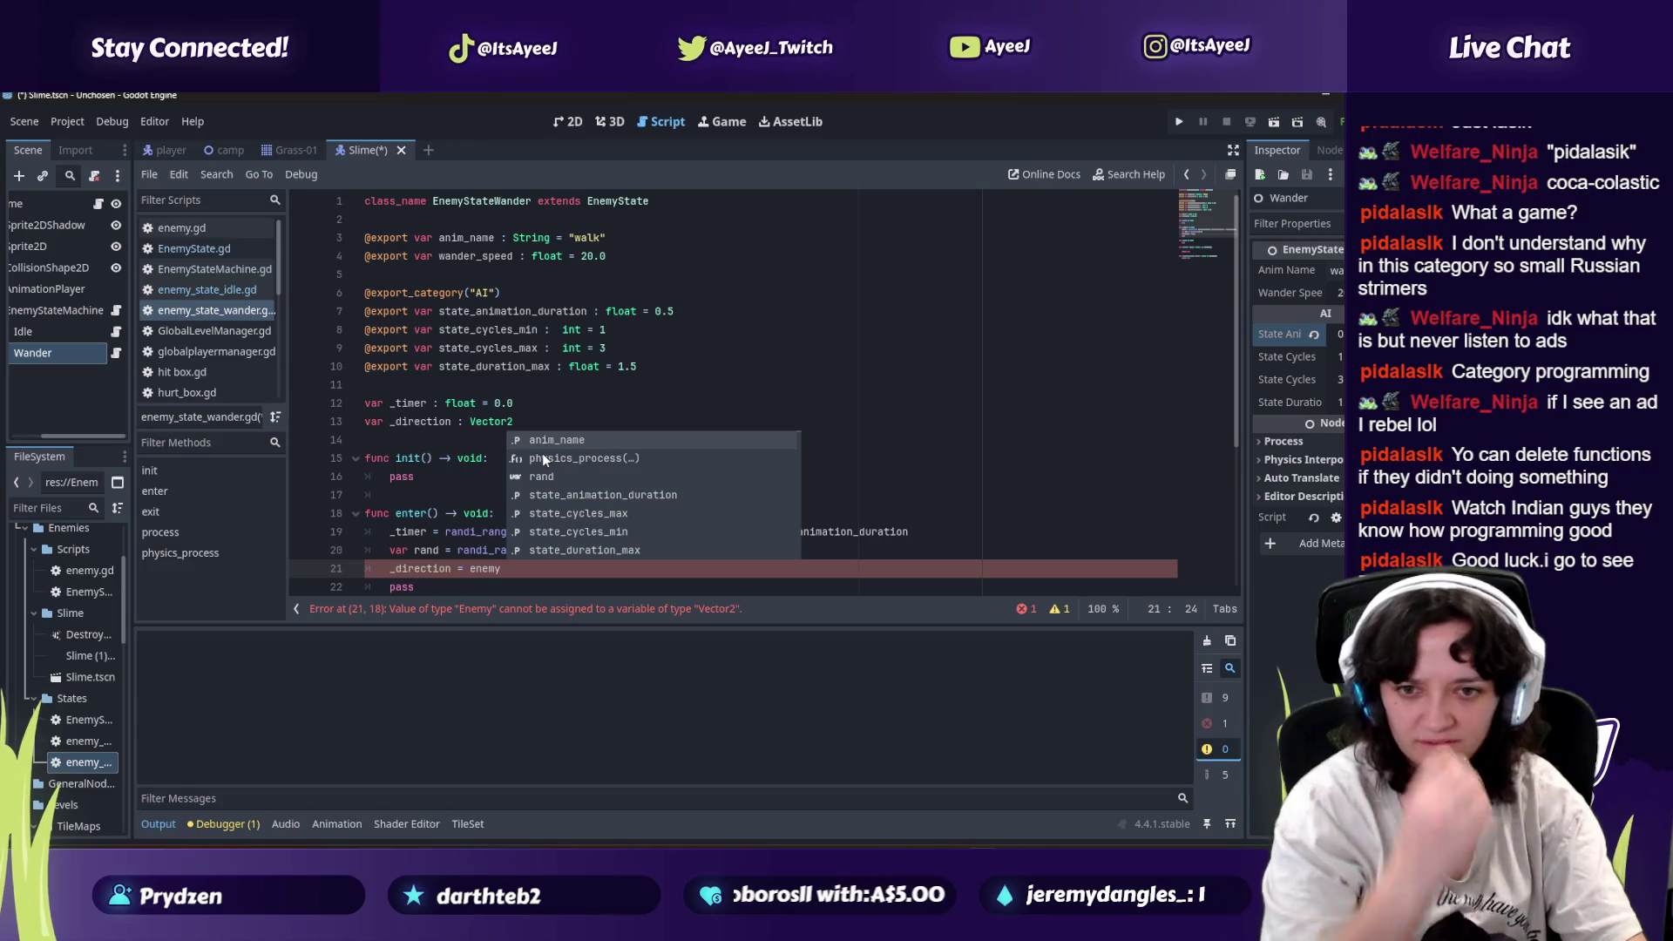
type(".DIR")
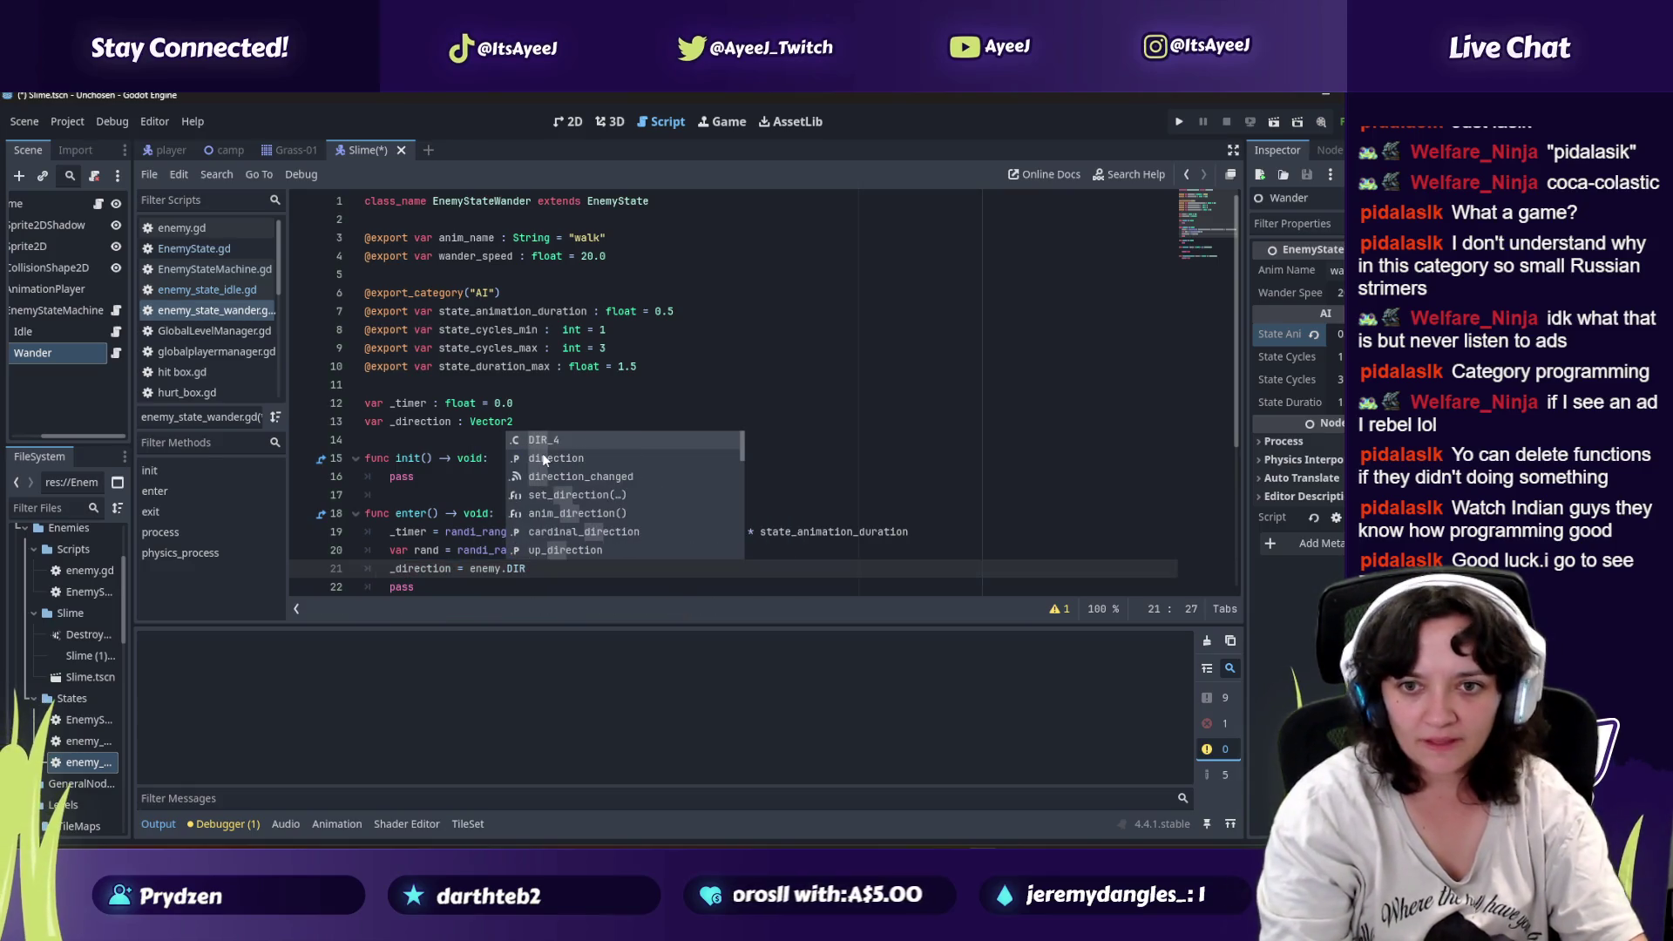
key("Return")
key("alt+Tab")
key("alt+Tab")
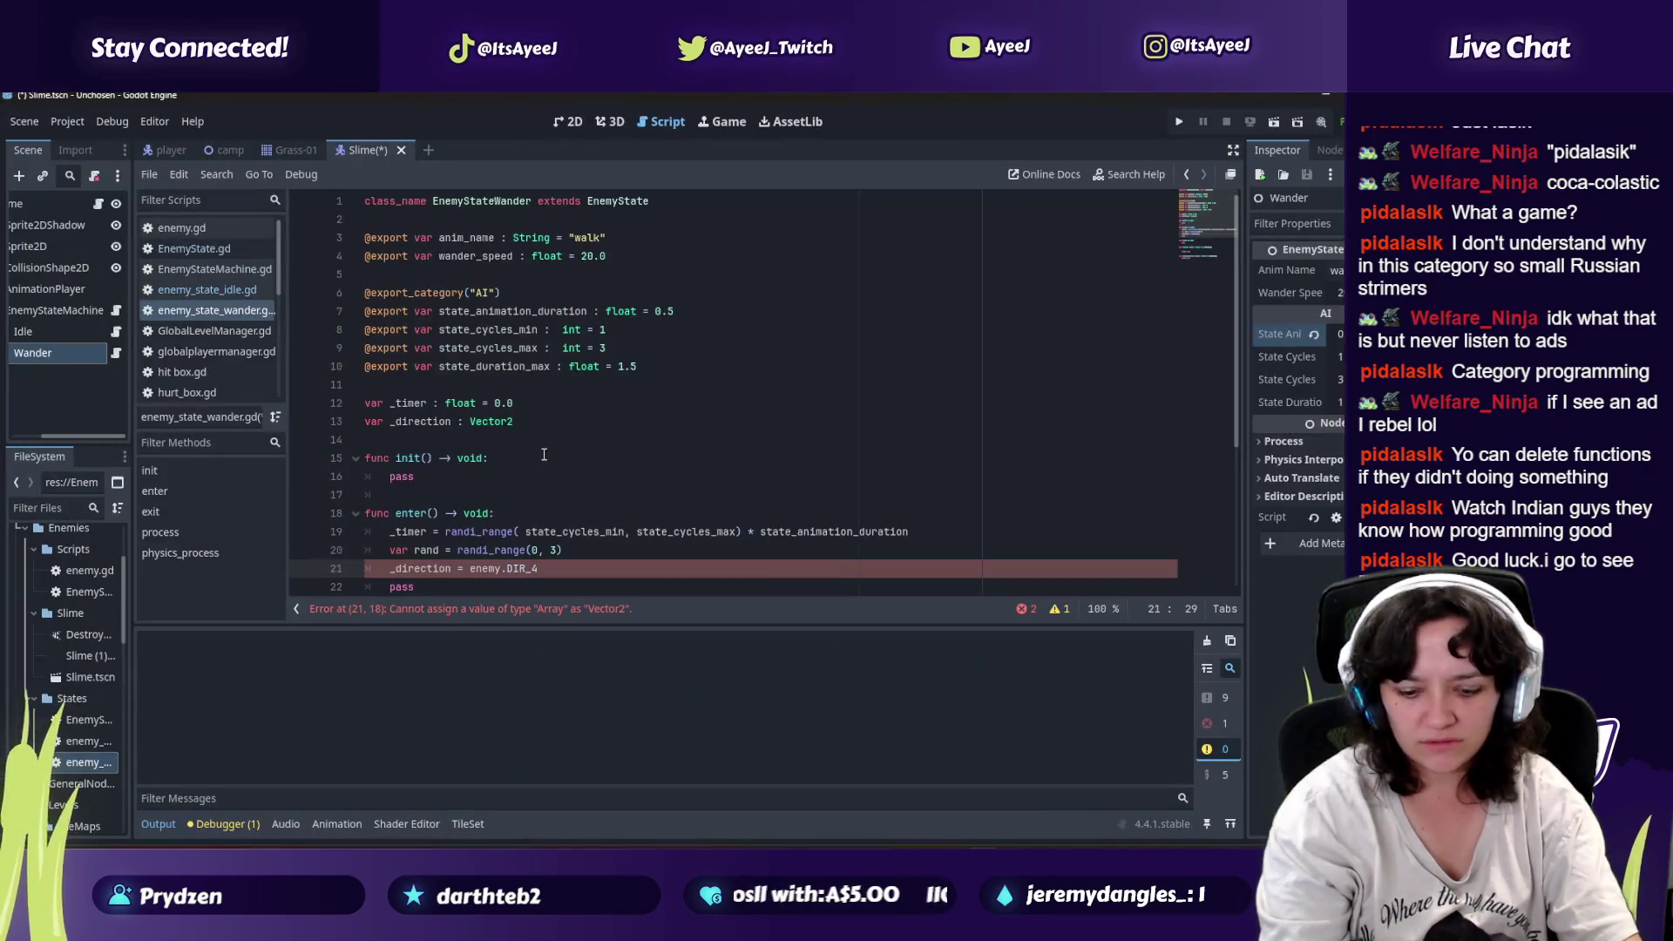
type("[rand]")
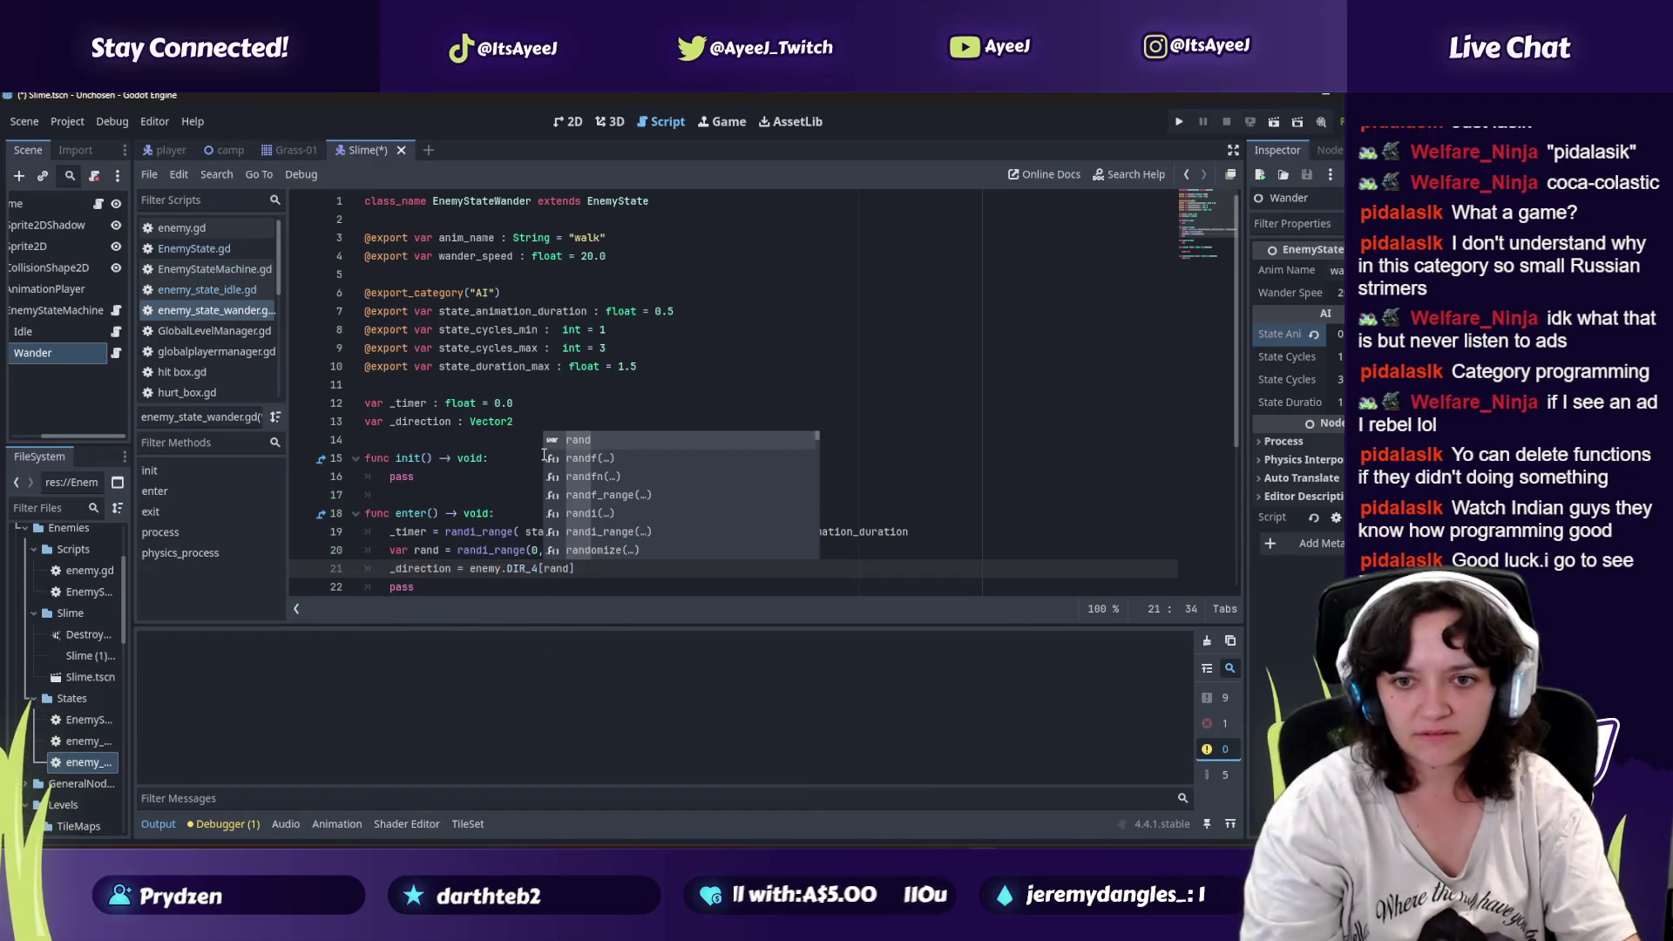
Play the tutorial up to the set_direction line.
key("alt+Tab")
key("space")
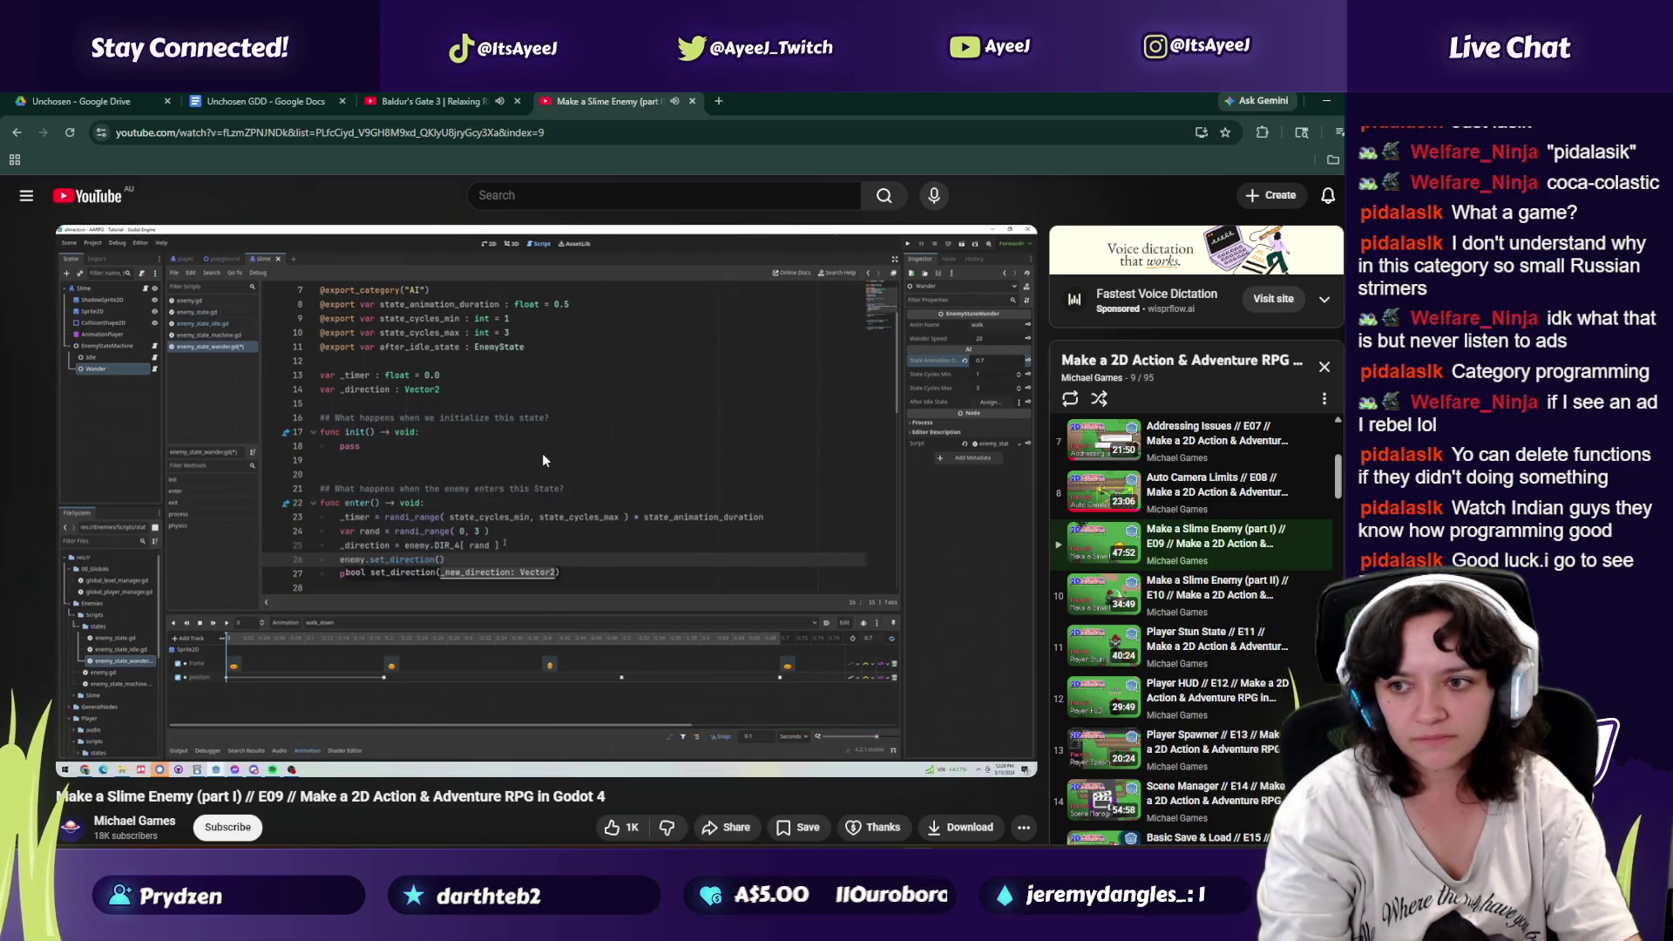
key("space")
key("alt+Tab")
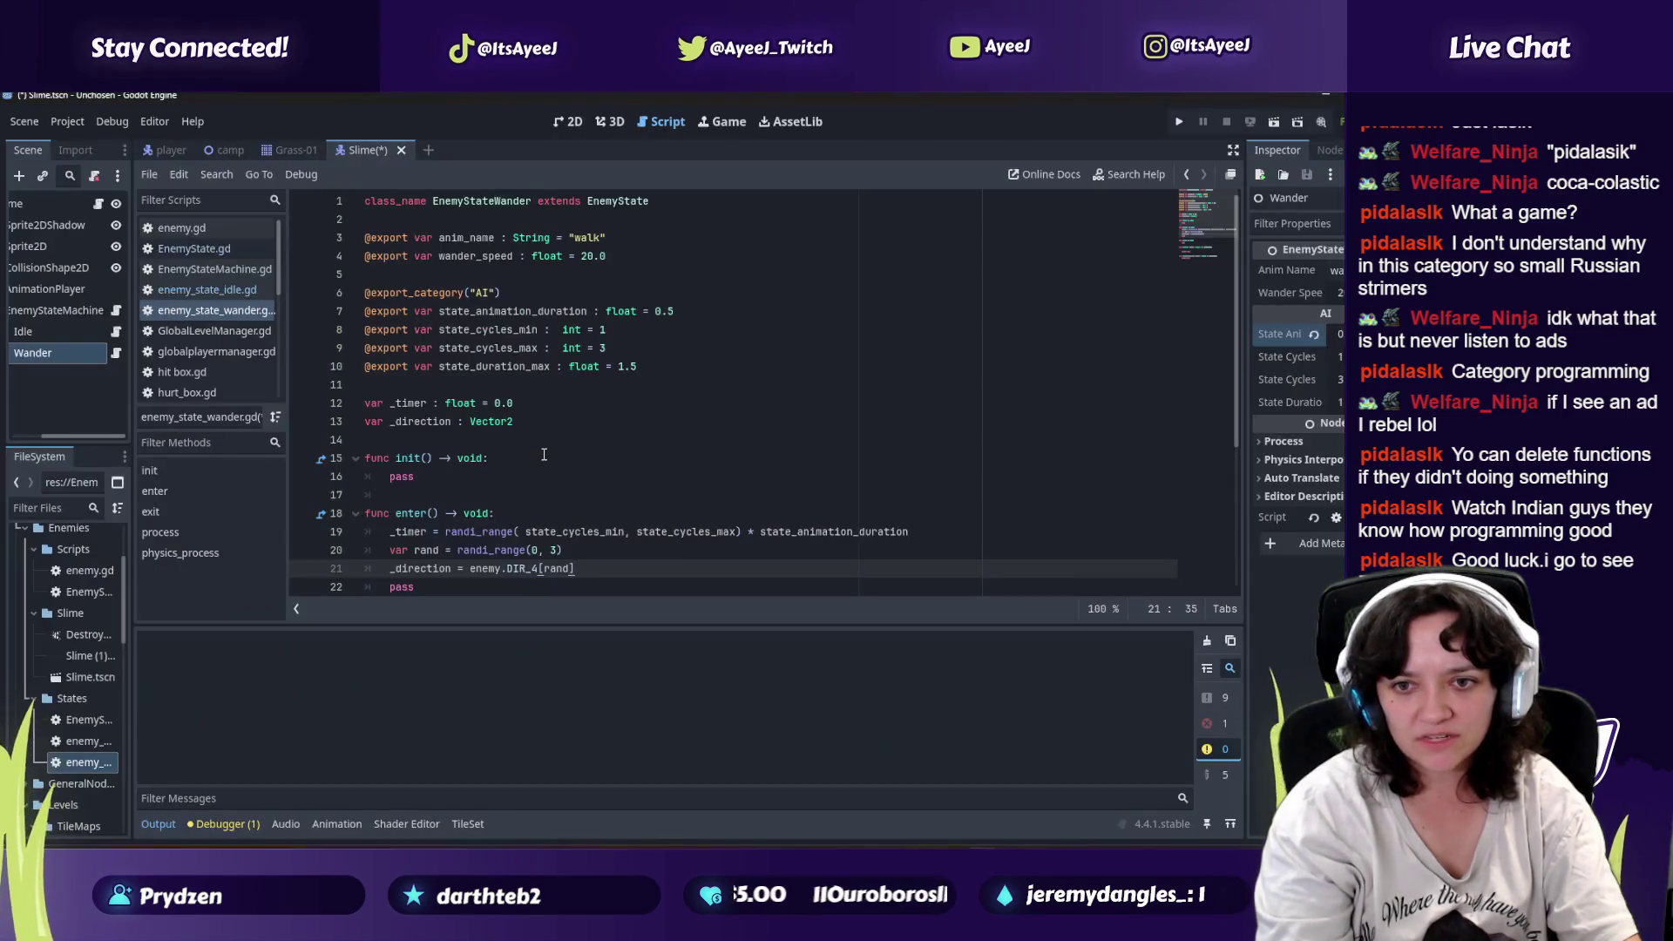
type("y.set_dir")
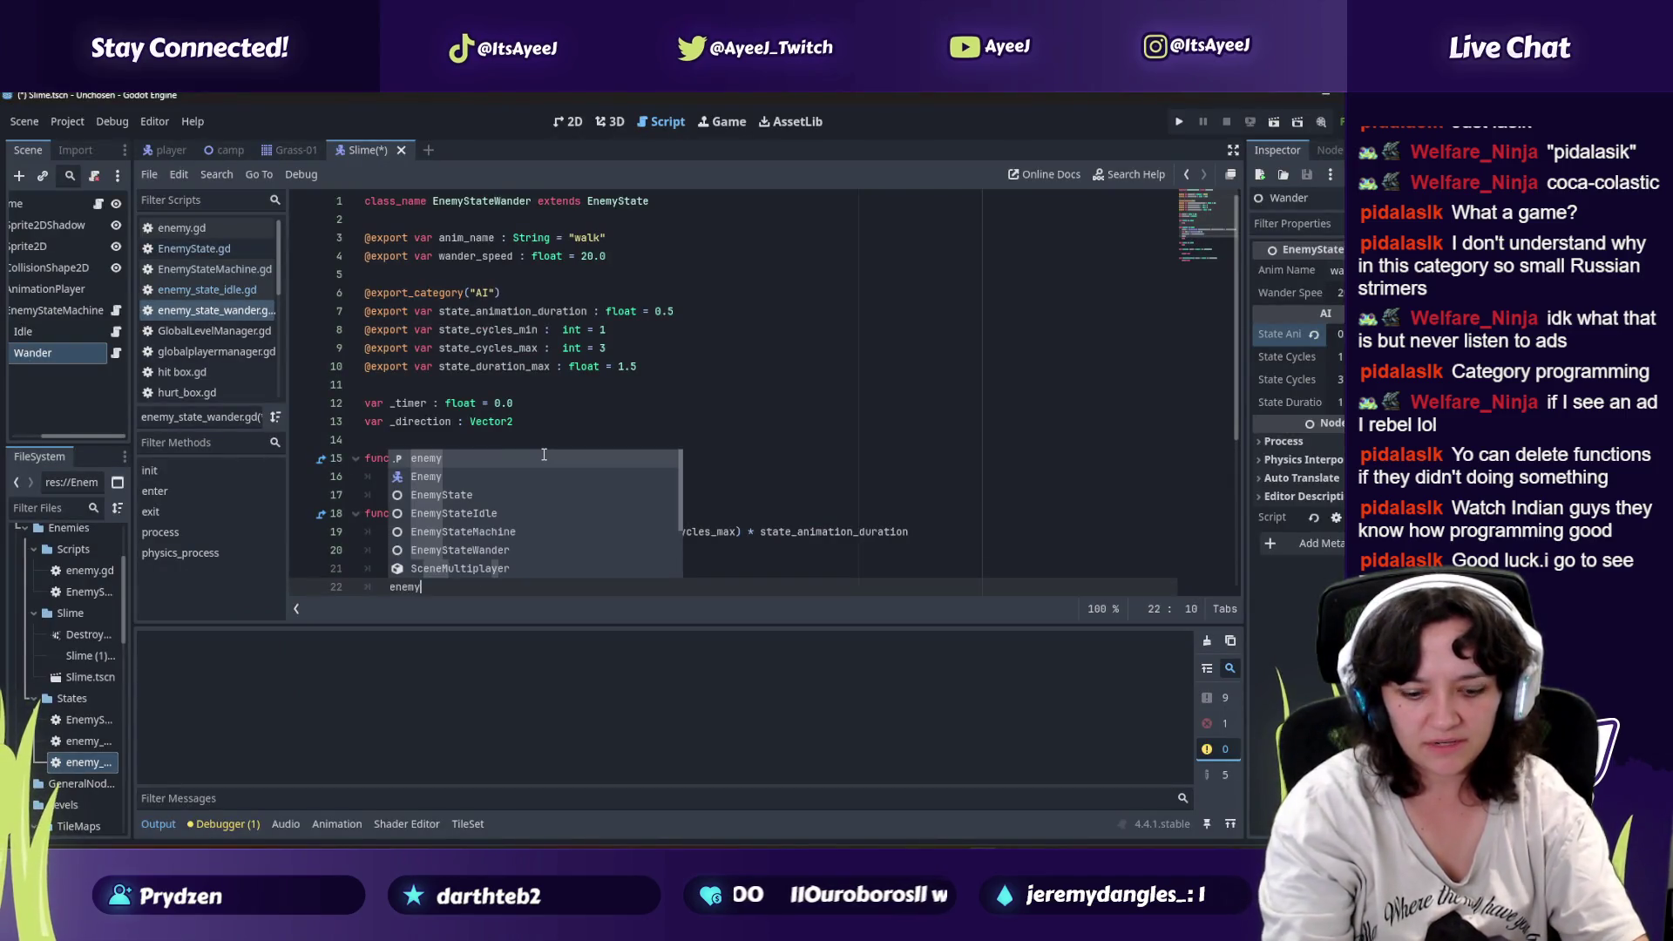
key("Return")
key("alt+Tab")
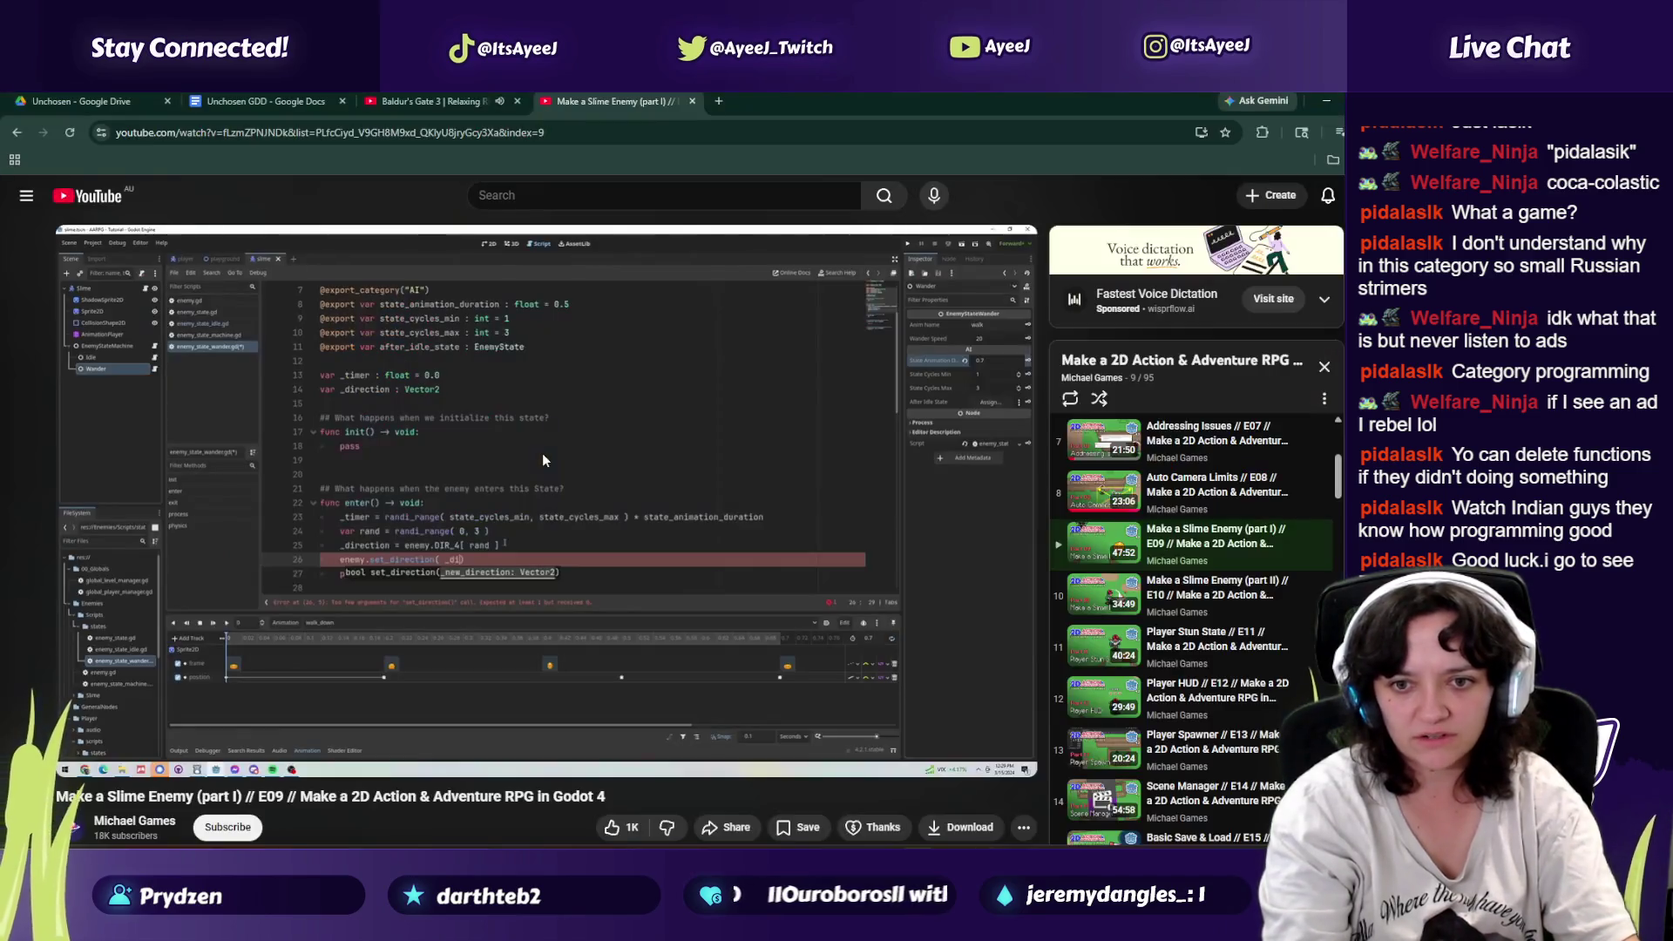
key("space")
key("space")
key("alt+Tab")
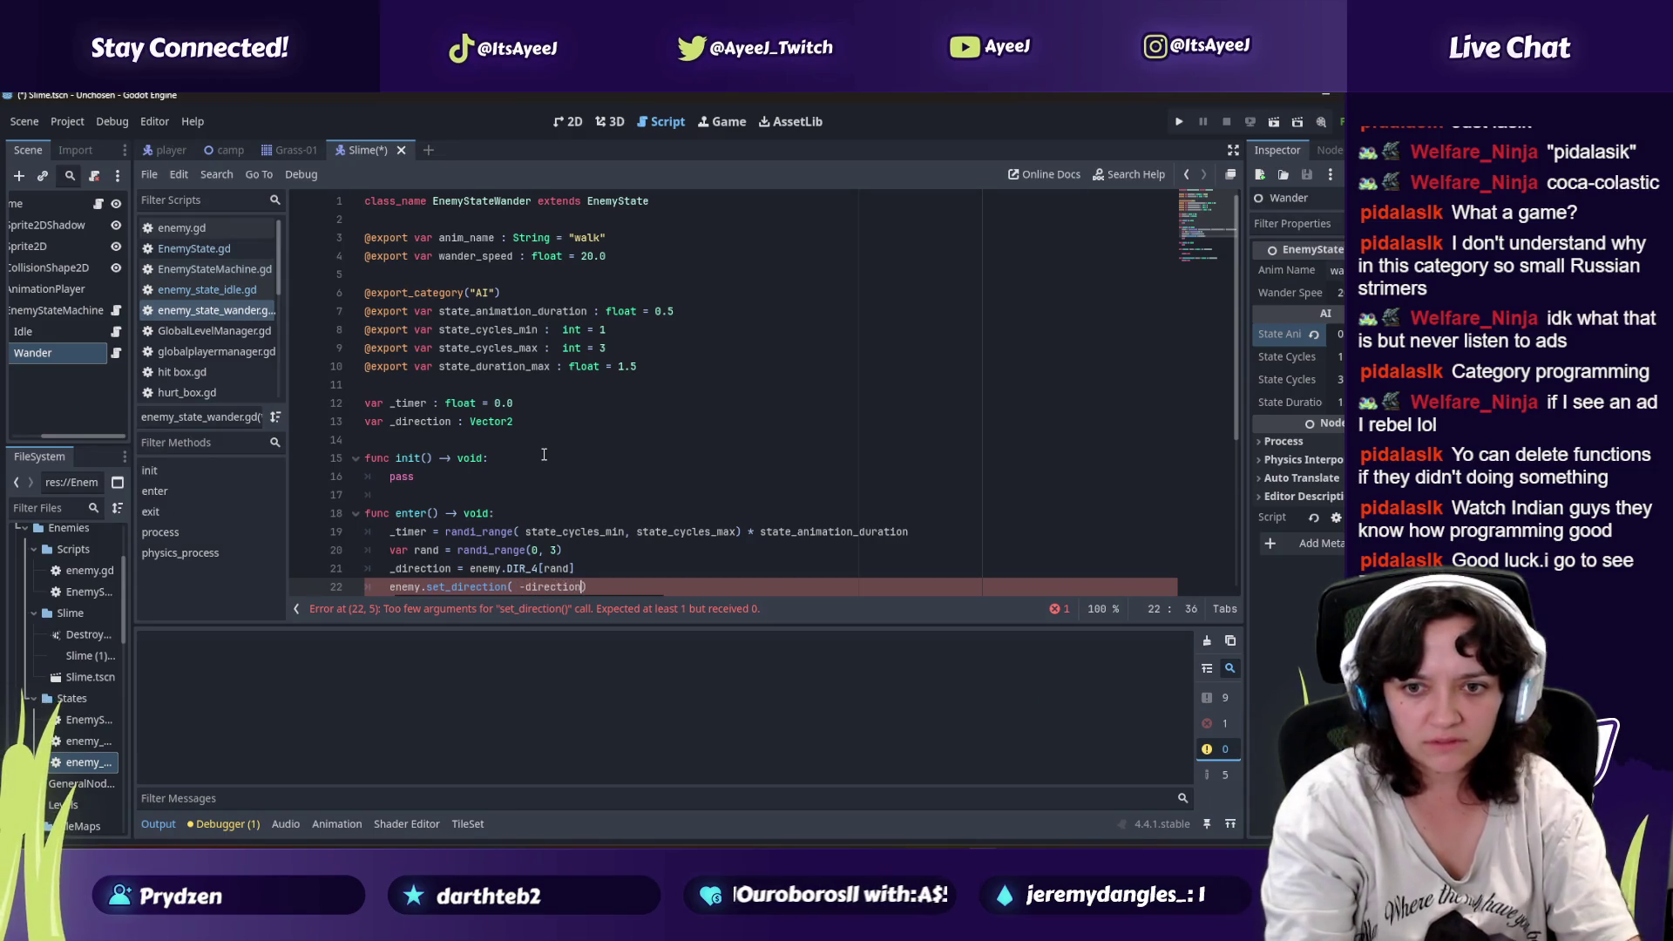
key("alt+Tab")
key("alt+Tab")
key("BackSpace")
key("BackSpace")
key("BackSpace")
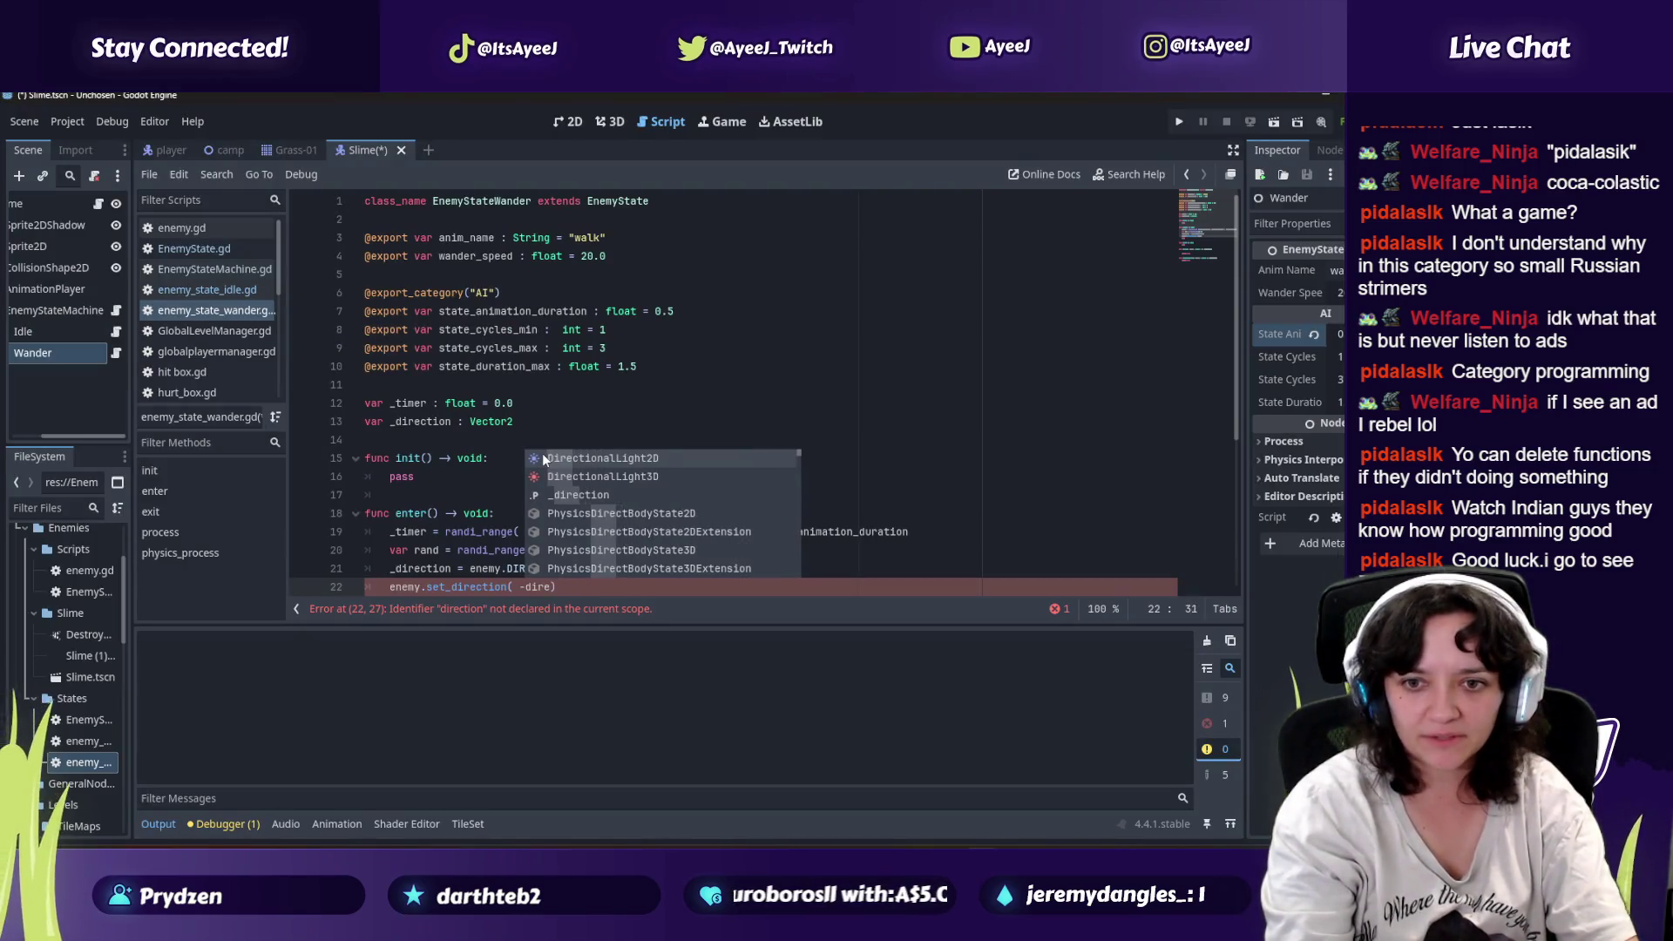
key("BackSpace")
key("BackSpace")
key("BackSpace")
type("_d")
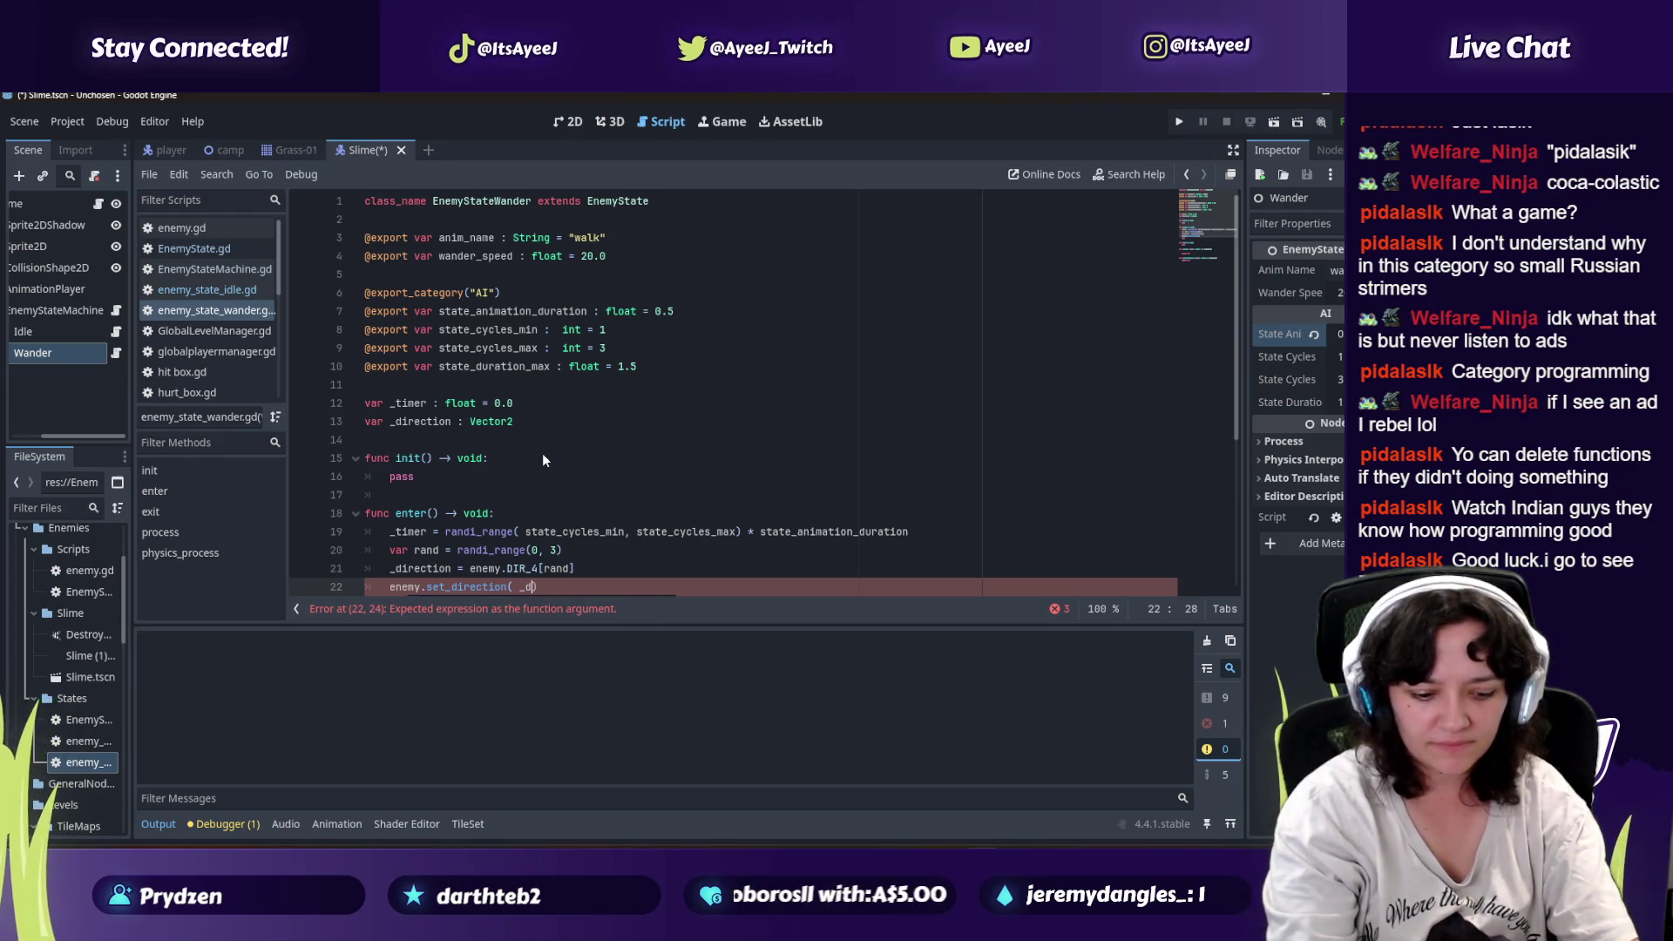
type("irection")
key("alt+Tab")
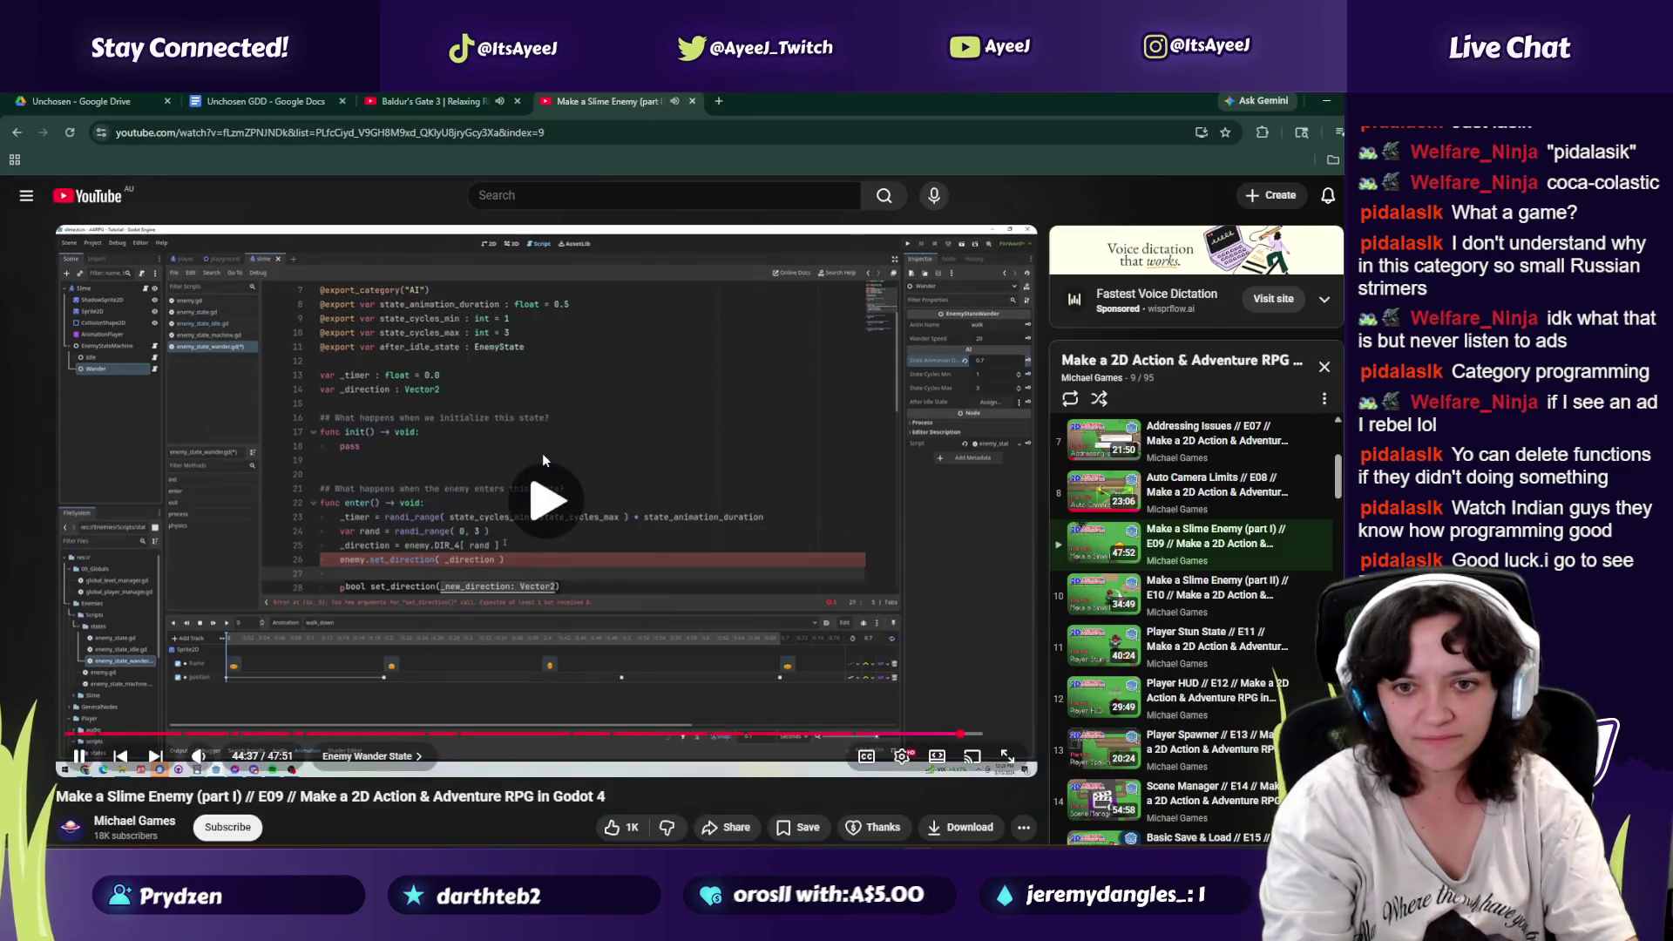
key("space")
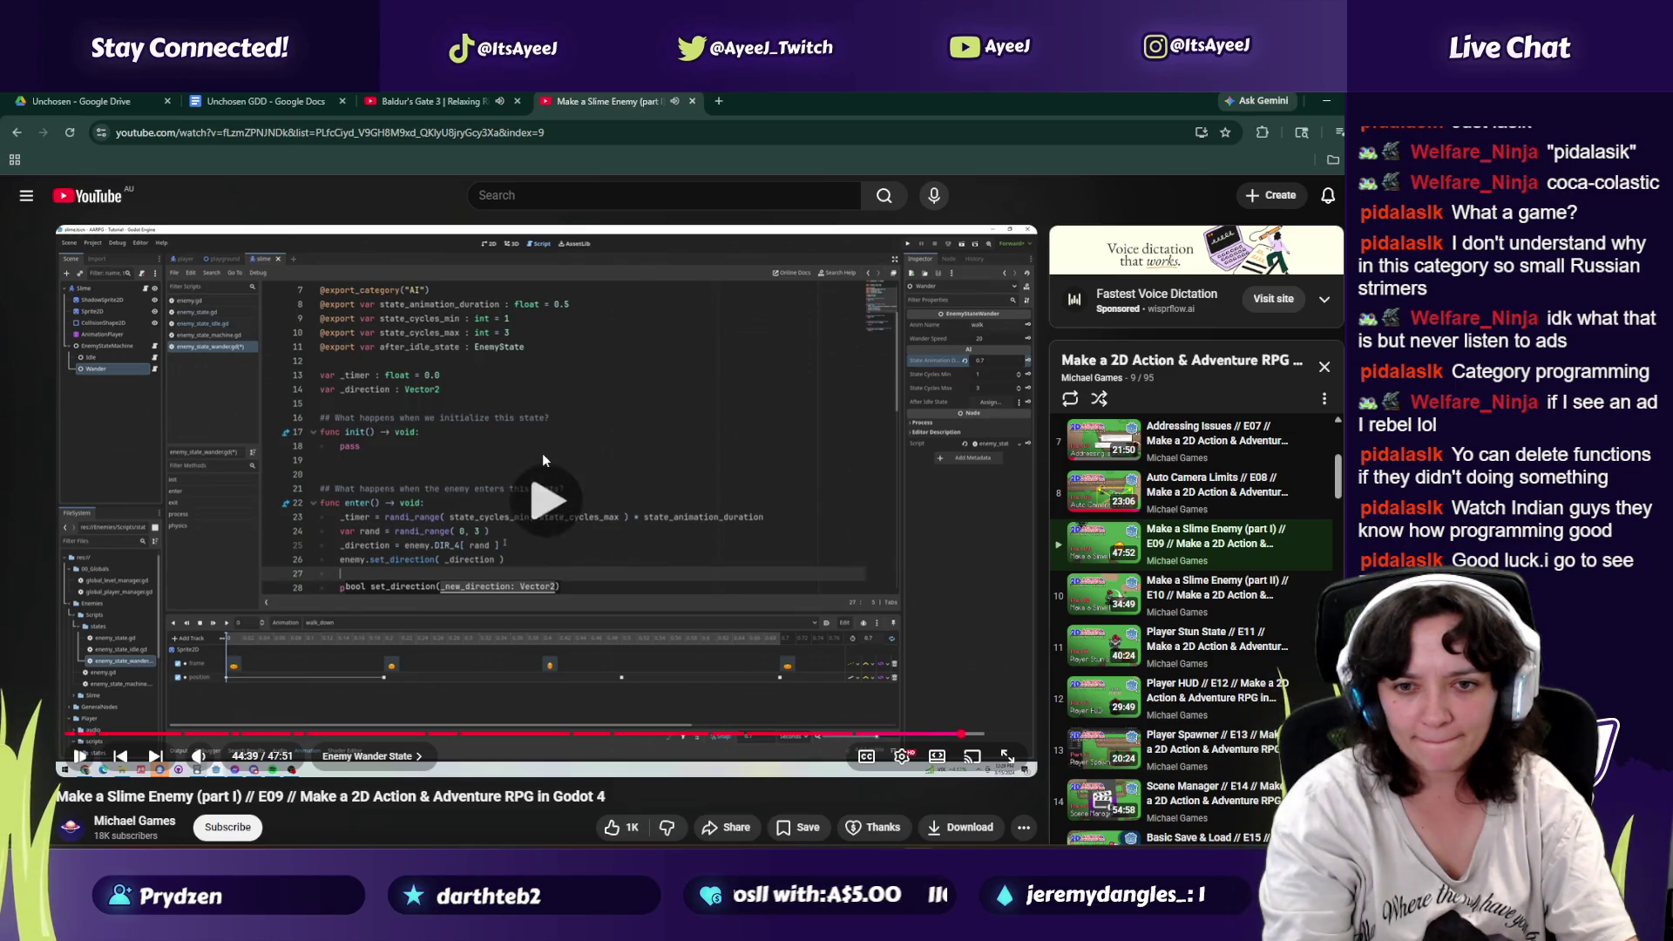
key("alt+Tab")
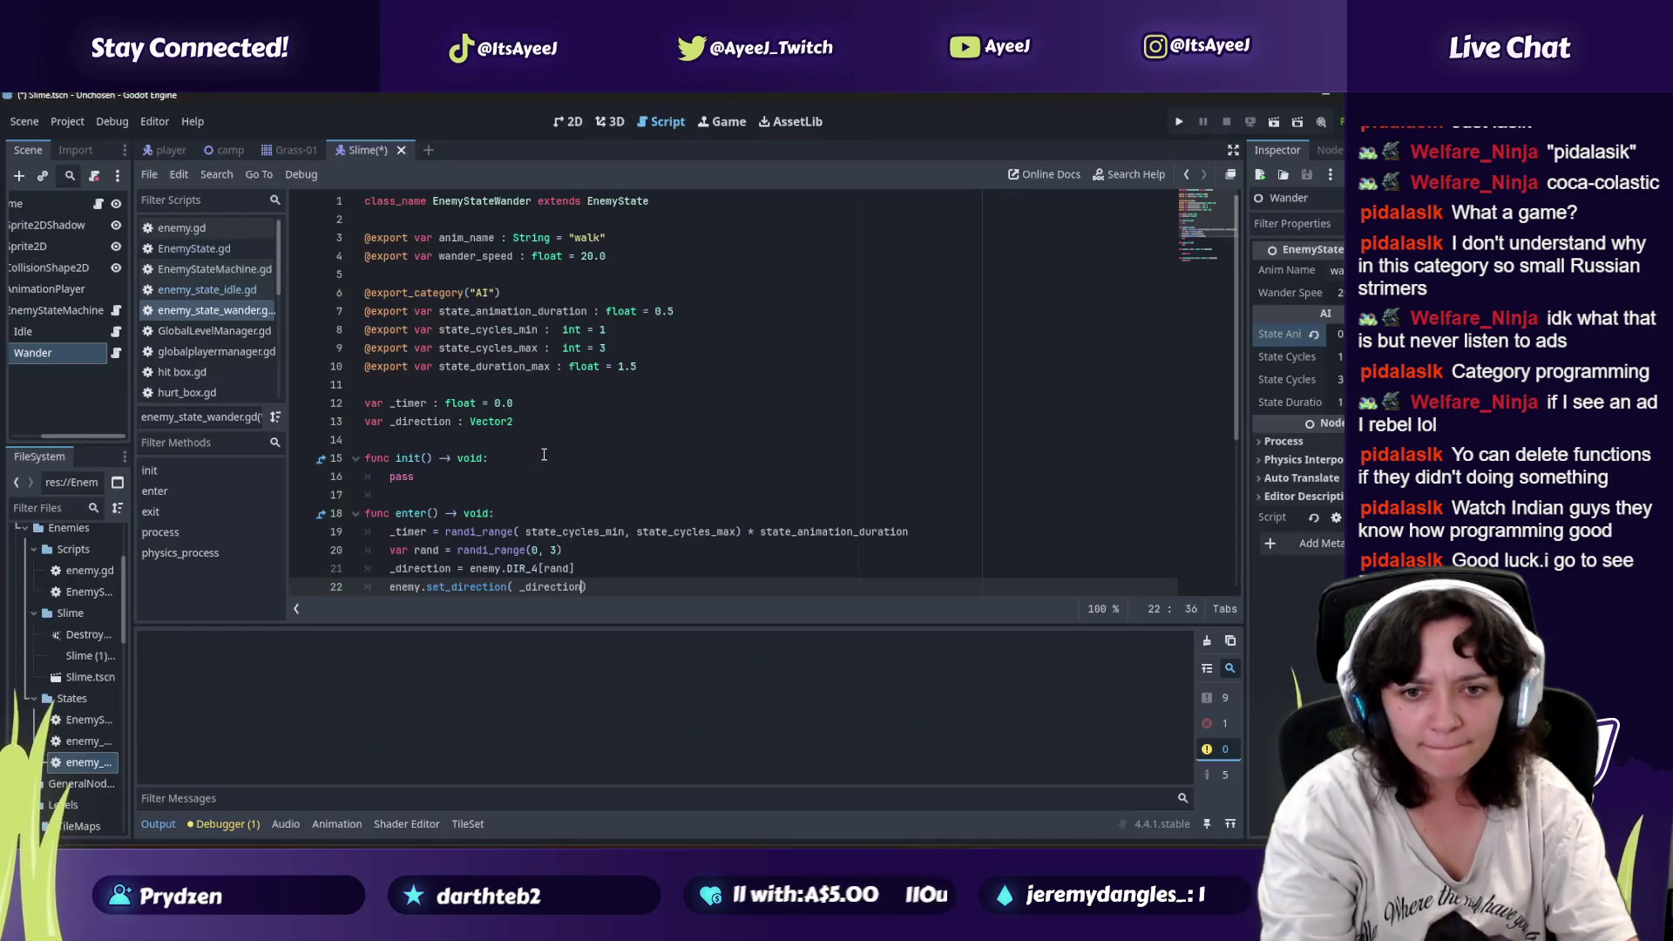
key("Return")
key("BackSpace")
key("BackSpace")
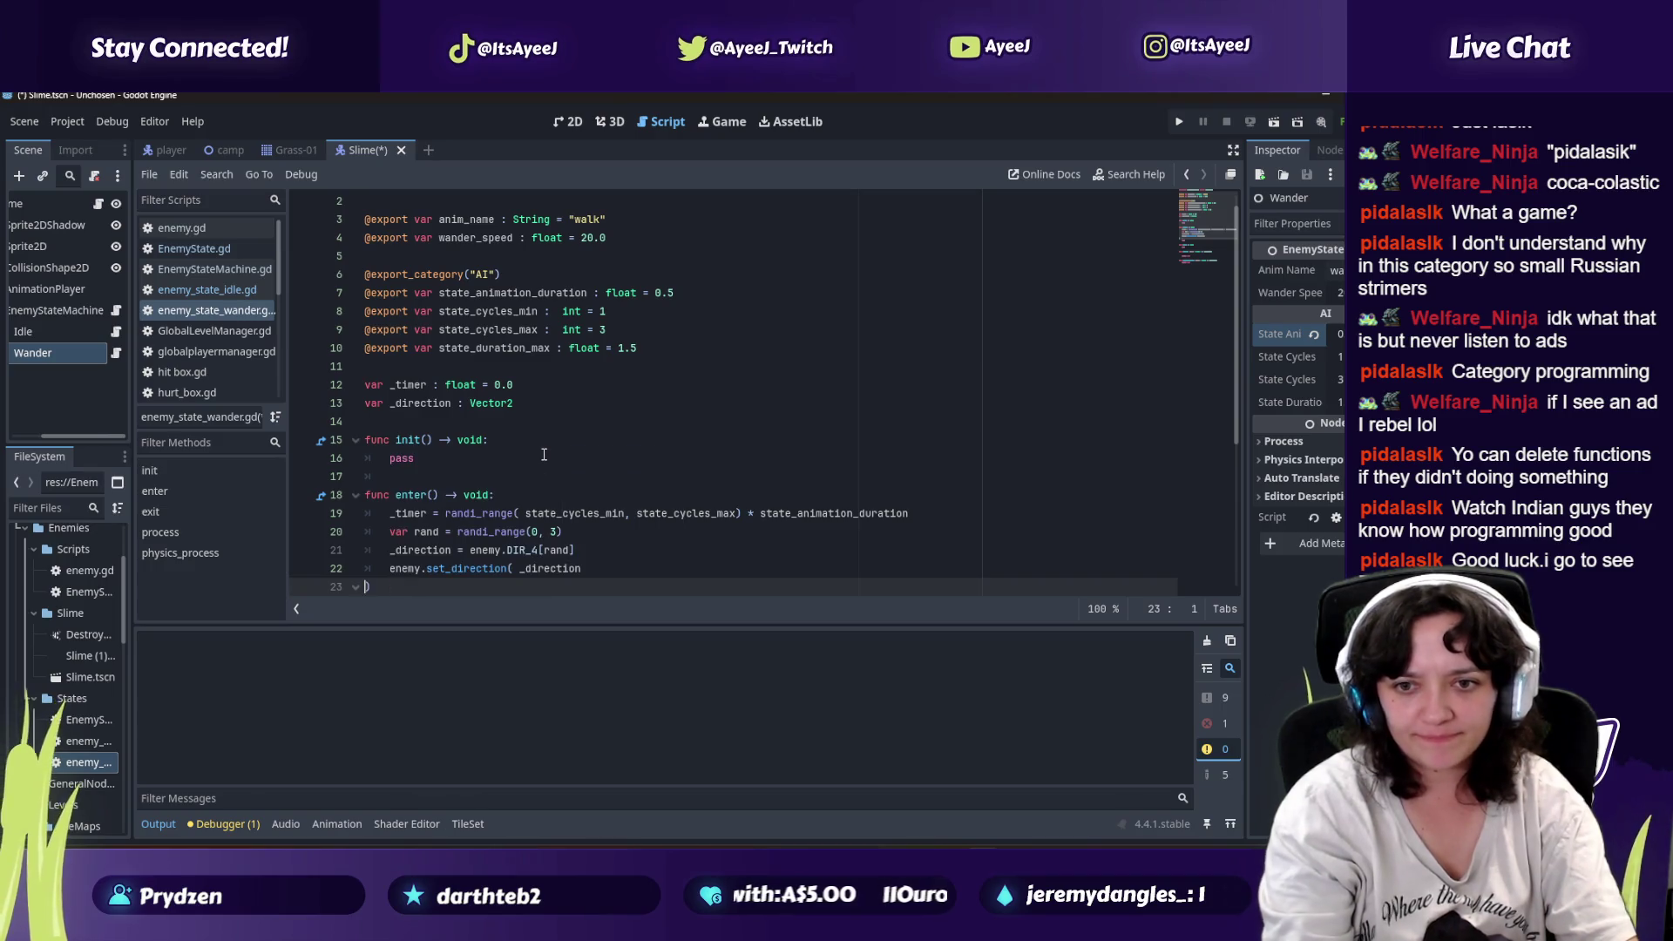
key("BackSpace")
key("Down")
key("ctrl+BackSpace")
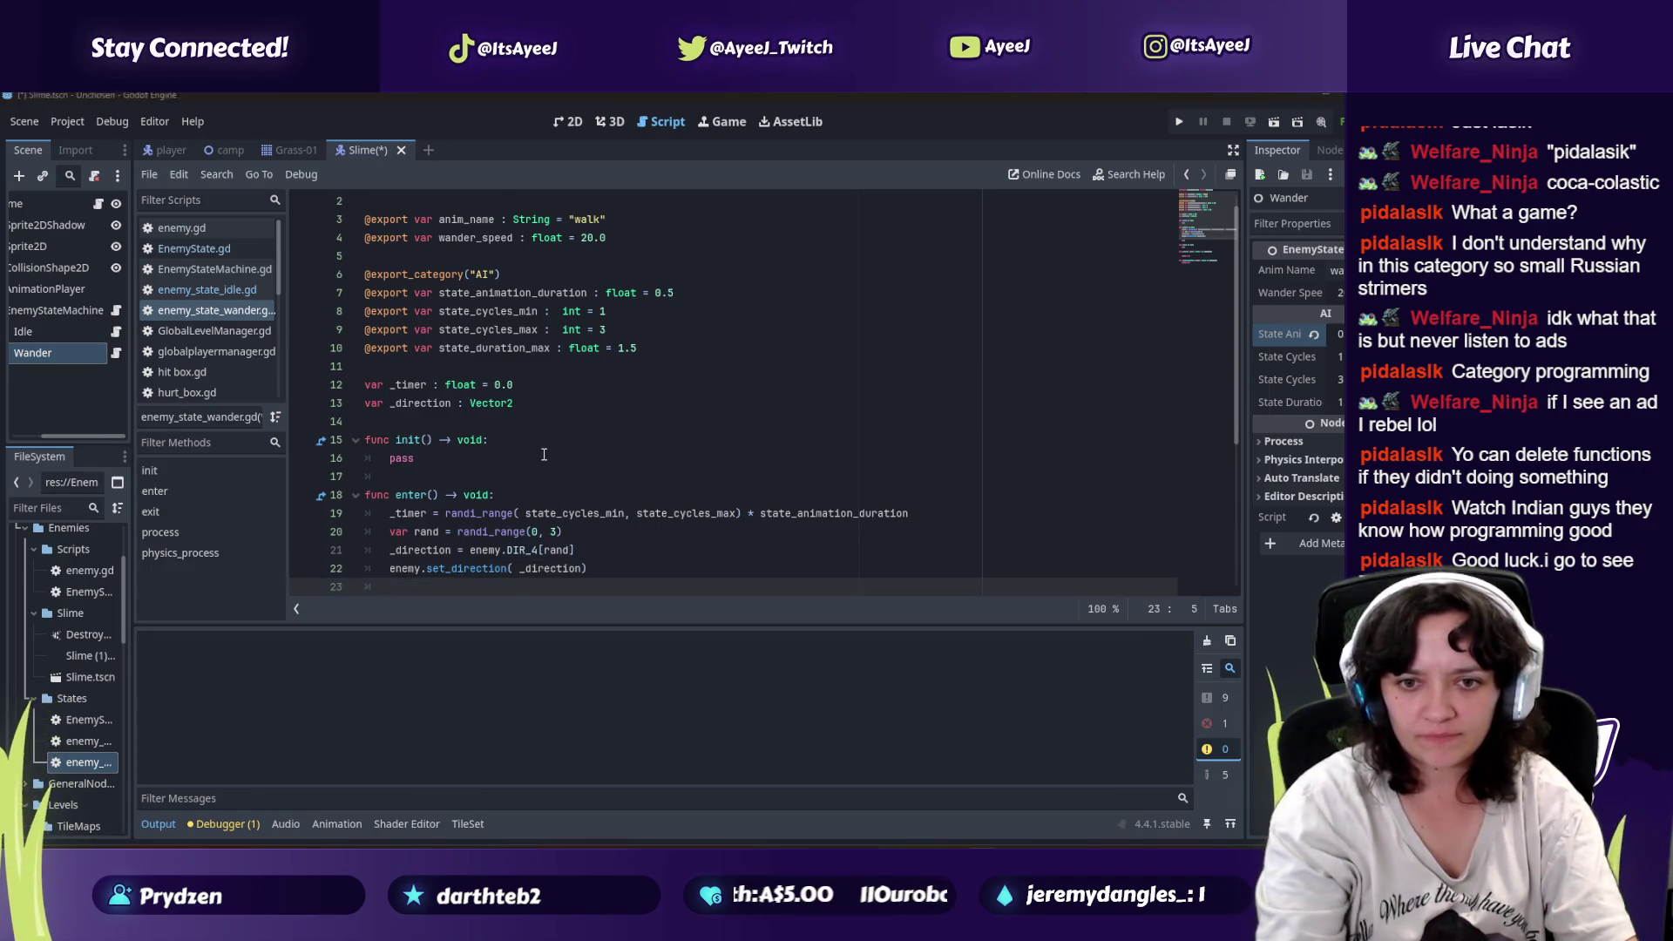
key("alt+Tab")
left_click(542, 453)
key("alt+Tab")
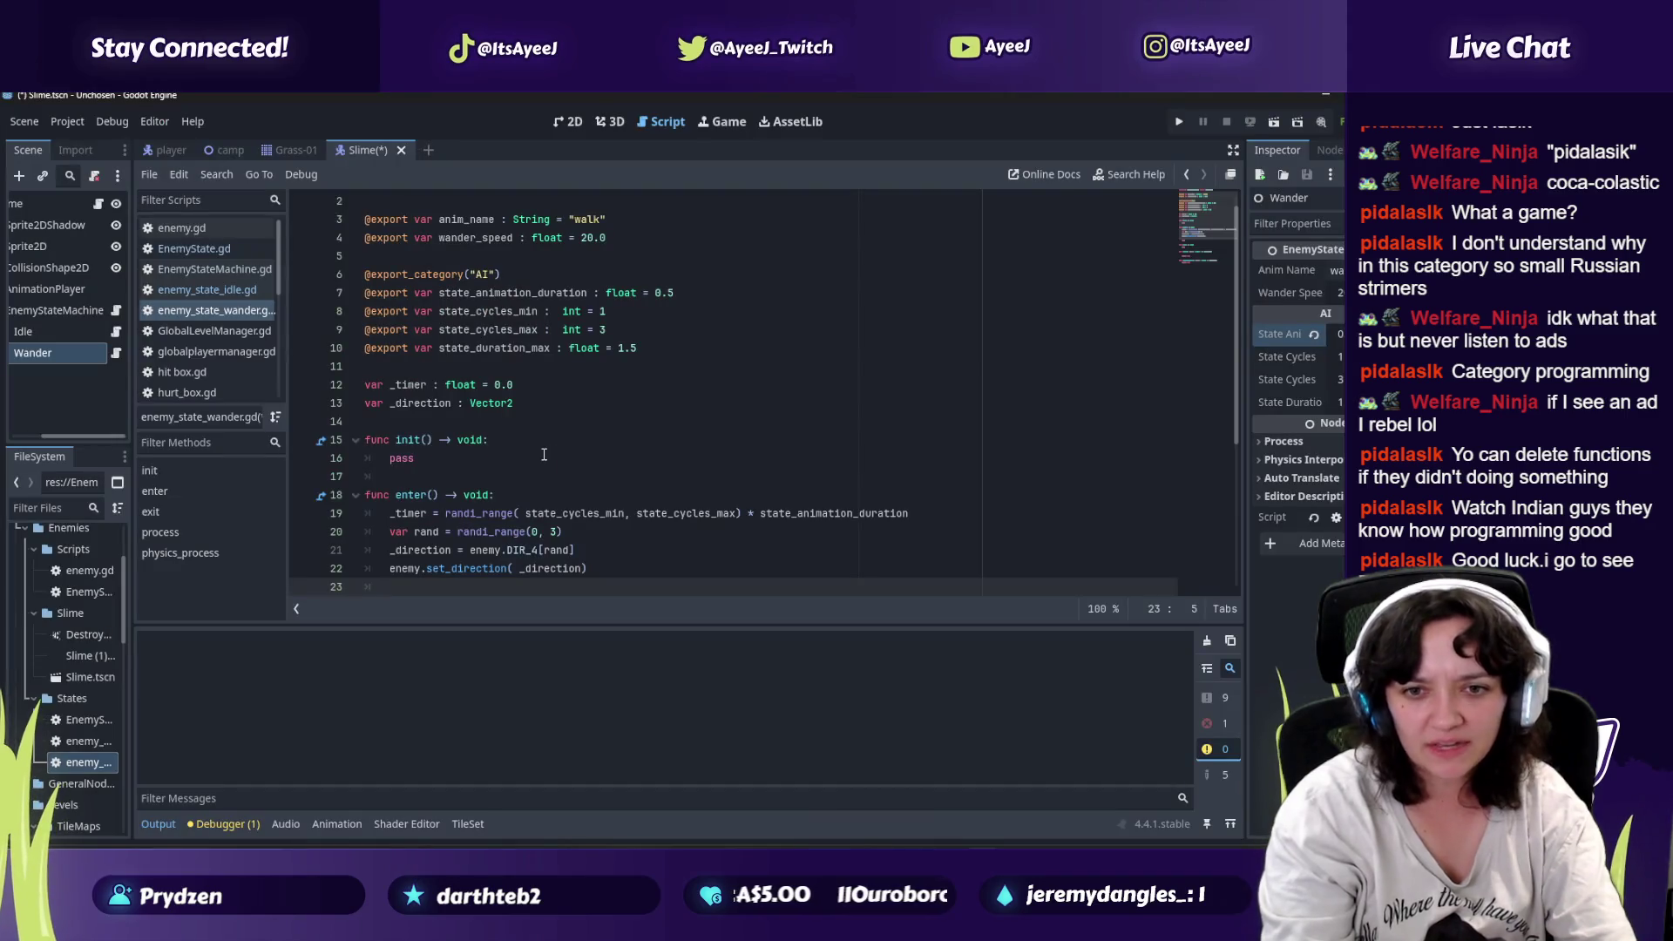
type("upd")
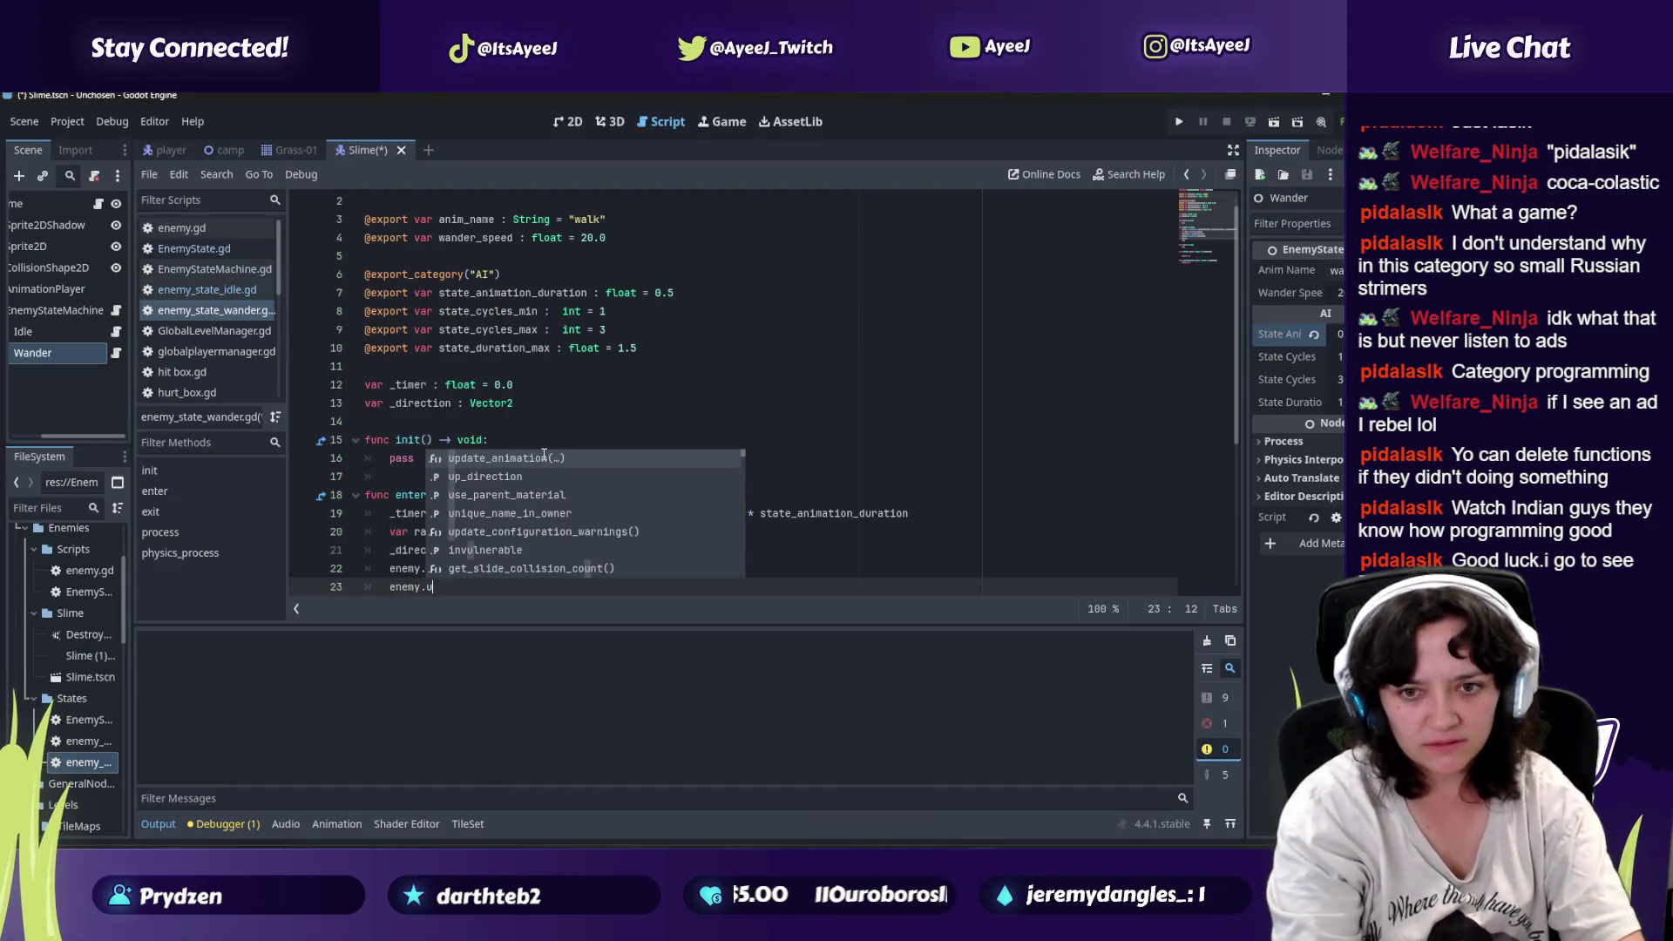
key("Return")
key("alt+Tab")
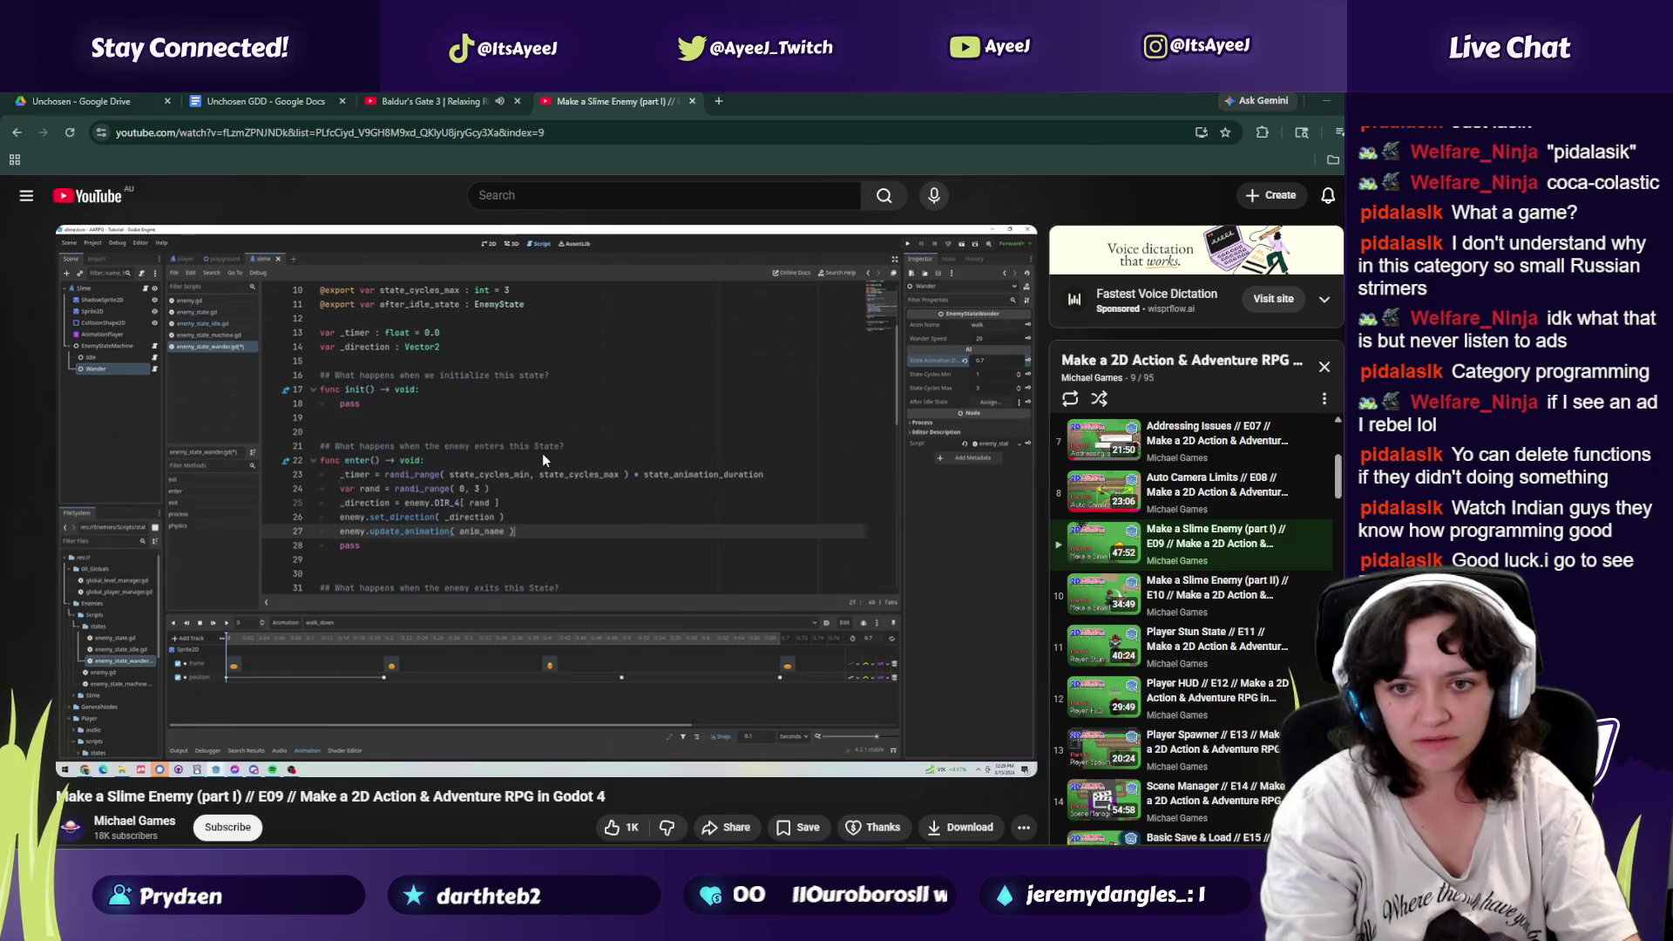
key("alt+Tab")
type("a")
key("Return")
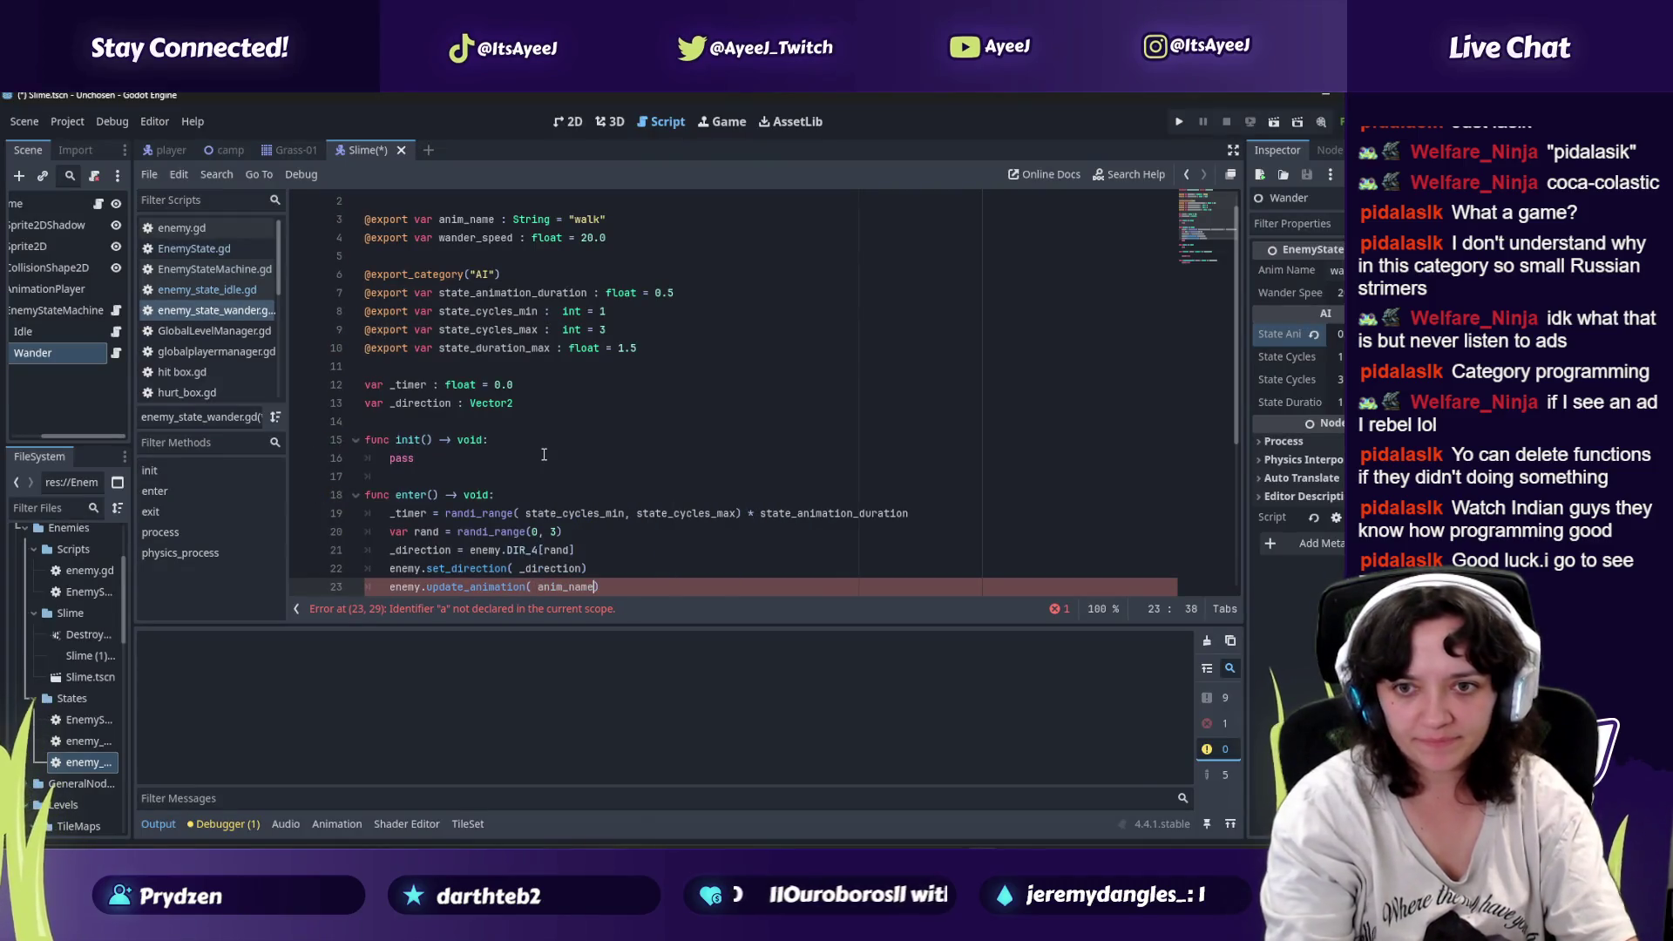
key("alt+Tab")
key("alt+Tab")
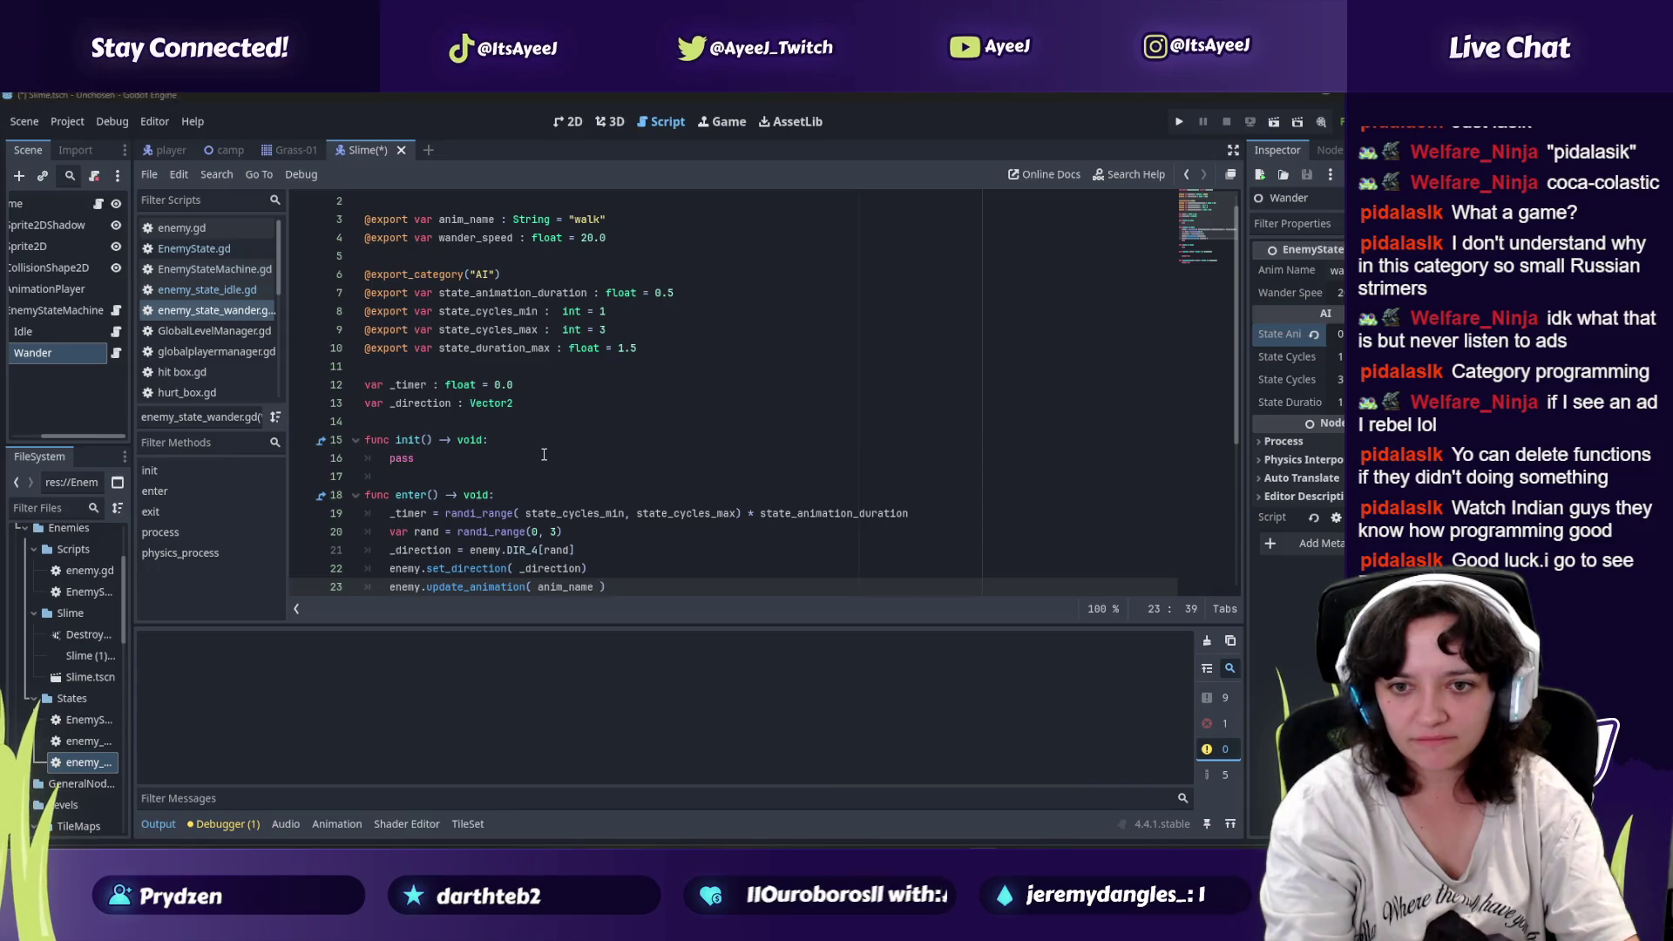
key("alt+Tab")
left_click(542, 453)
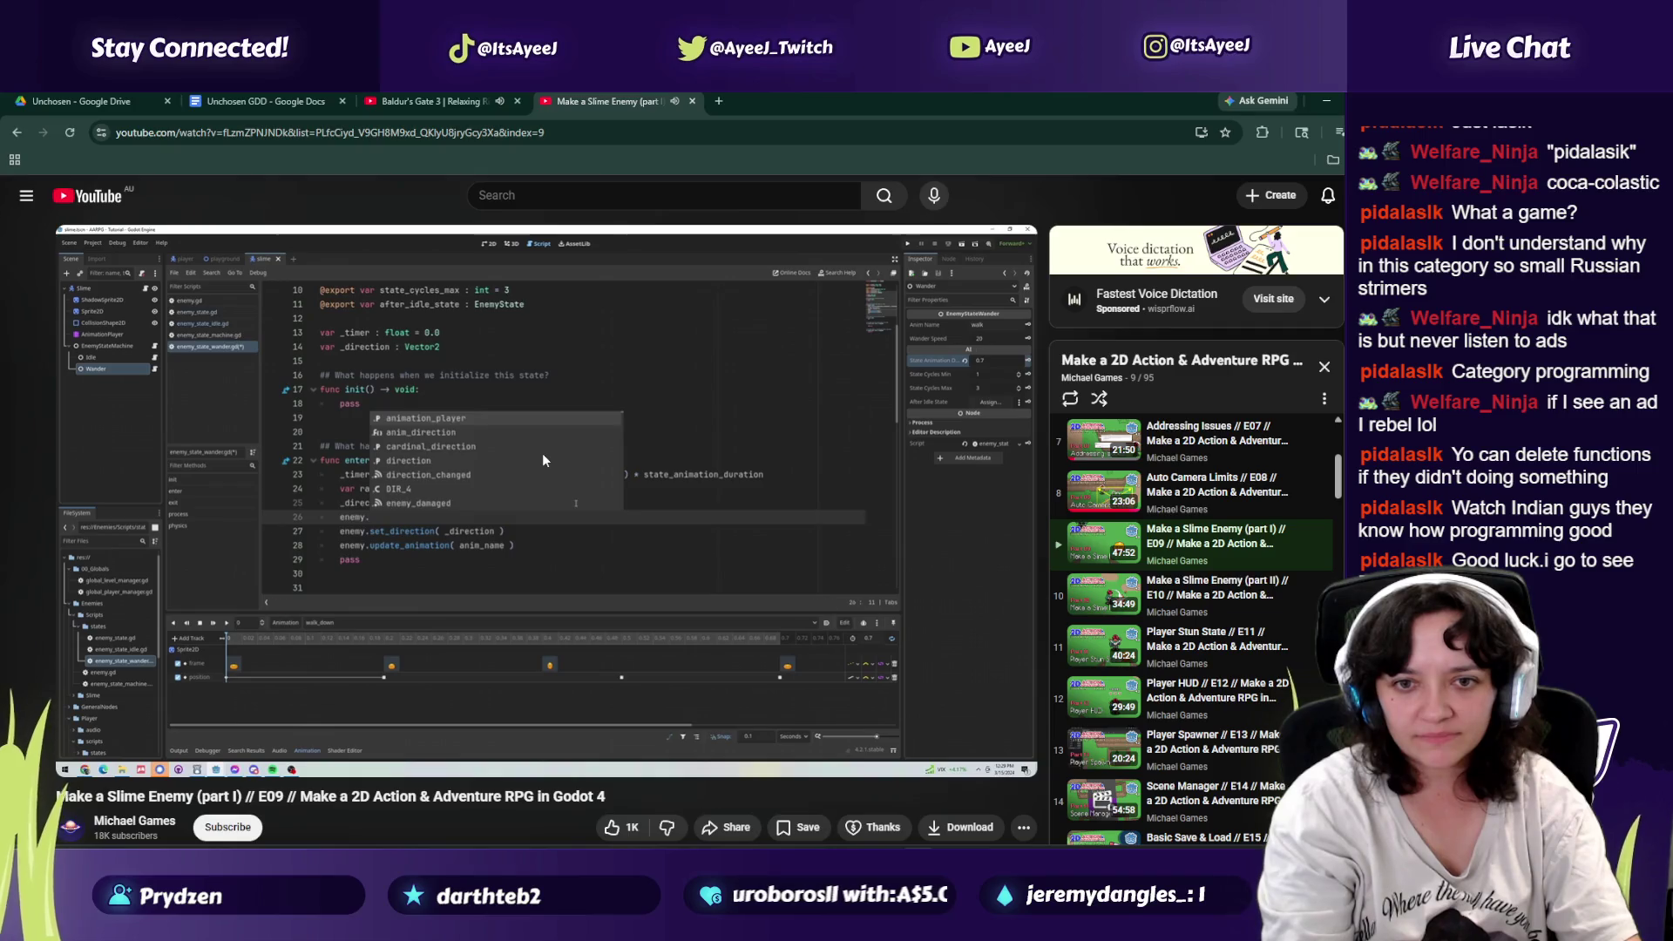
left_click(542, 453)
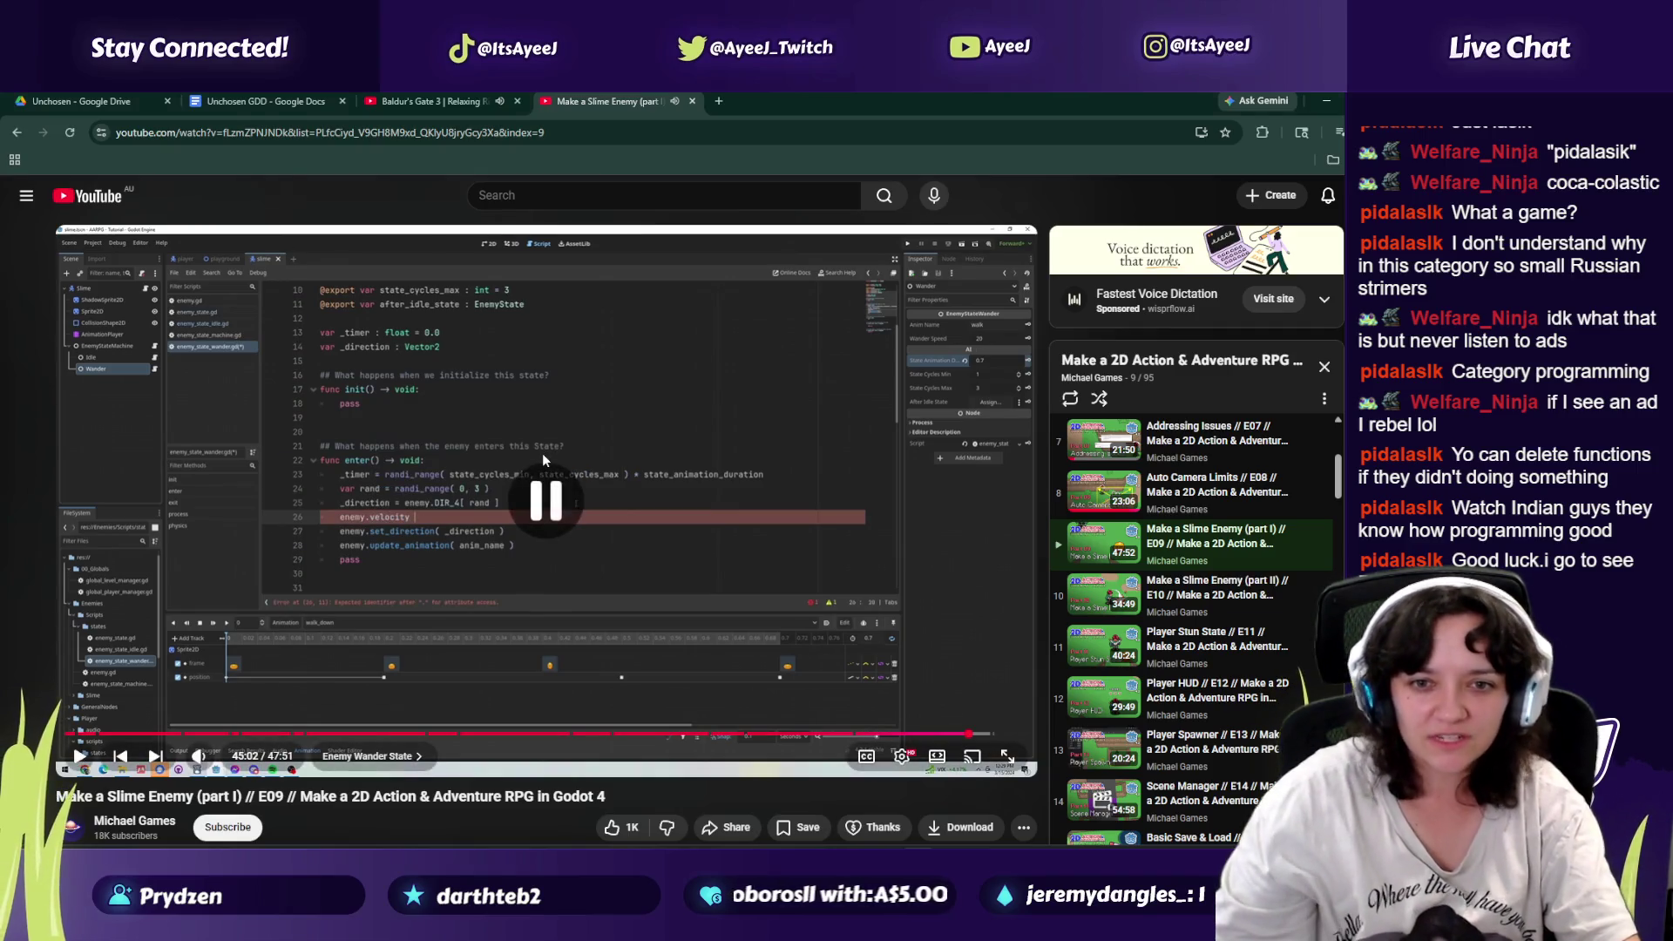
key("alt+Tab")
left_click(591, 549)
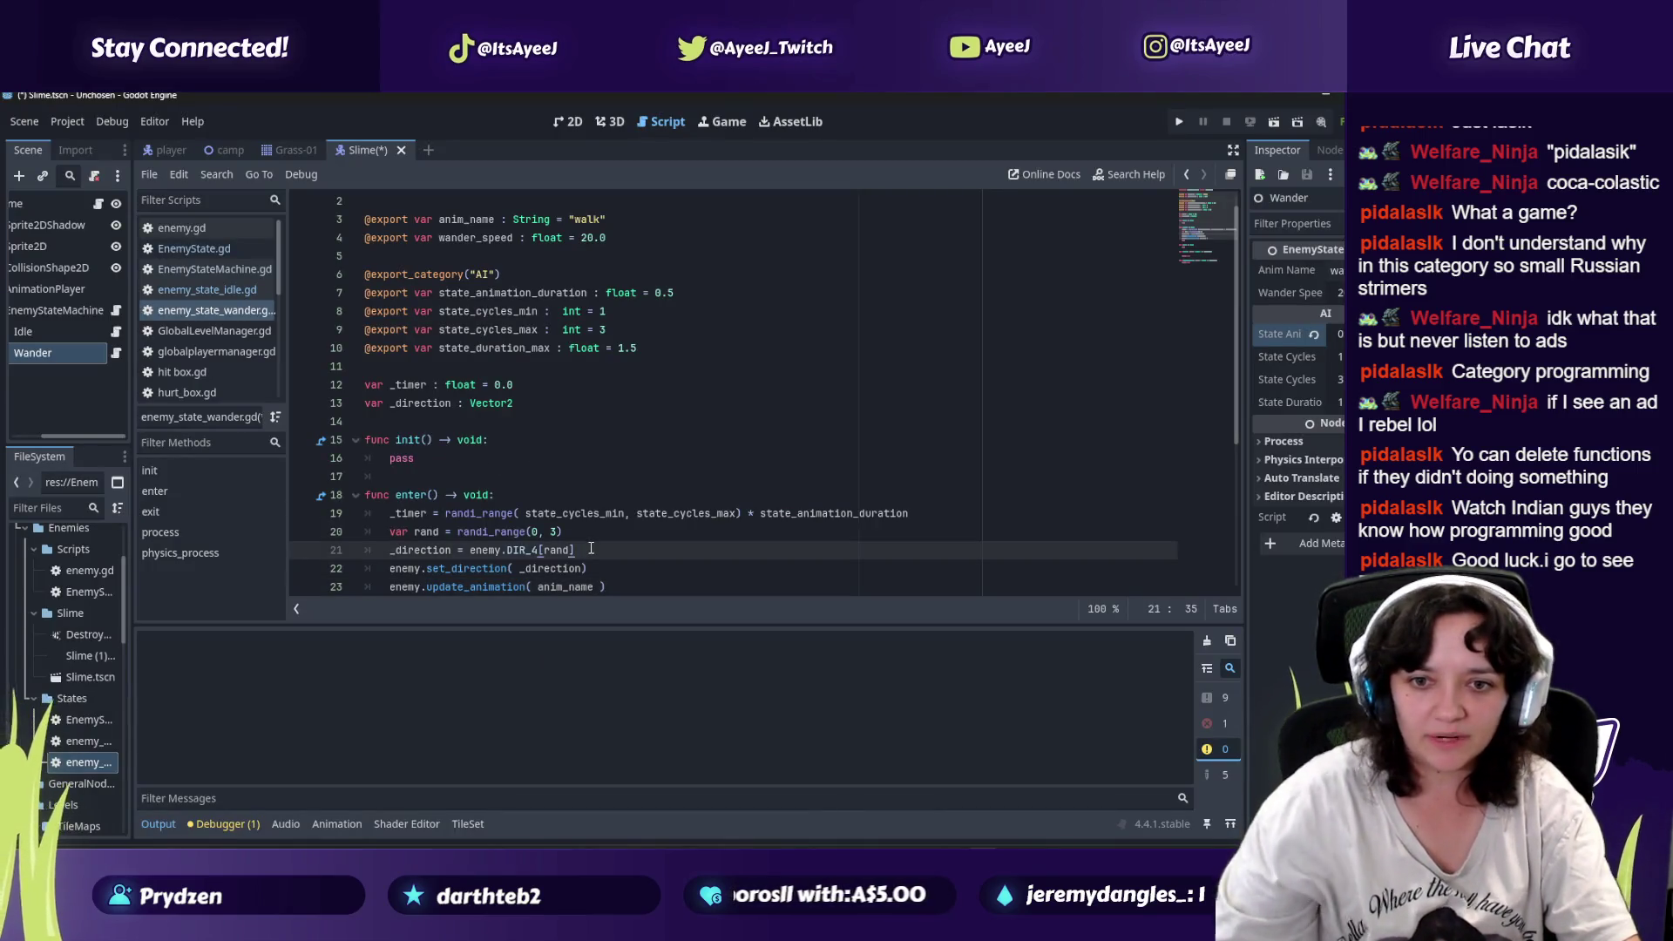
Start a new line 22 in enter() with enemy.velocity = _direction, checking the tutorial's variable name.
key("Return")
type("enemy.velocity")
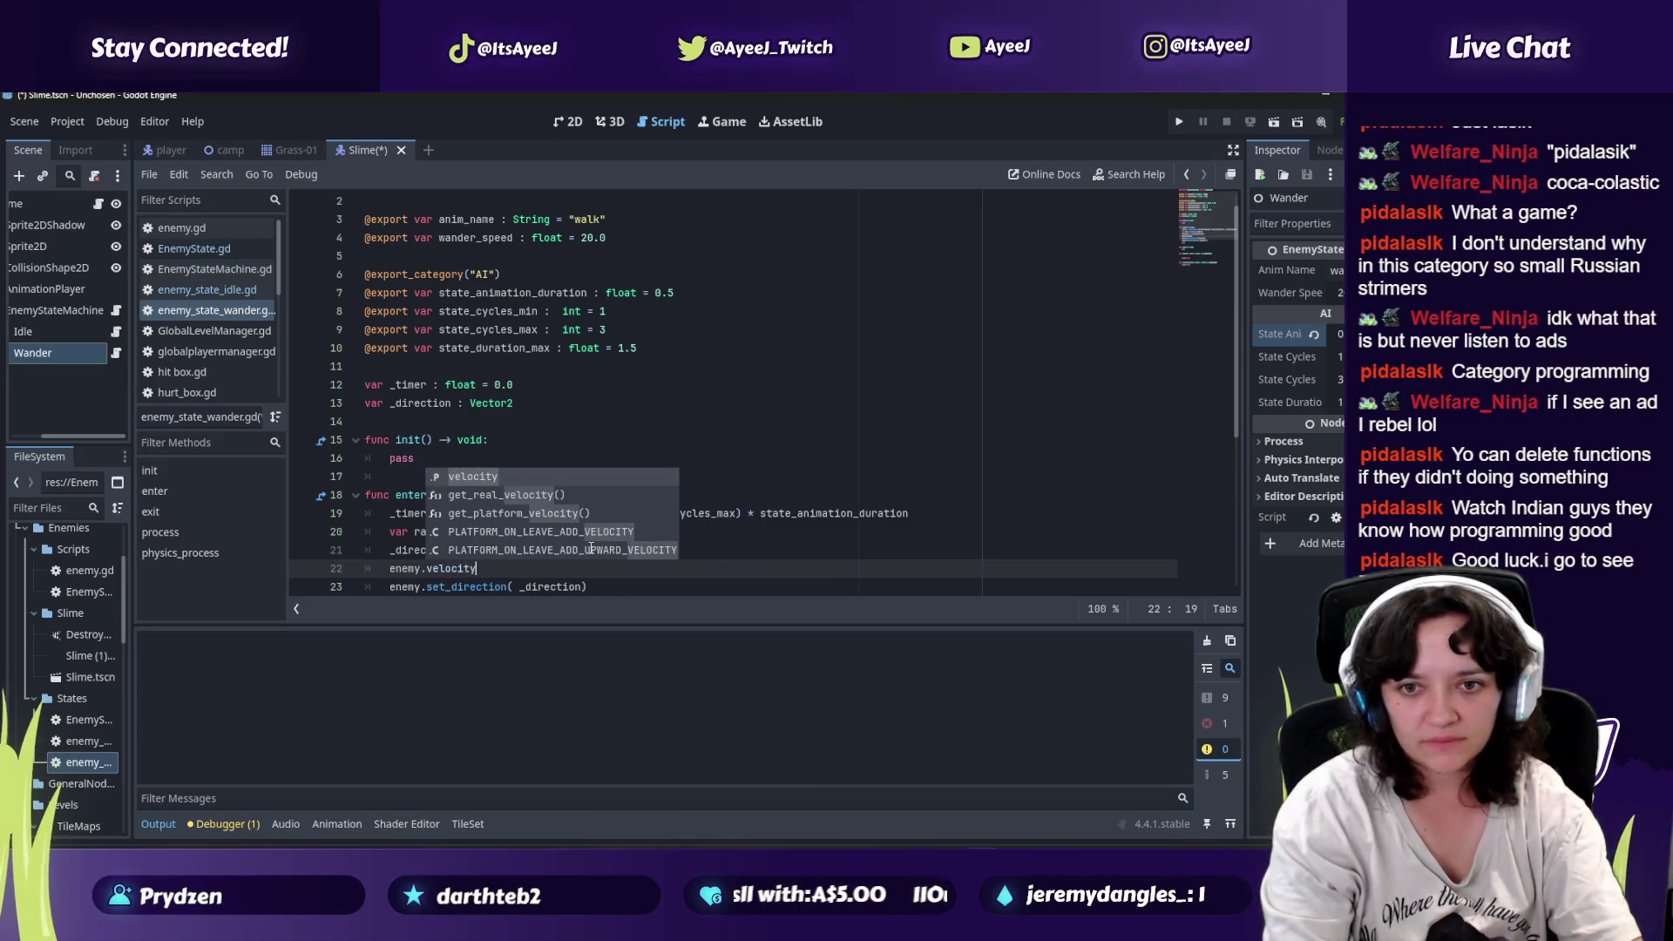
key("alt+Tab")
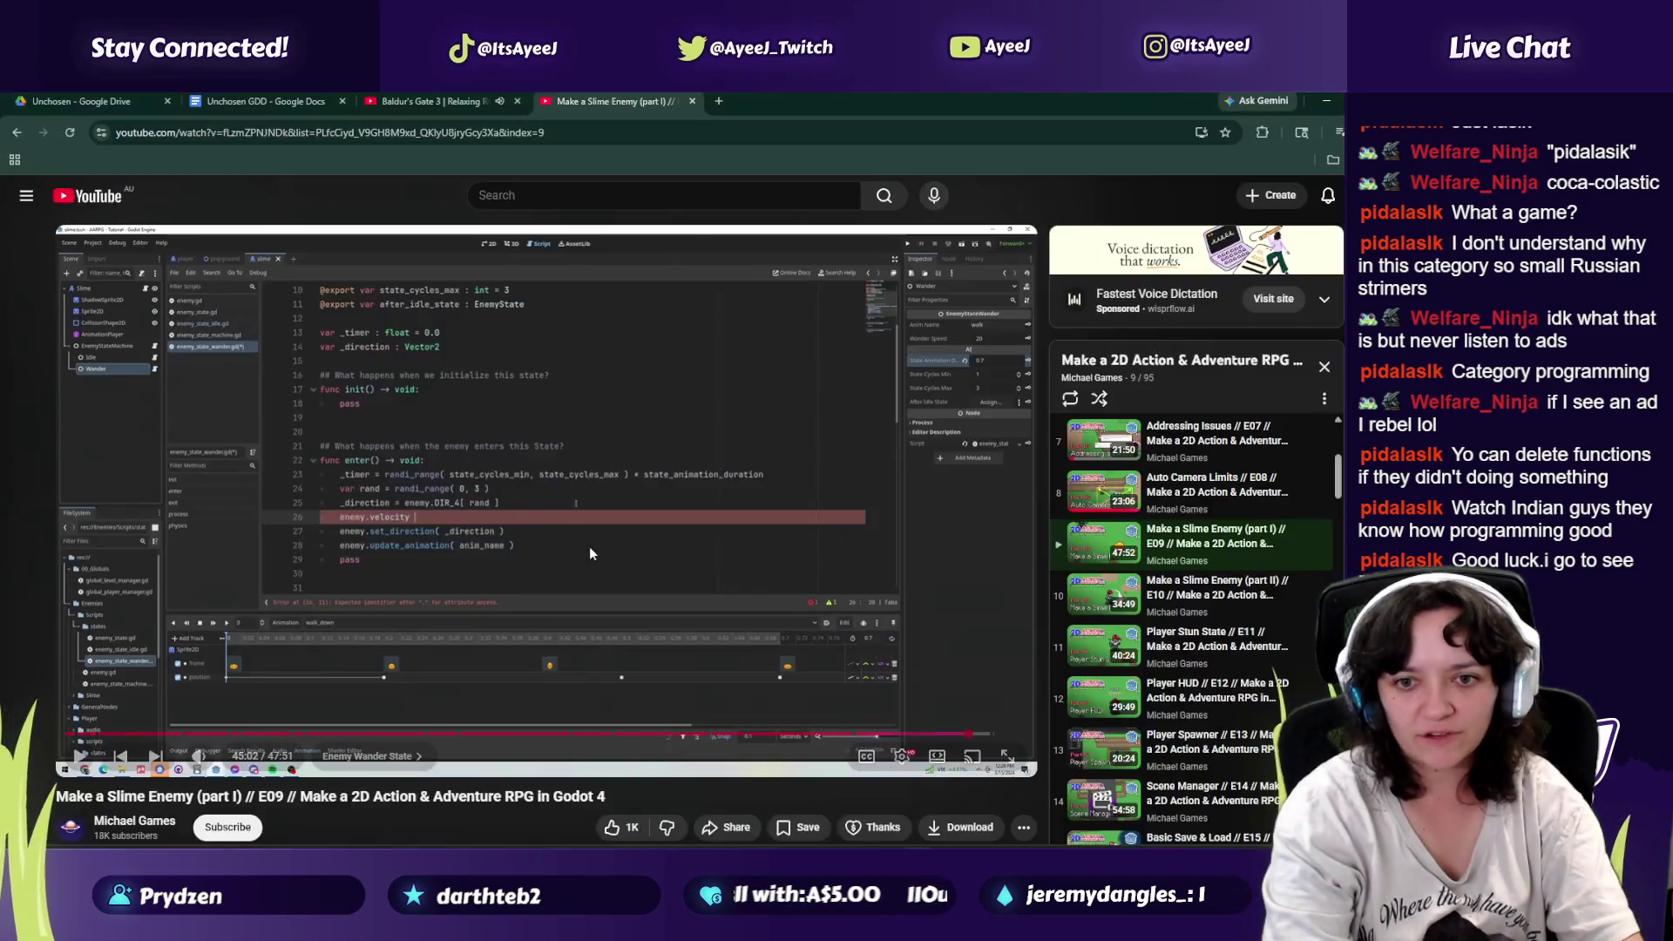
left_click(590, 547)
left_click(589, 547)
key("alt+Tab")
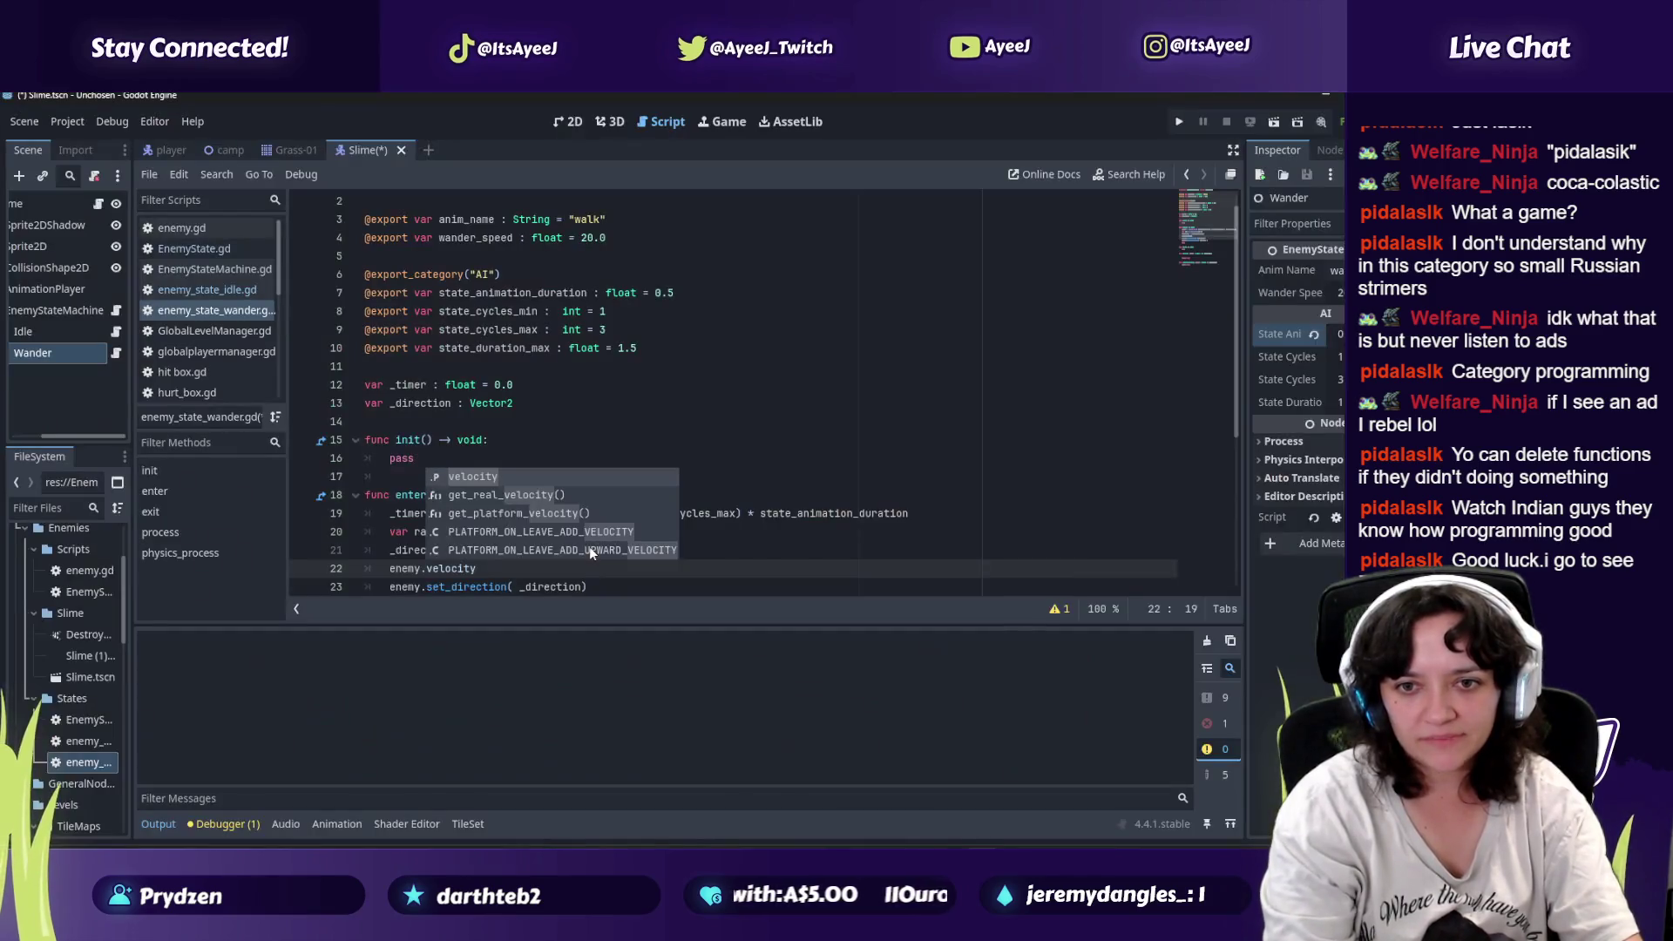
type("= direction")
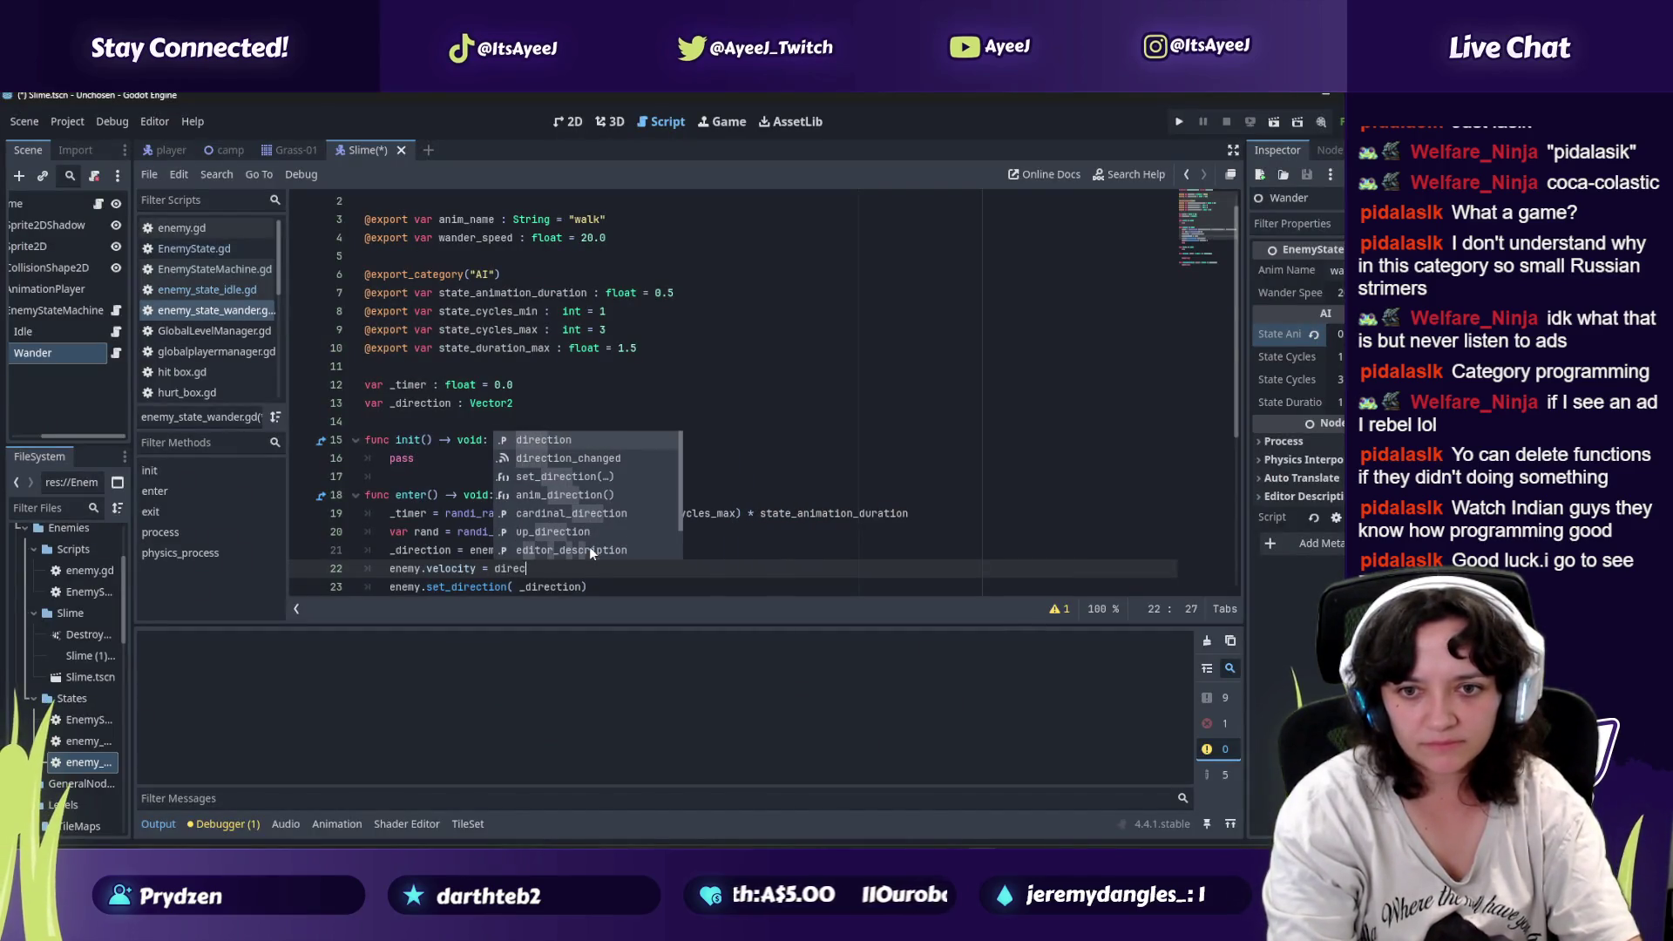
key("BackSpace")
key("BackSpace")
key("BackSpace")
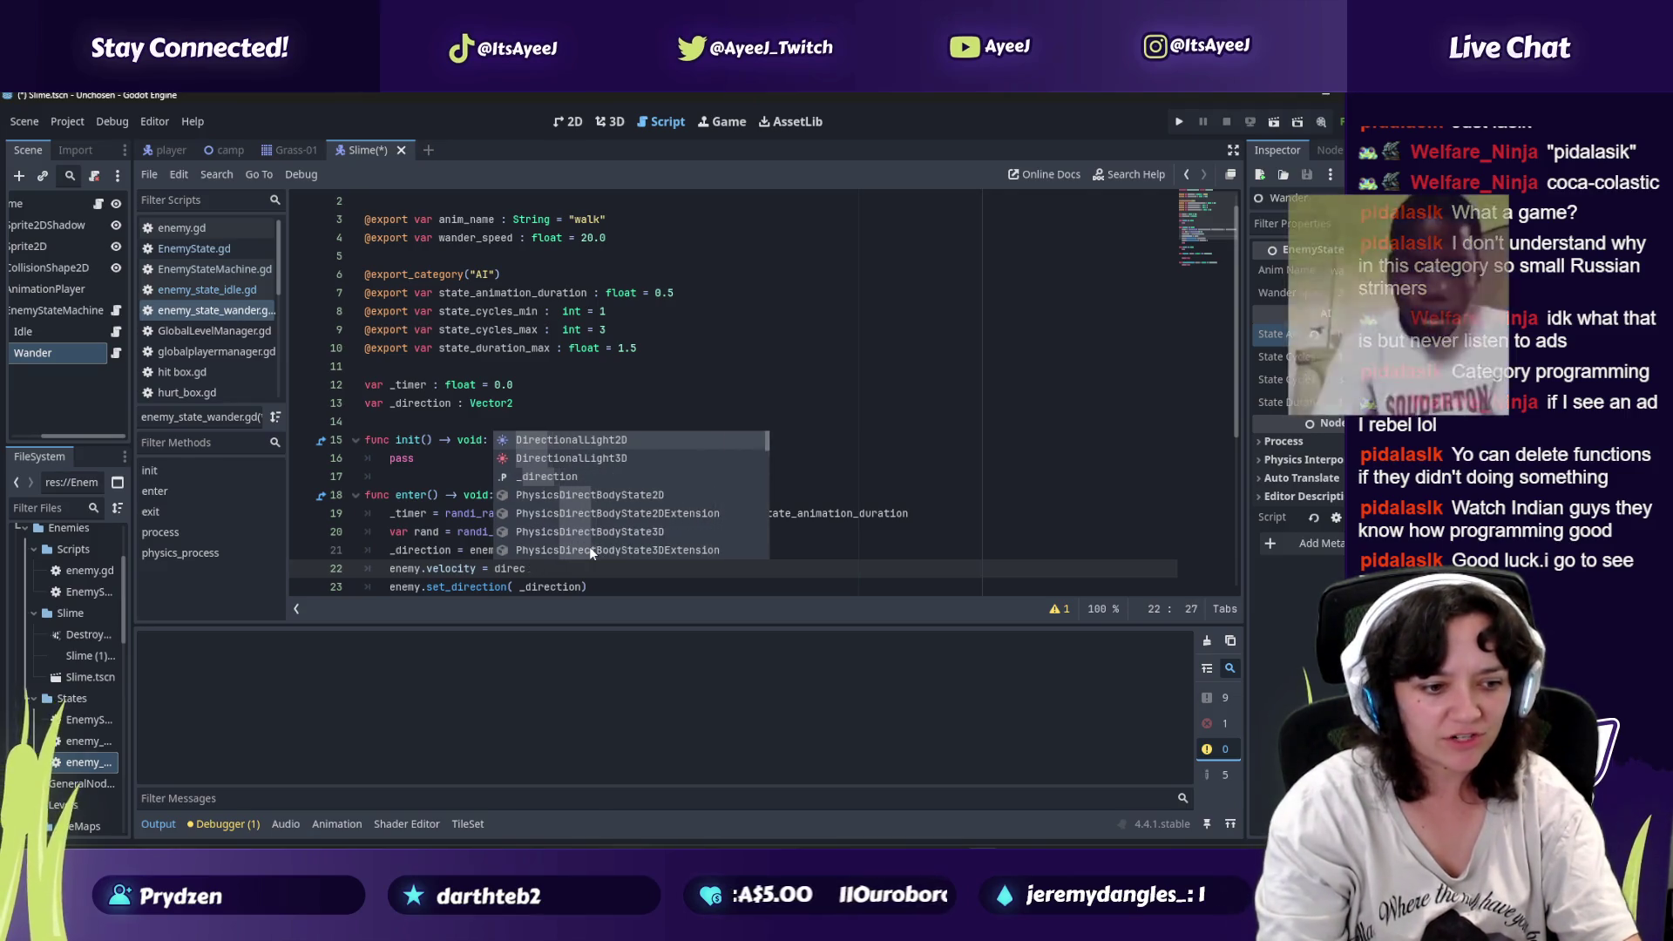
key("BackSpace")
key("BackSpace")
key("BackSpace")
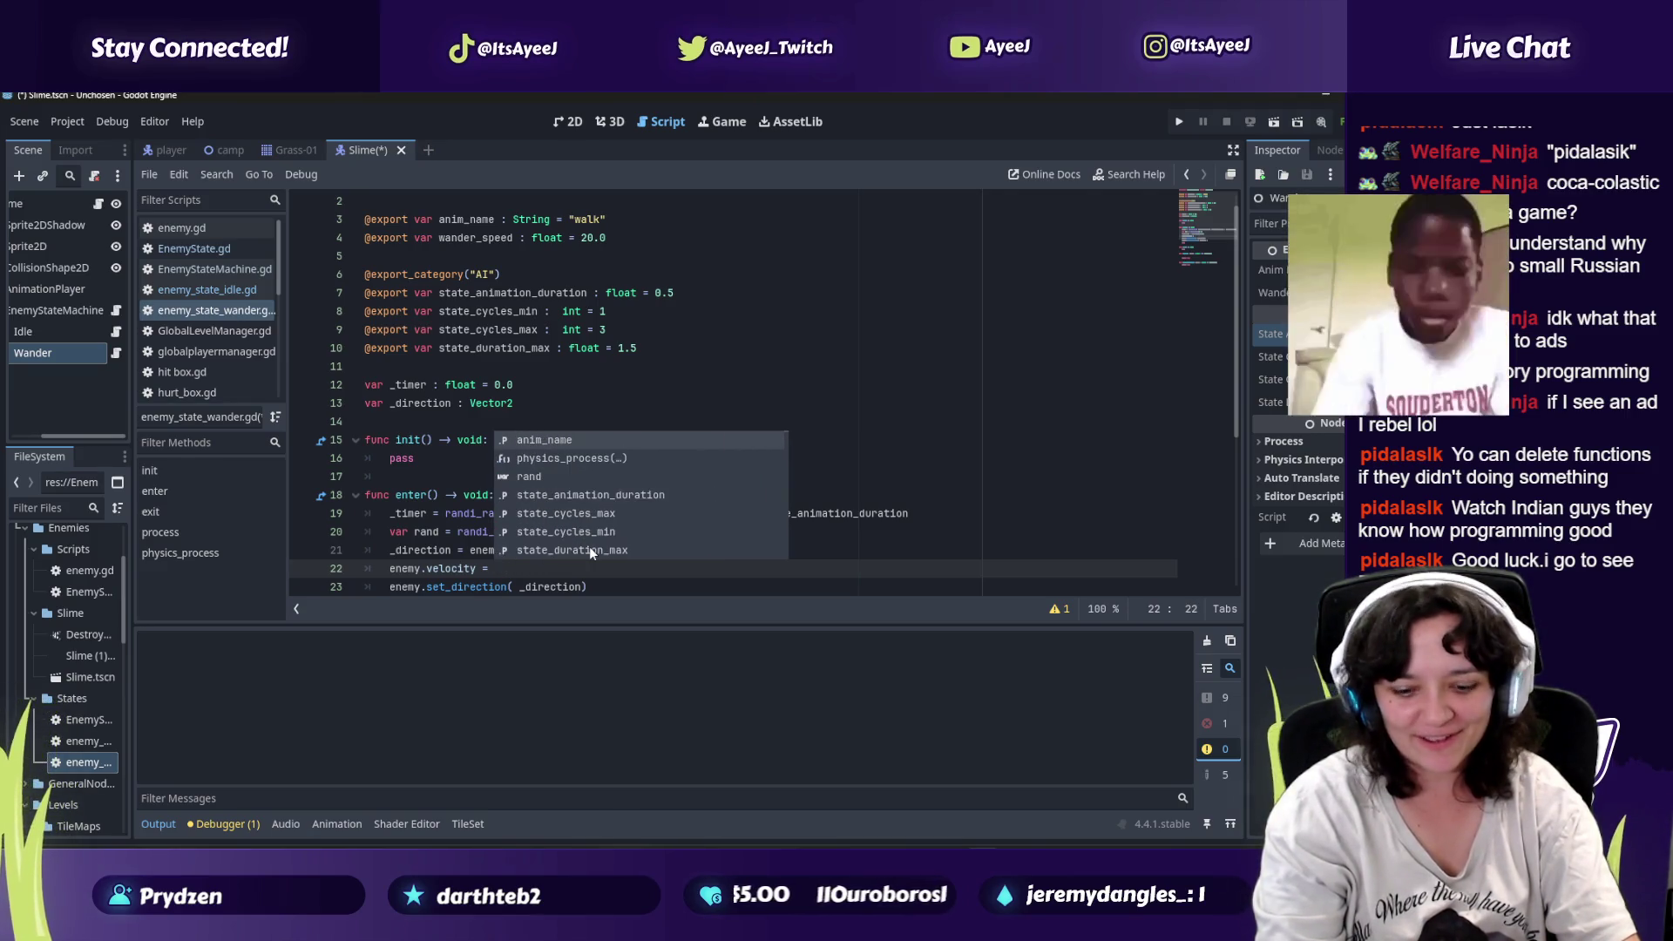
type("=")
key("BackSpace")
type("_DIRE")
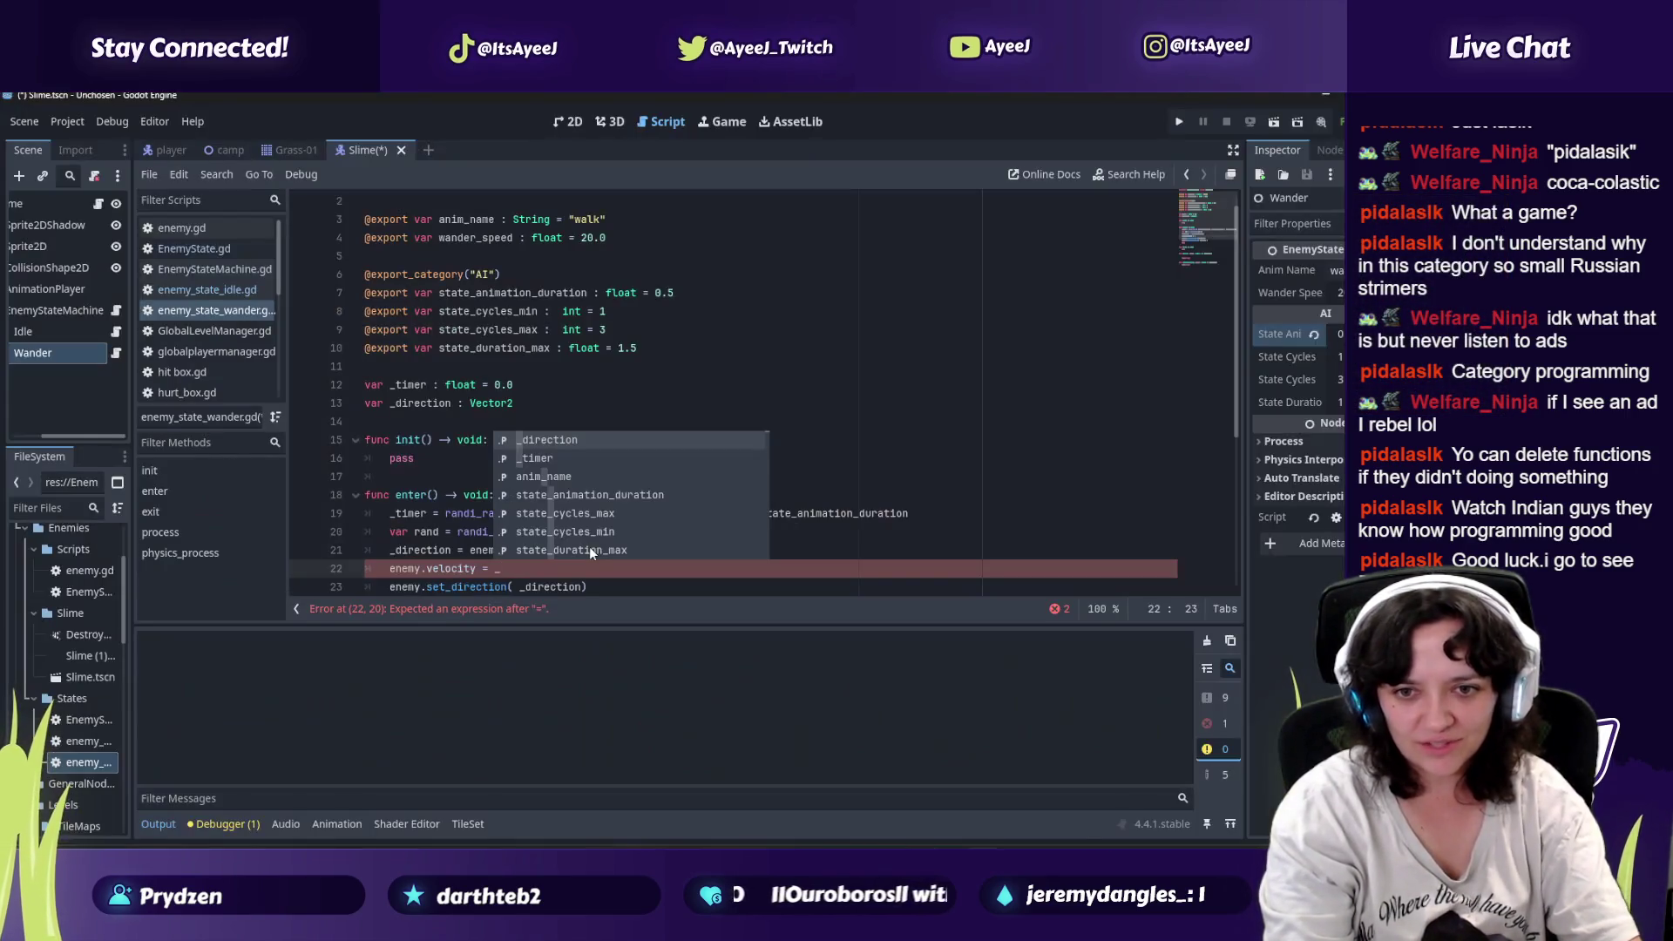
Finish the line as _direction * wander_speed, comparing it against the tutorial's code.
key("alt+Tab")
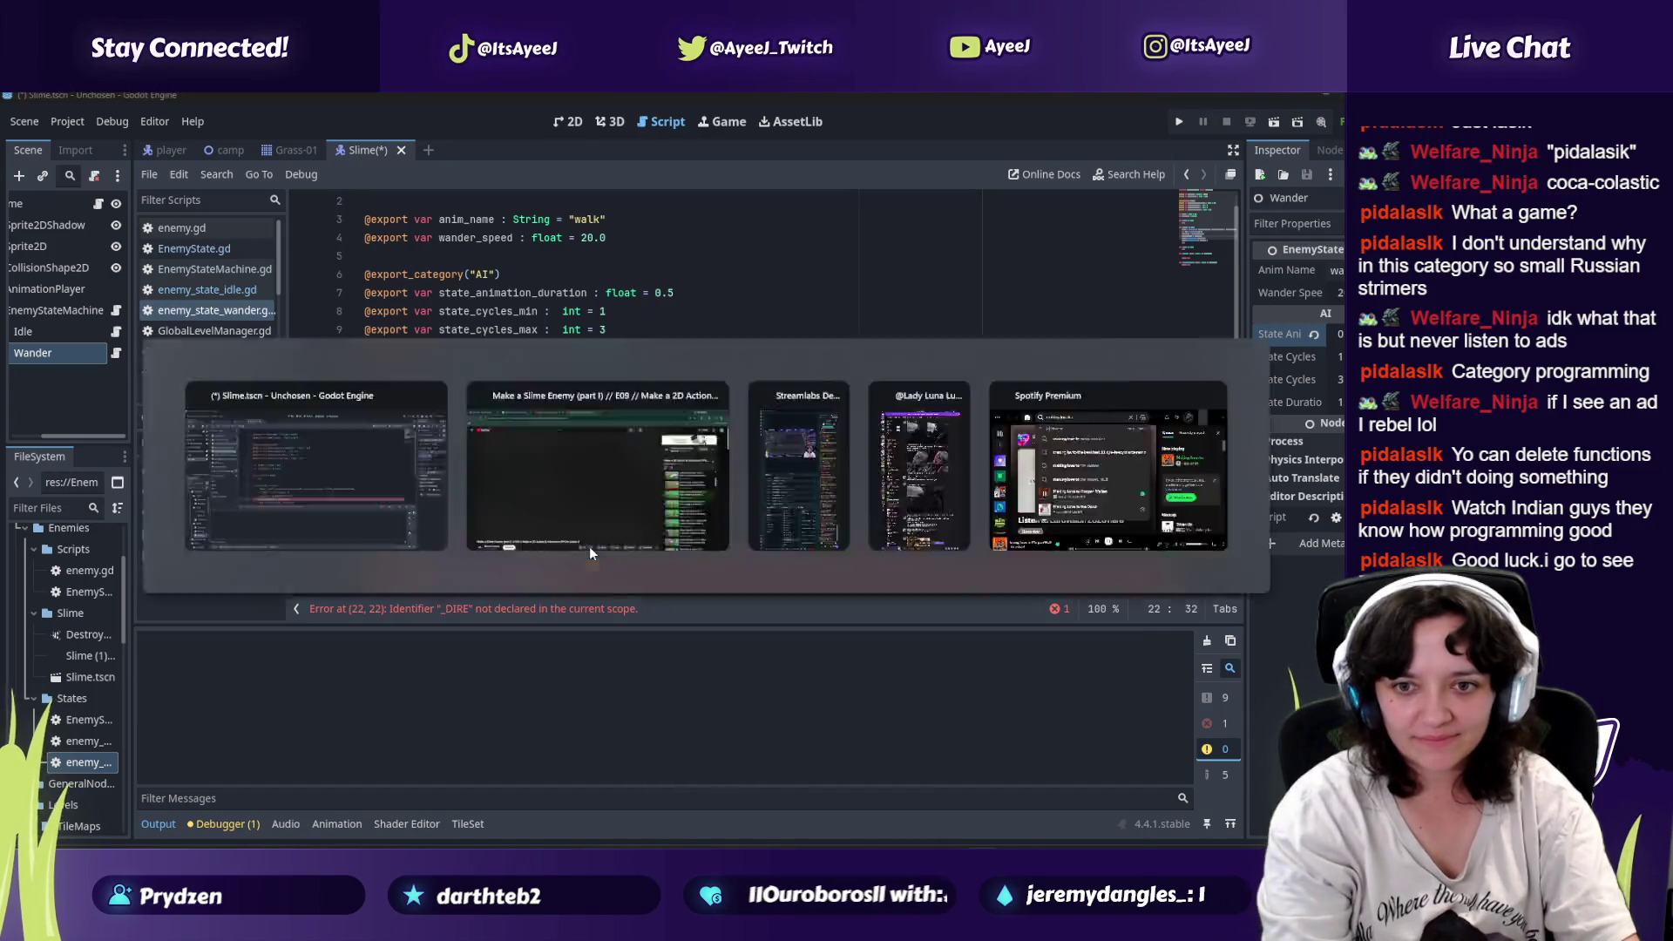
left_click(589, 549)
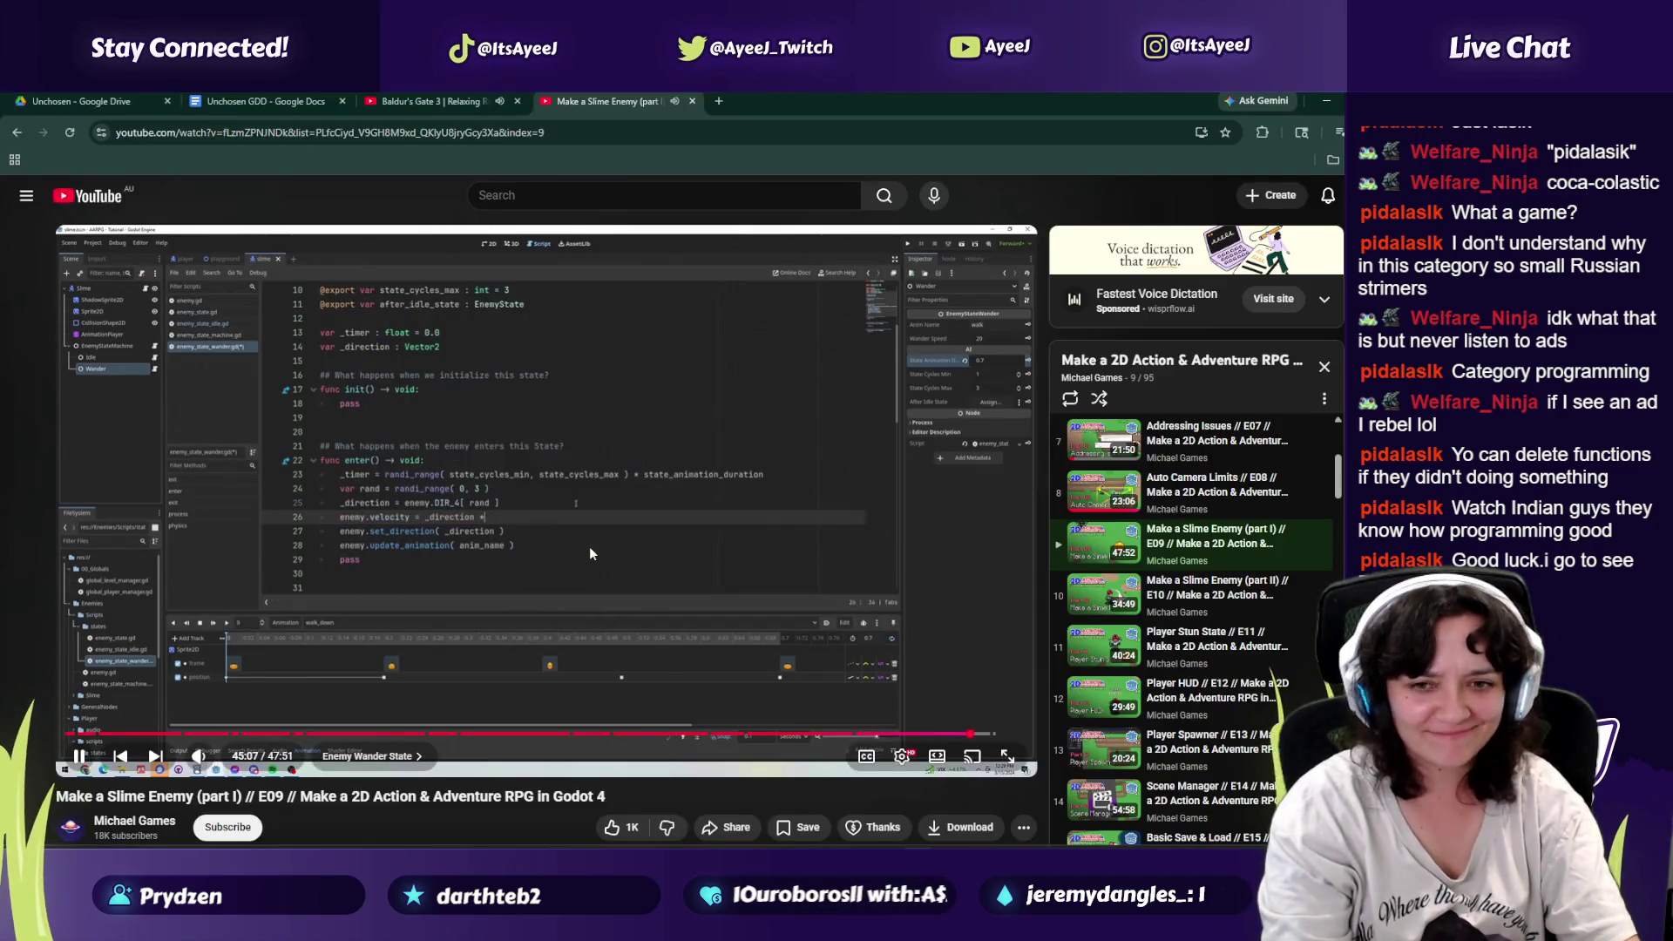
key("alt+Tab")
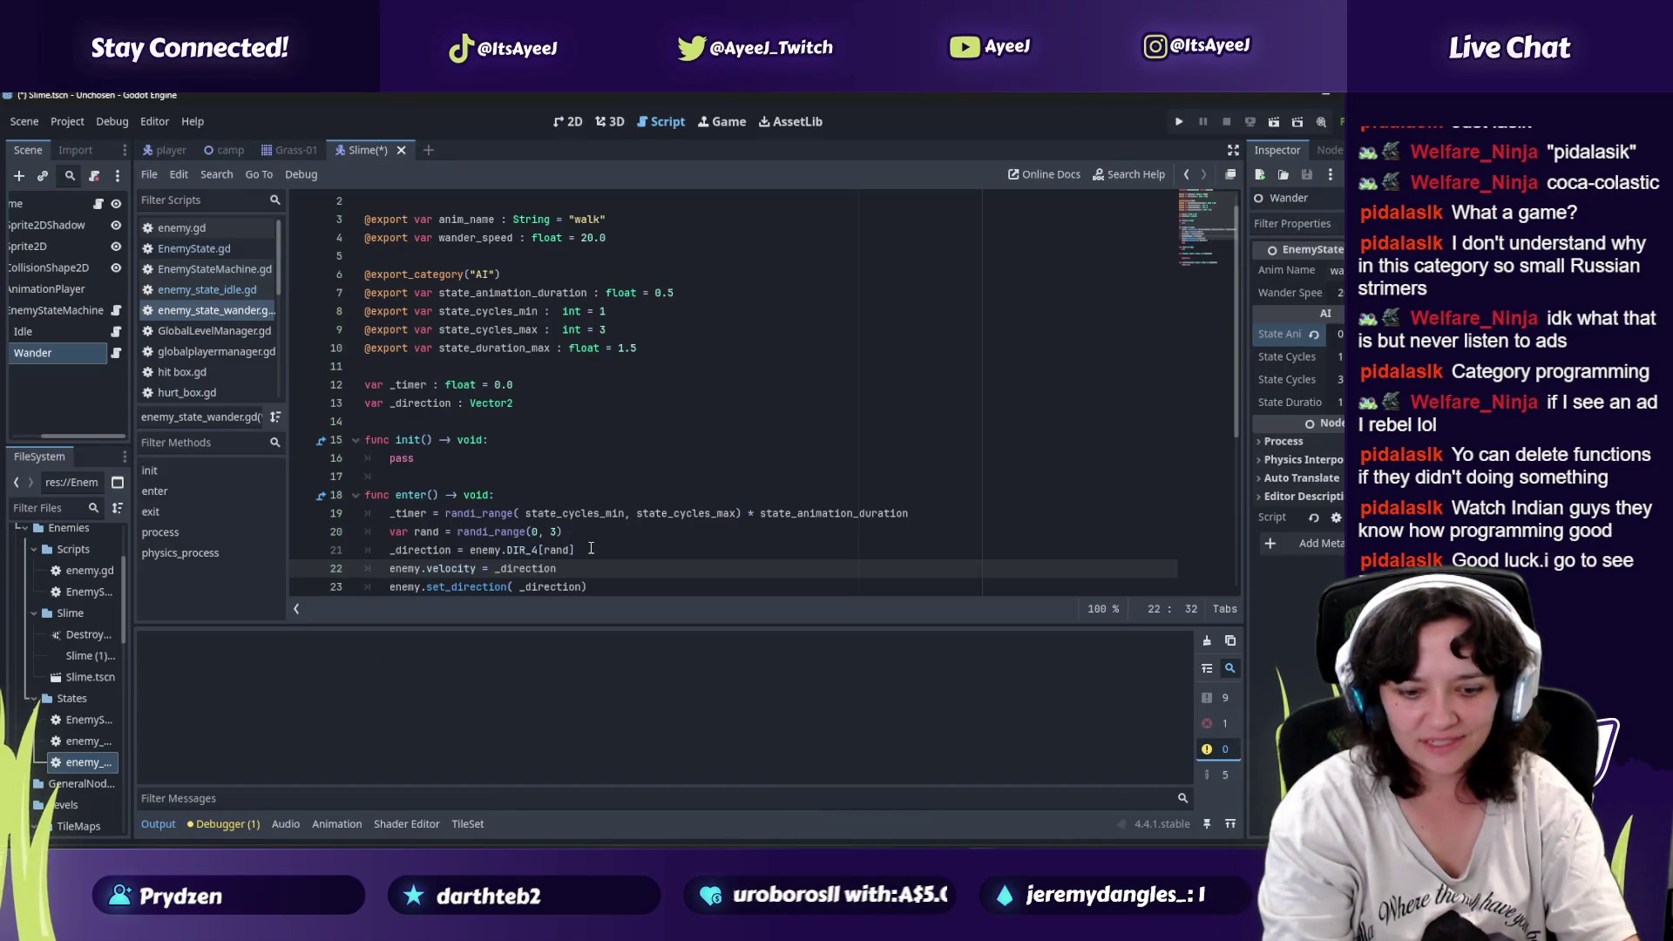
key("alt+Tab")
left_click(589, 549)
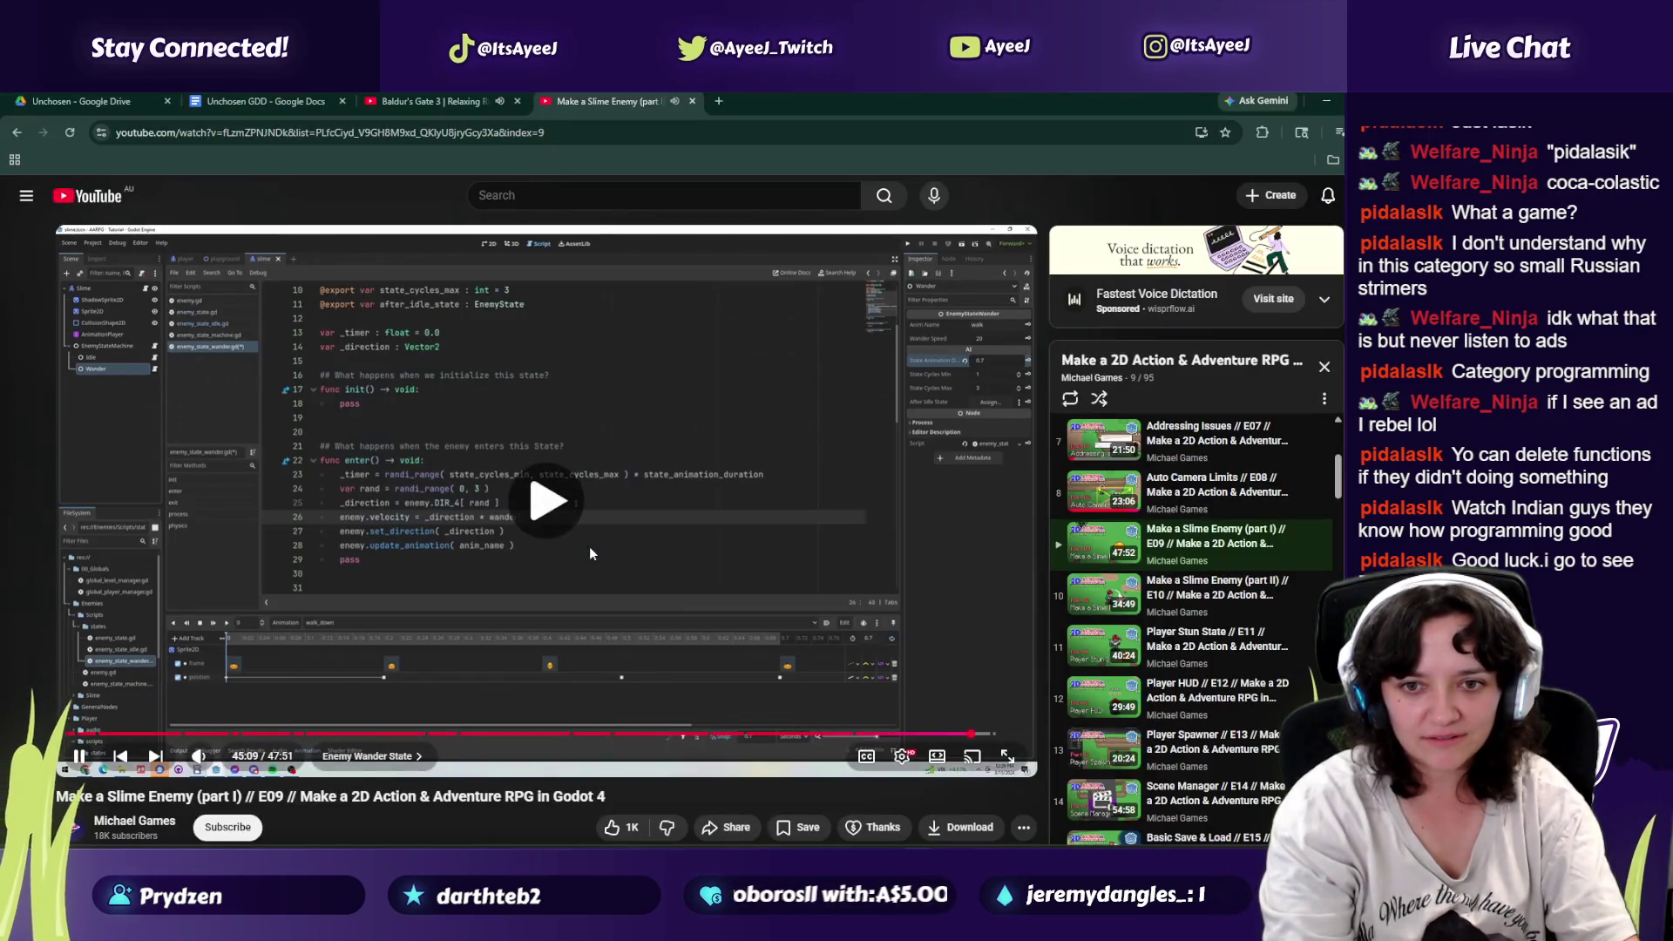
key("alt+Tab")
type("WA")
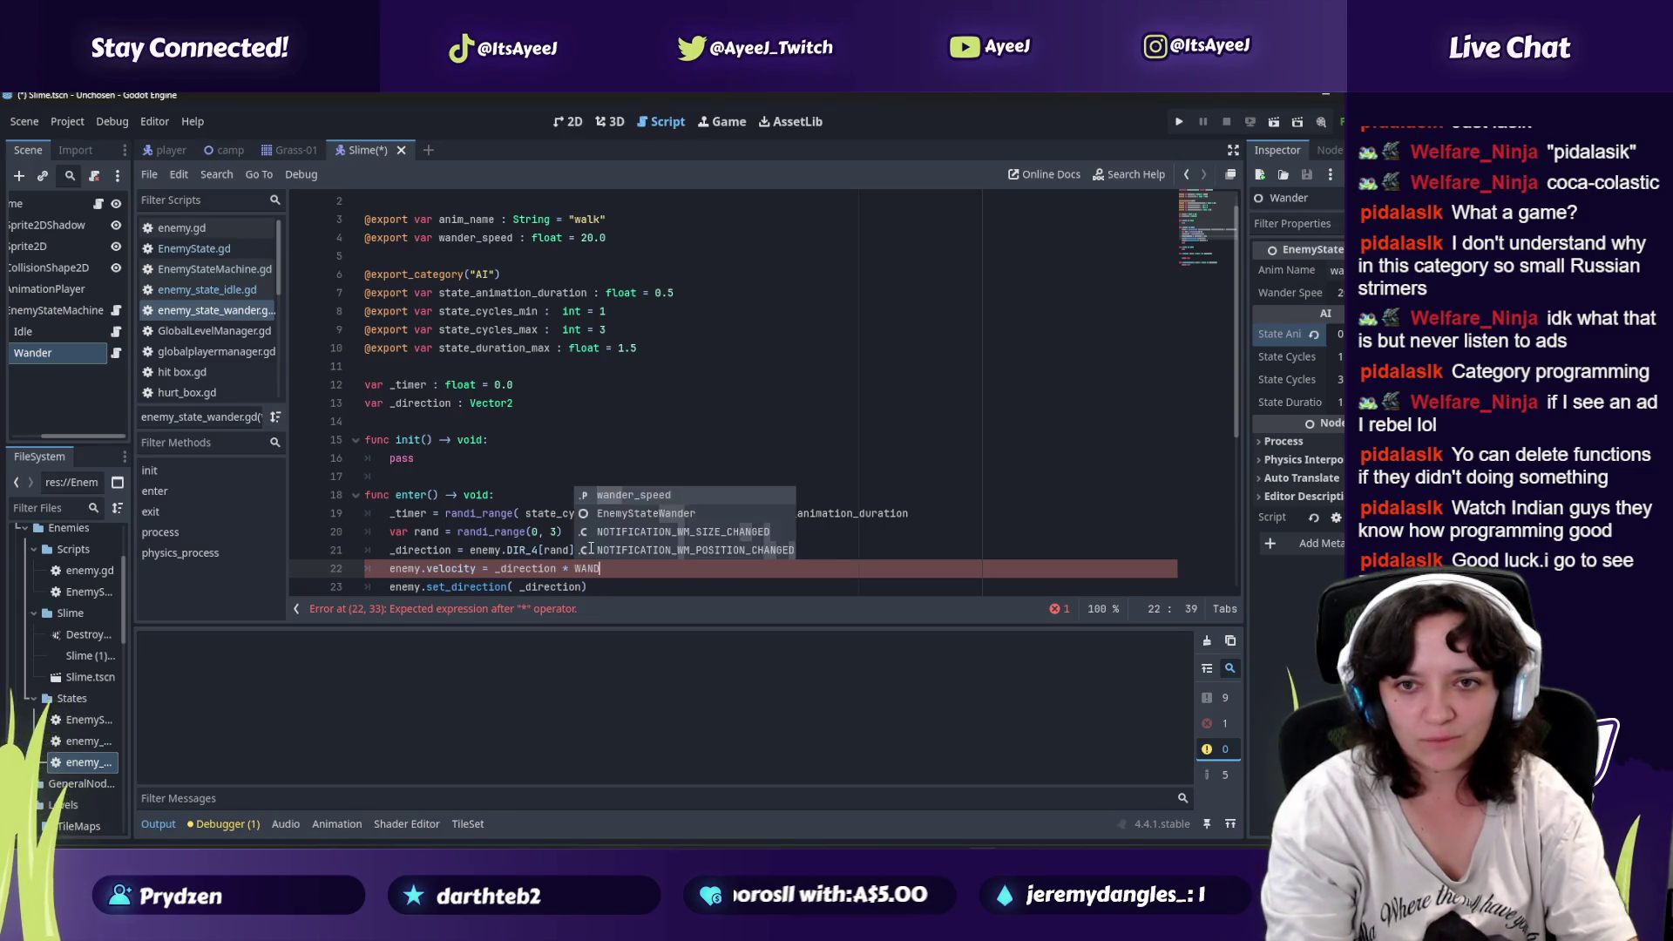
type("N")
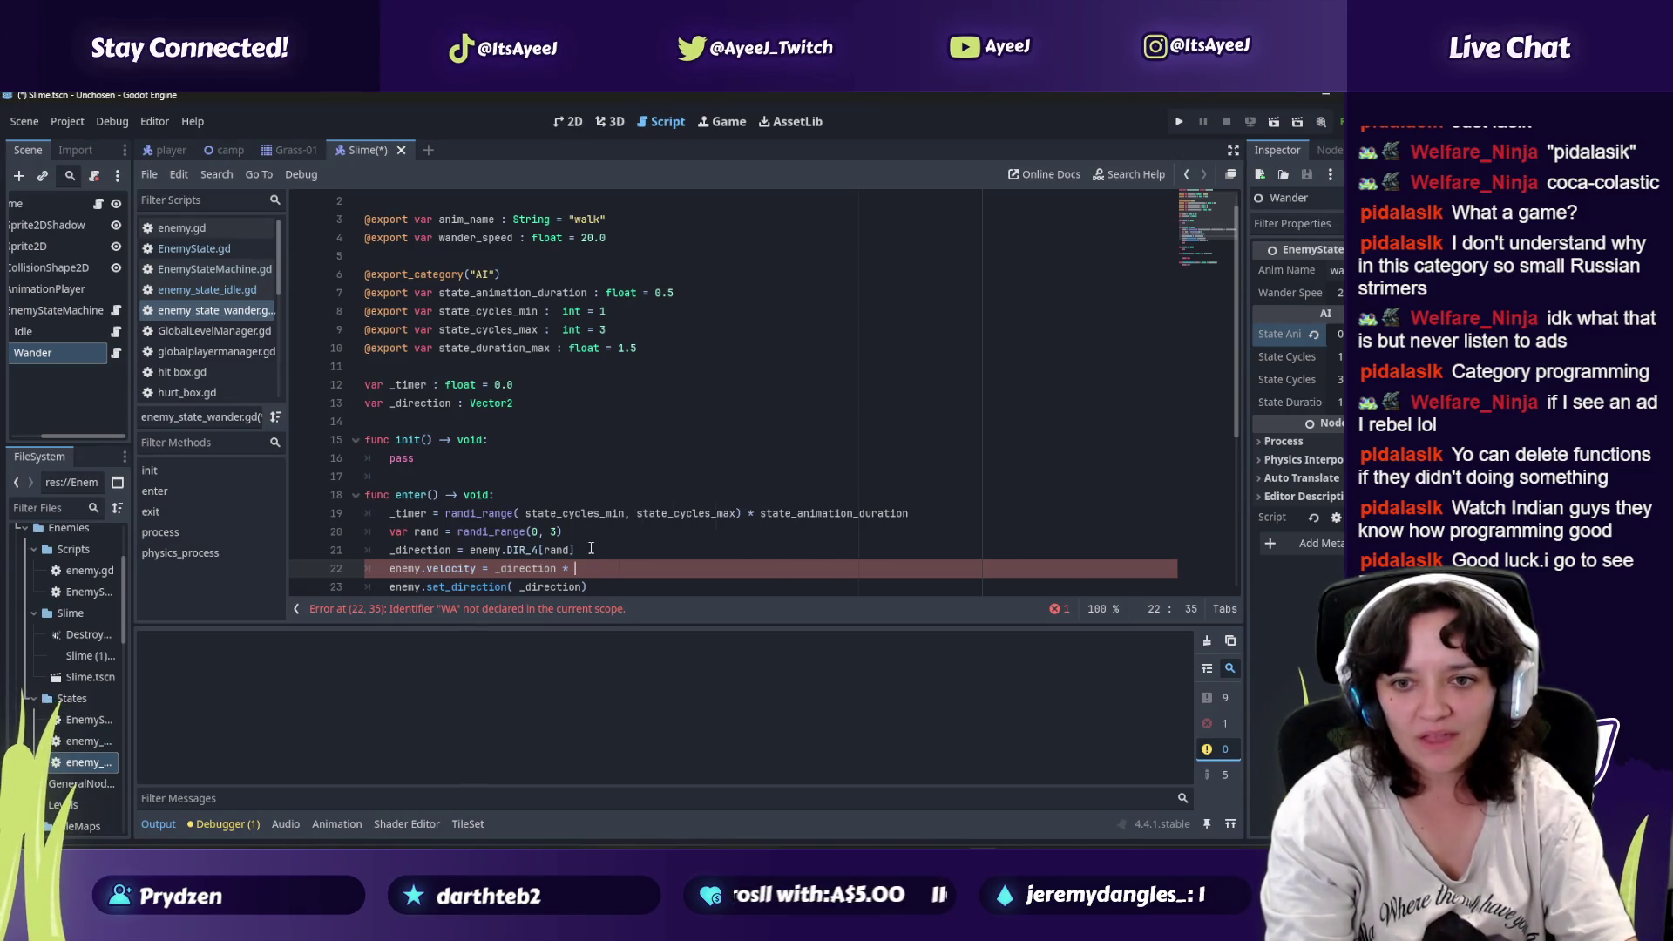
key("BackSpace")
key("BackSpace")
key("BackSpace")
type("wander_speed")
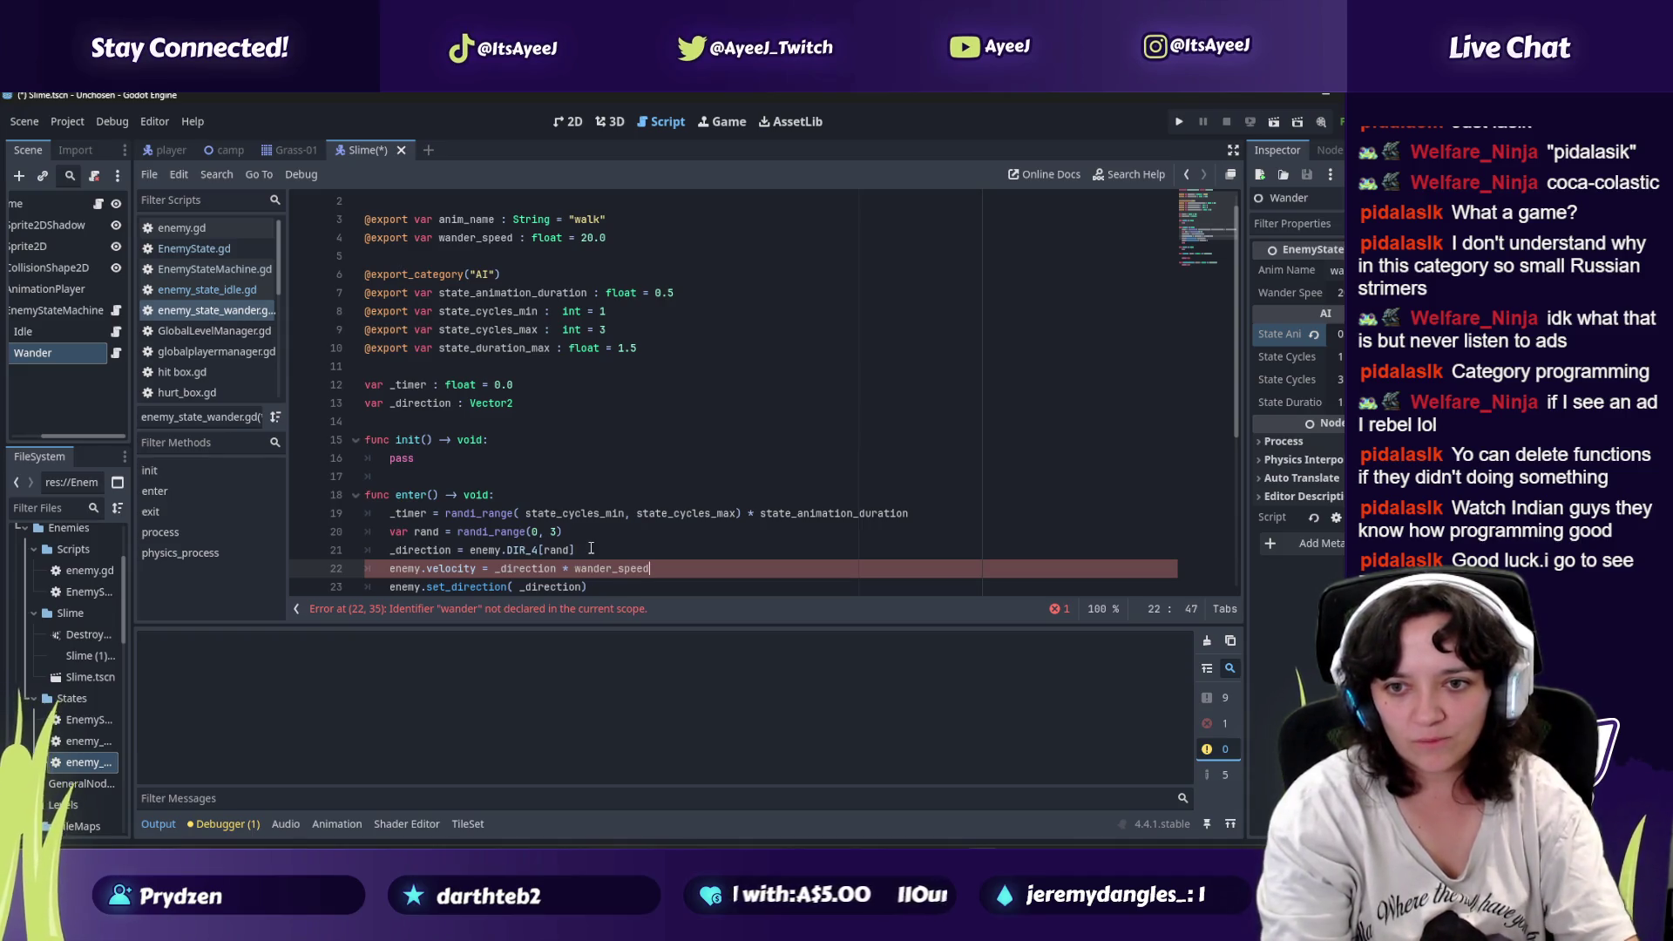
key("alt+Tab")
left_click(589, 551)
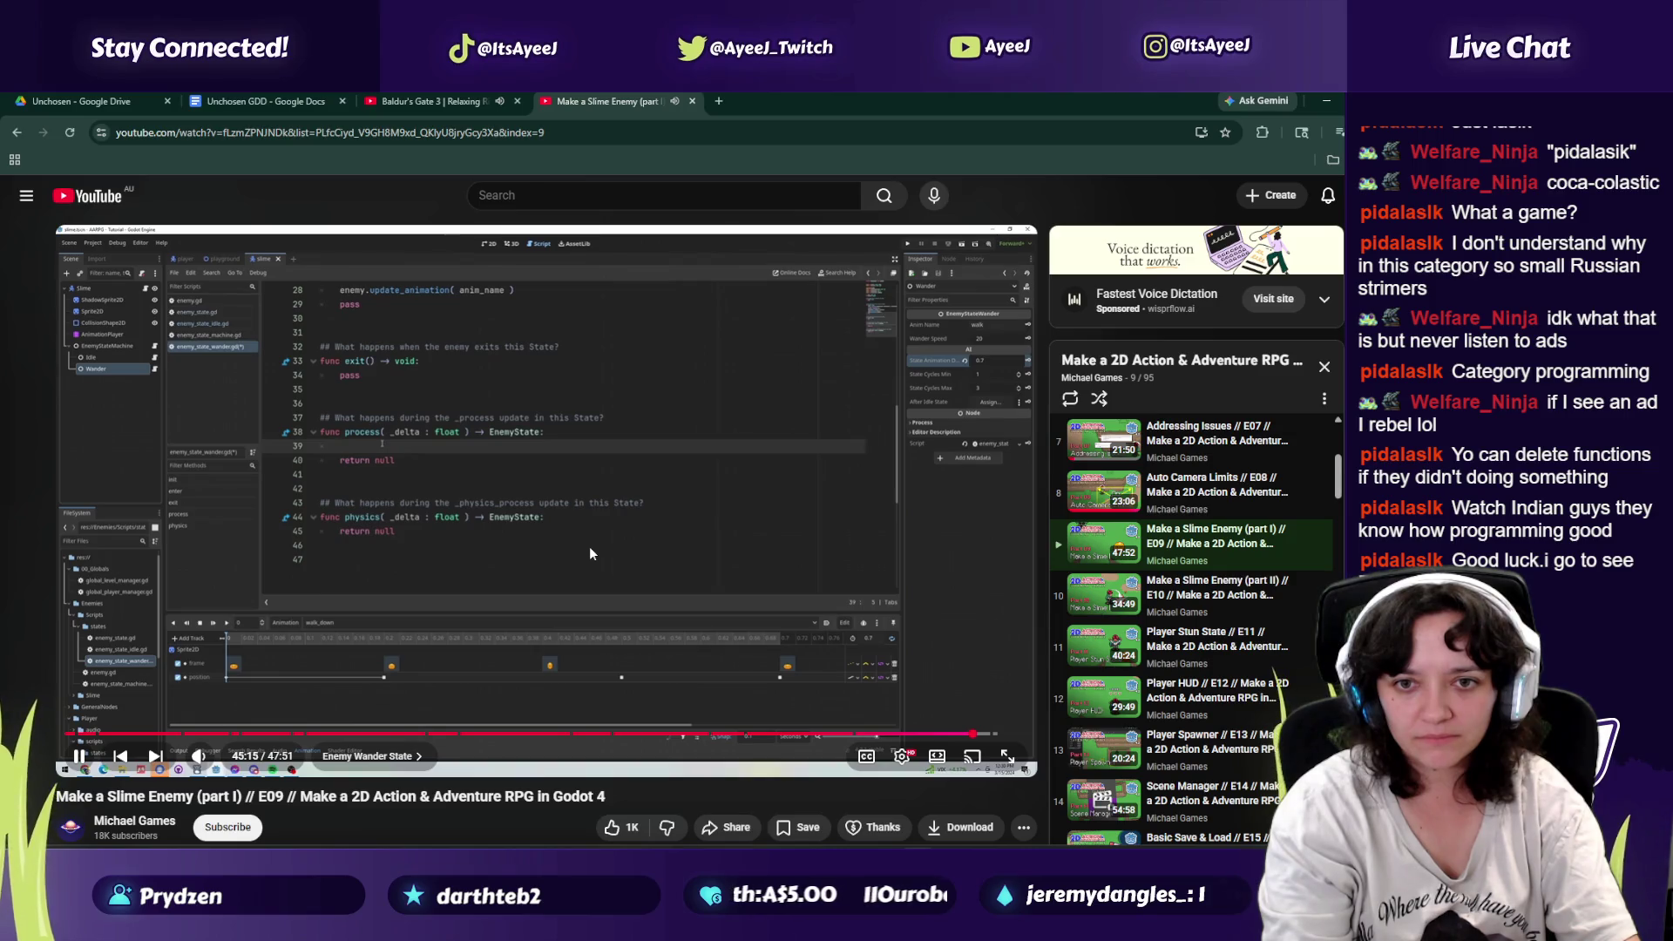
left_click(589, 547)
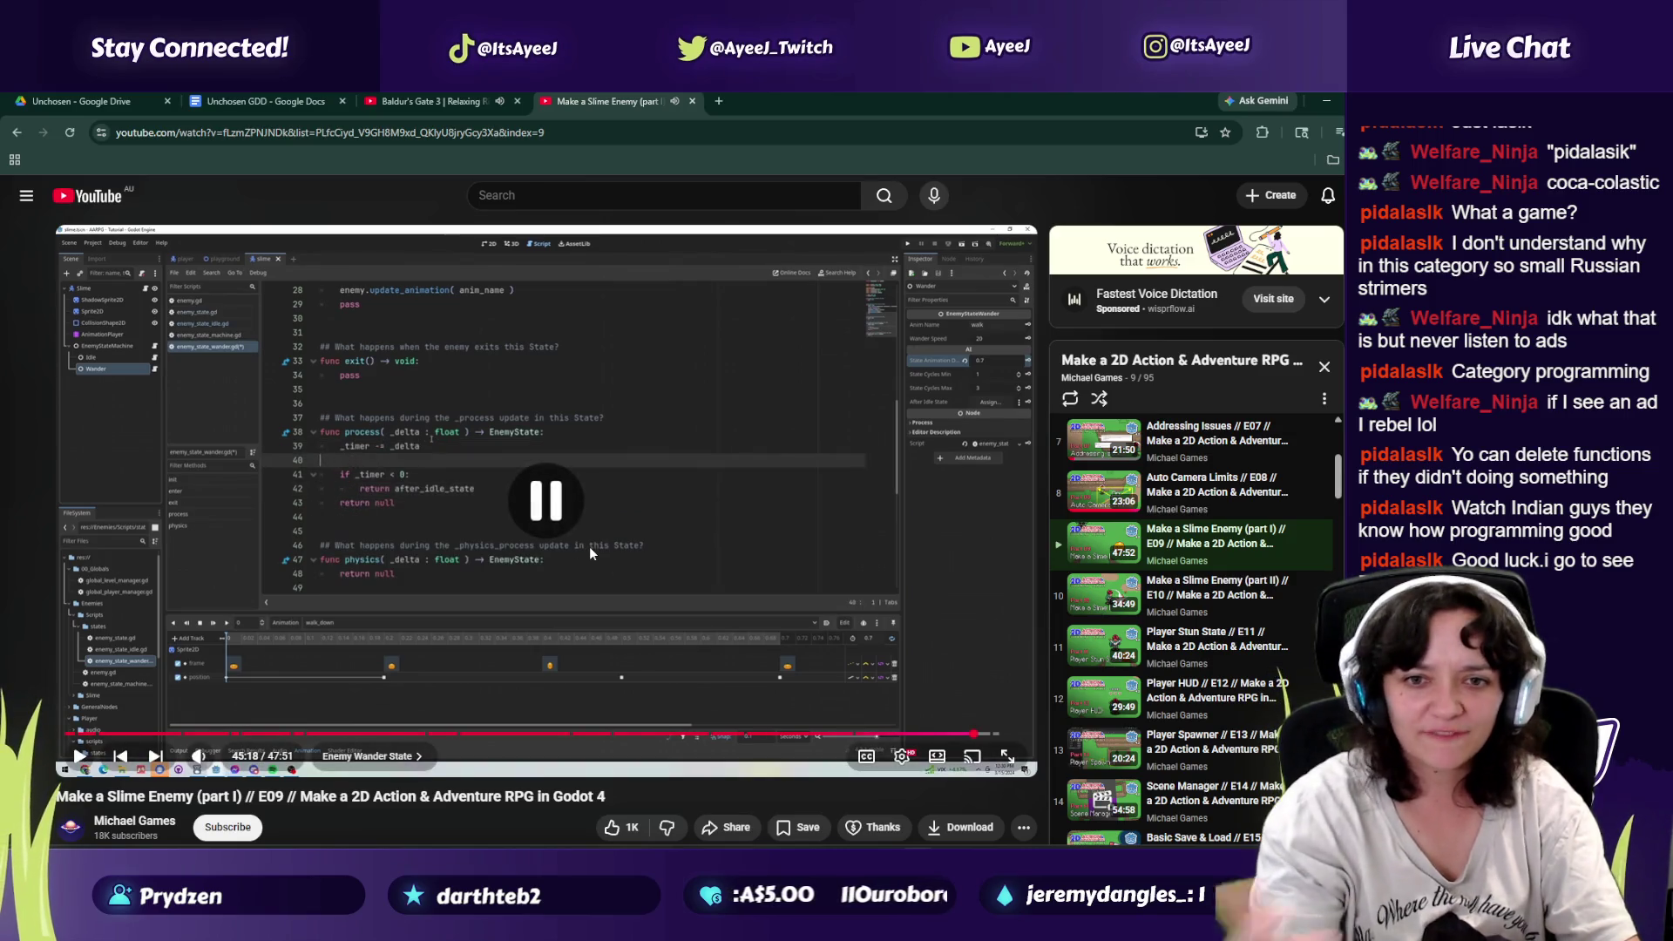
key("alt+Tab")
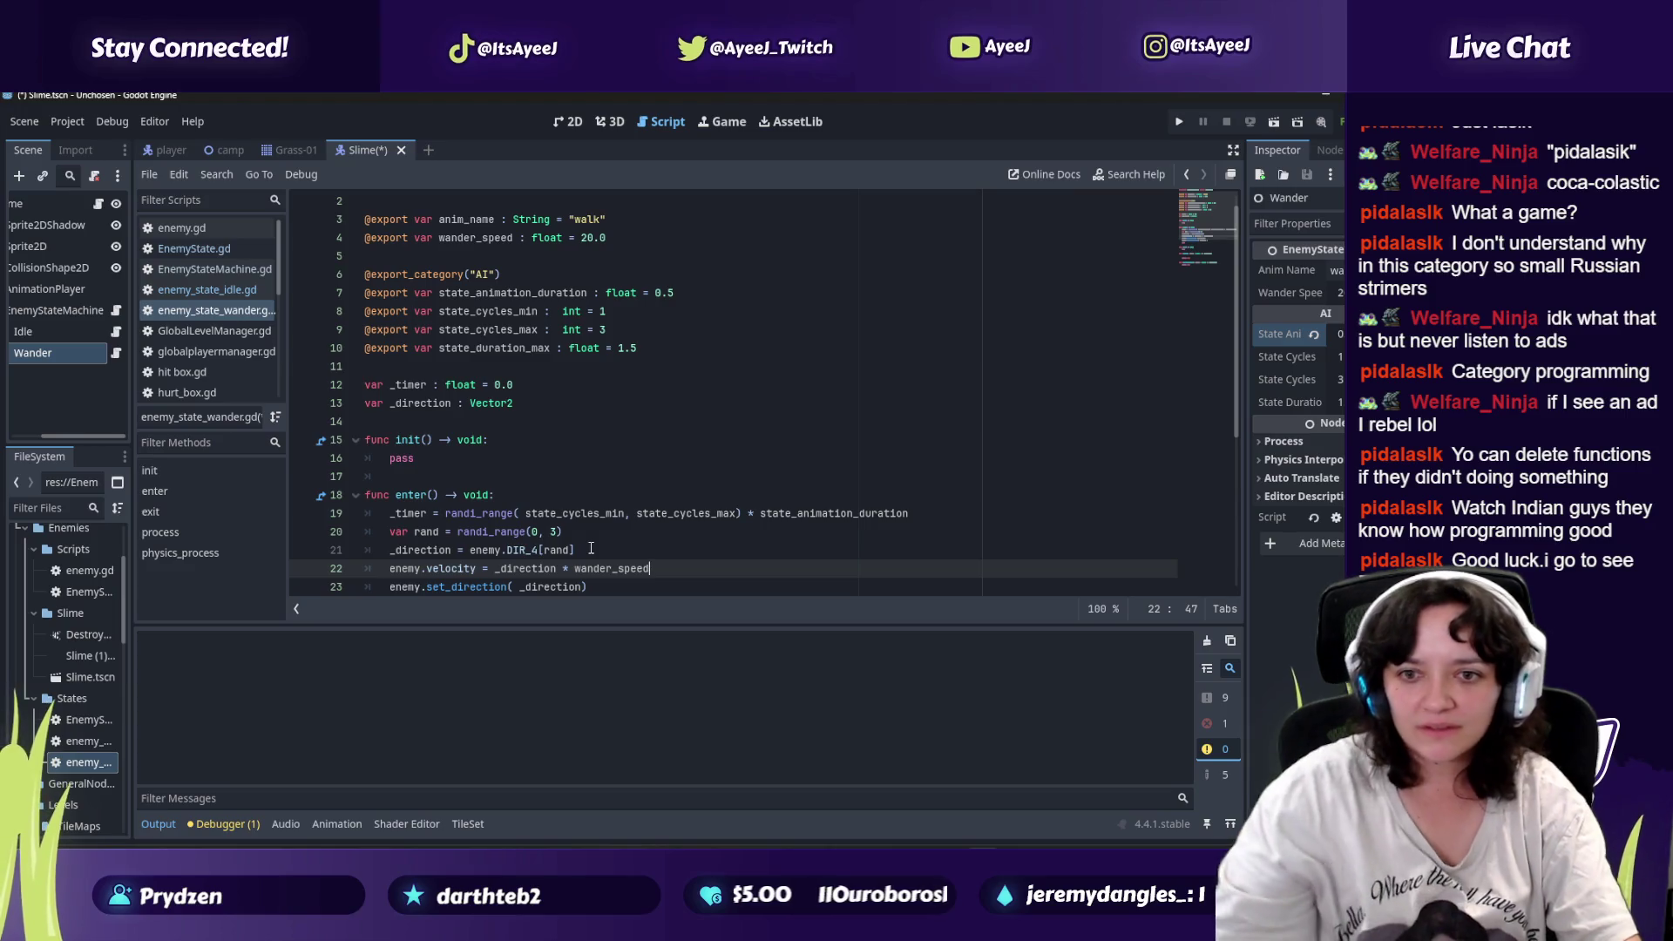
scroll(592, 535, "down", 5)
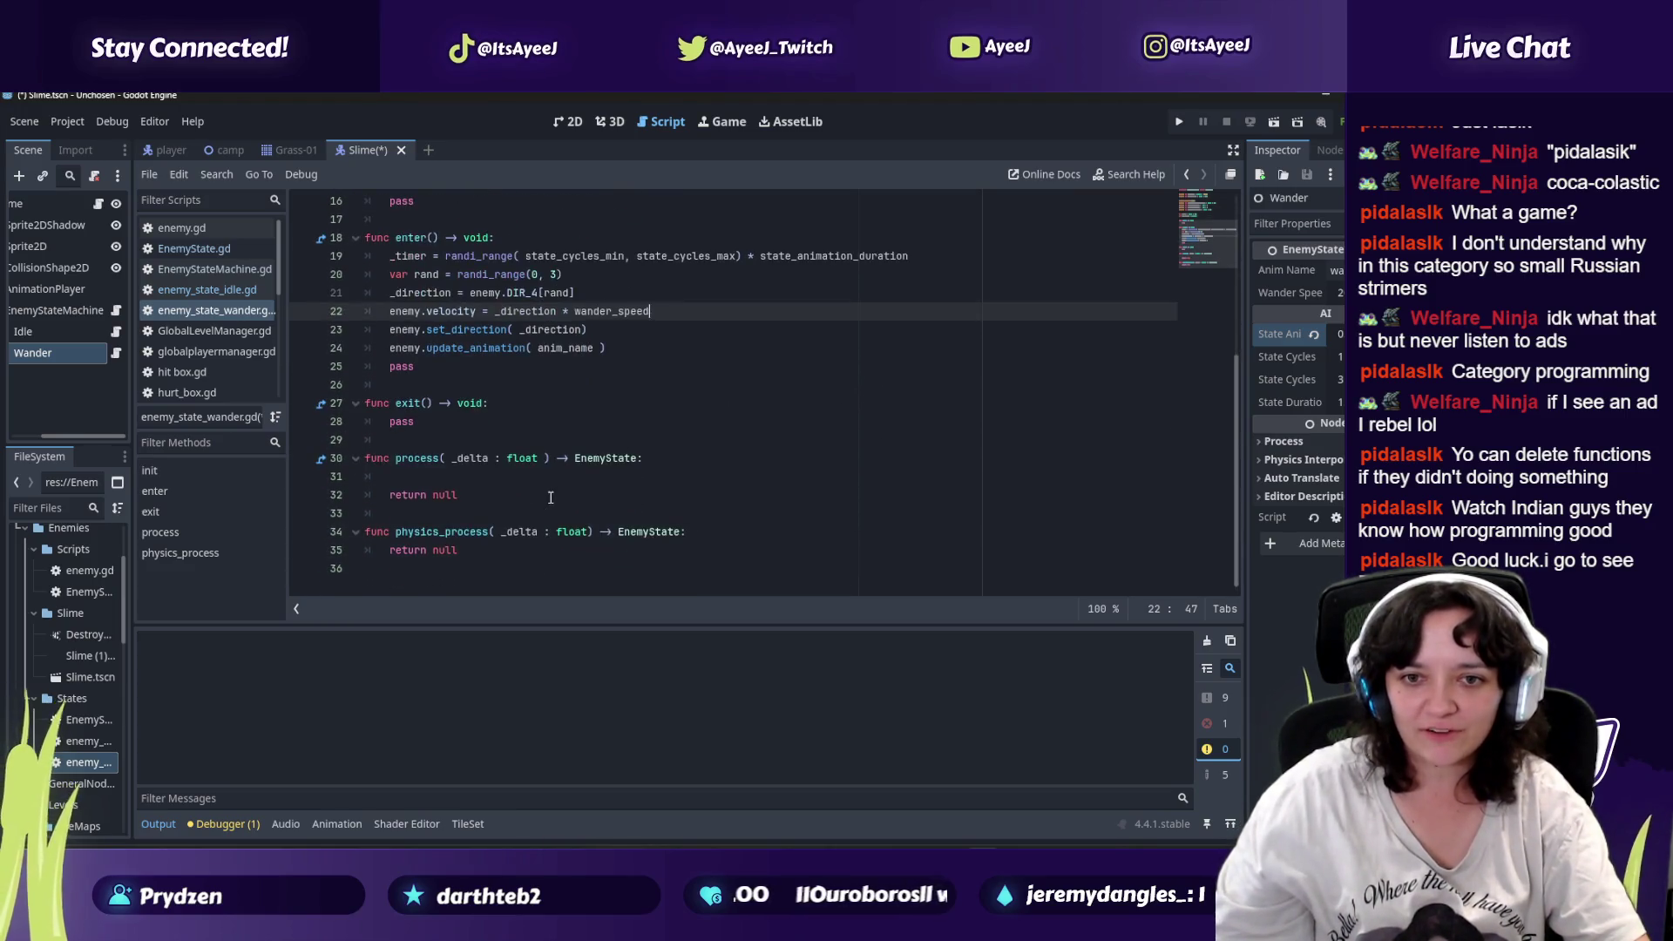
Insert a line in process() and begin the _timer < 0 check, peeking at the tutorial.
key("alt+Tab")
key("alt+Tab")
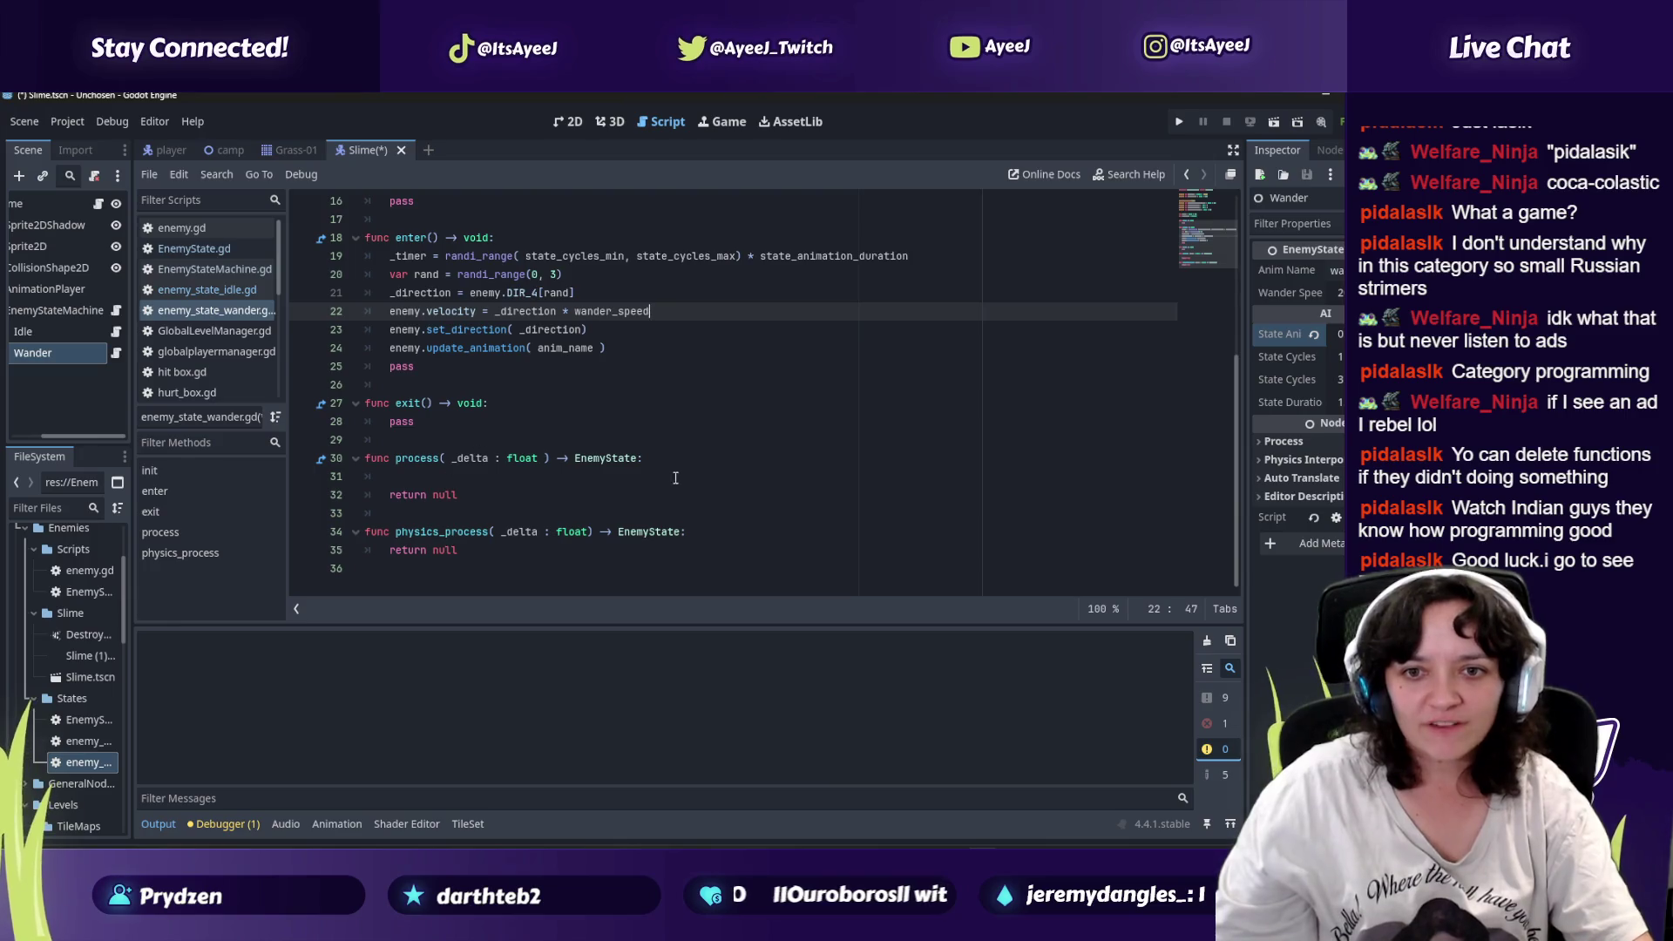
left_click(671, 476)
key("Return")
key("Up")
key("alt+Tab")
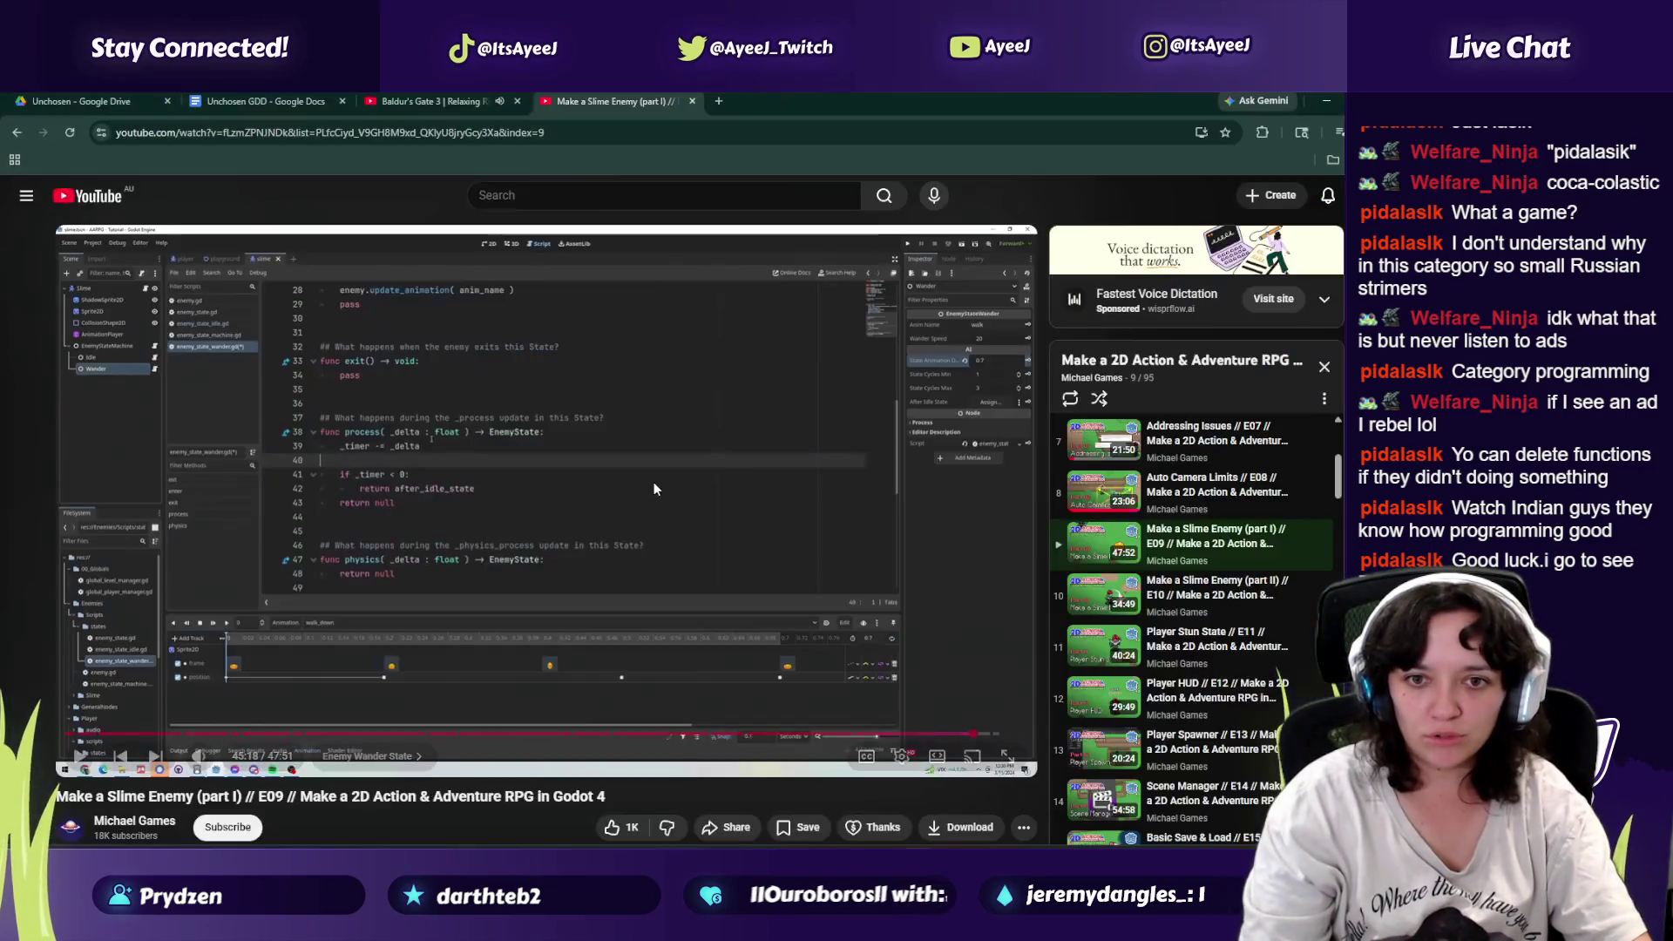
key("alt+Tab")
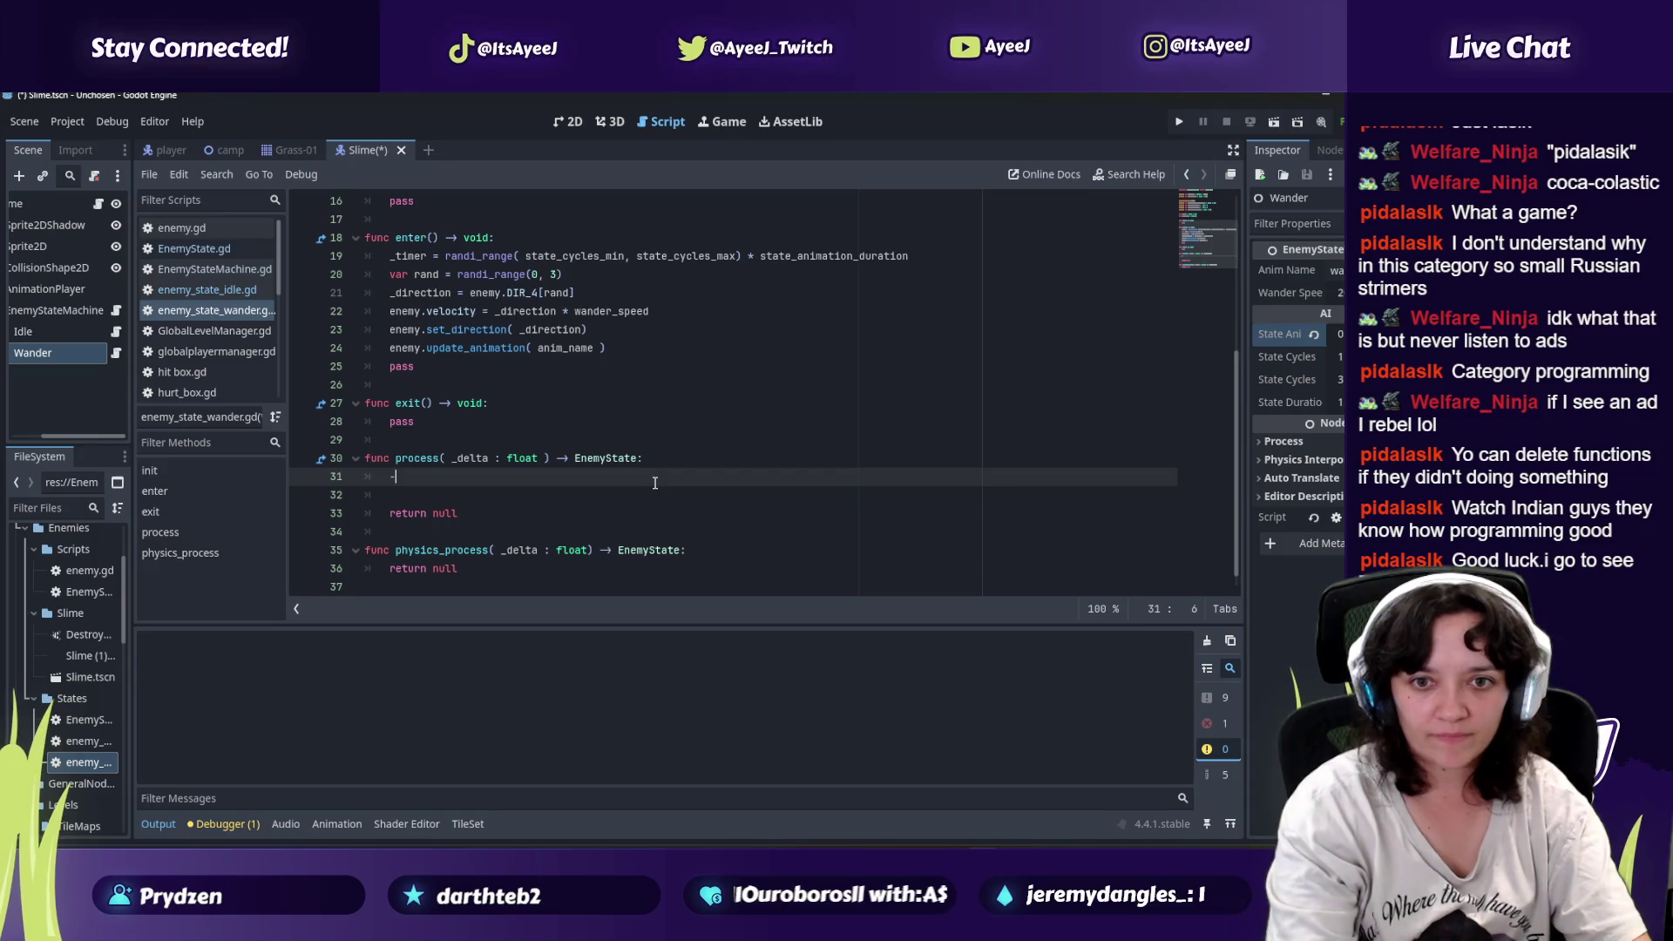
type("timer")
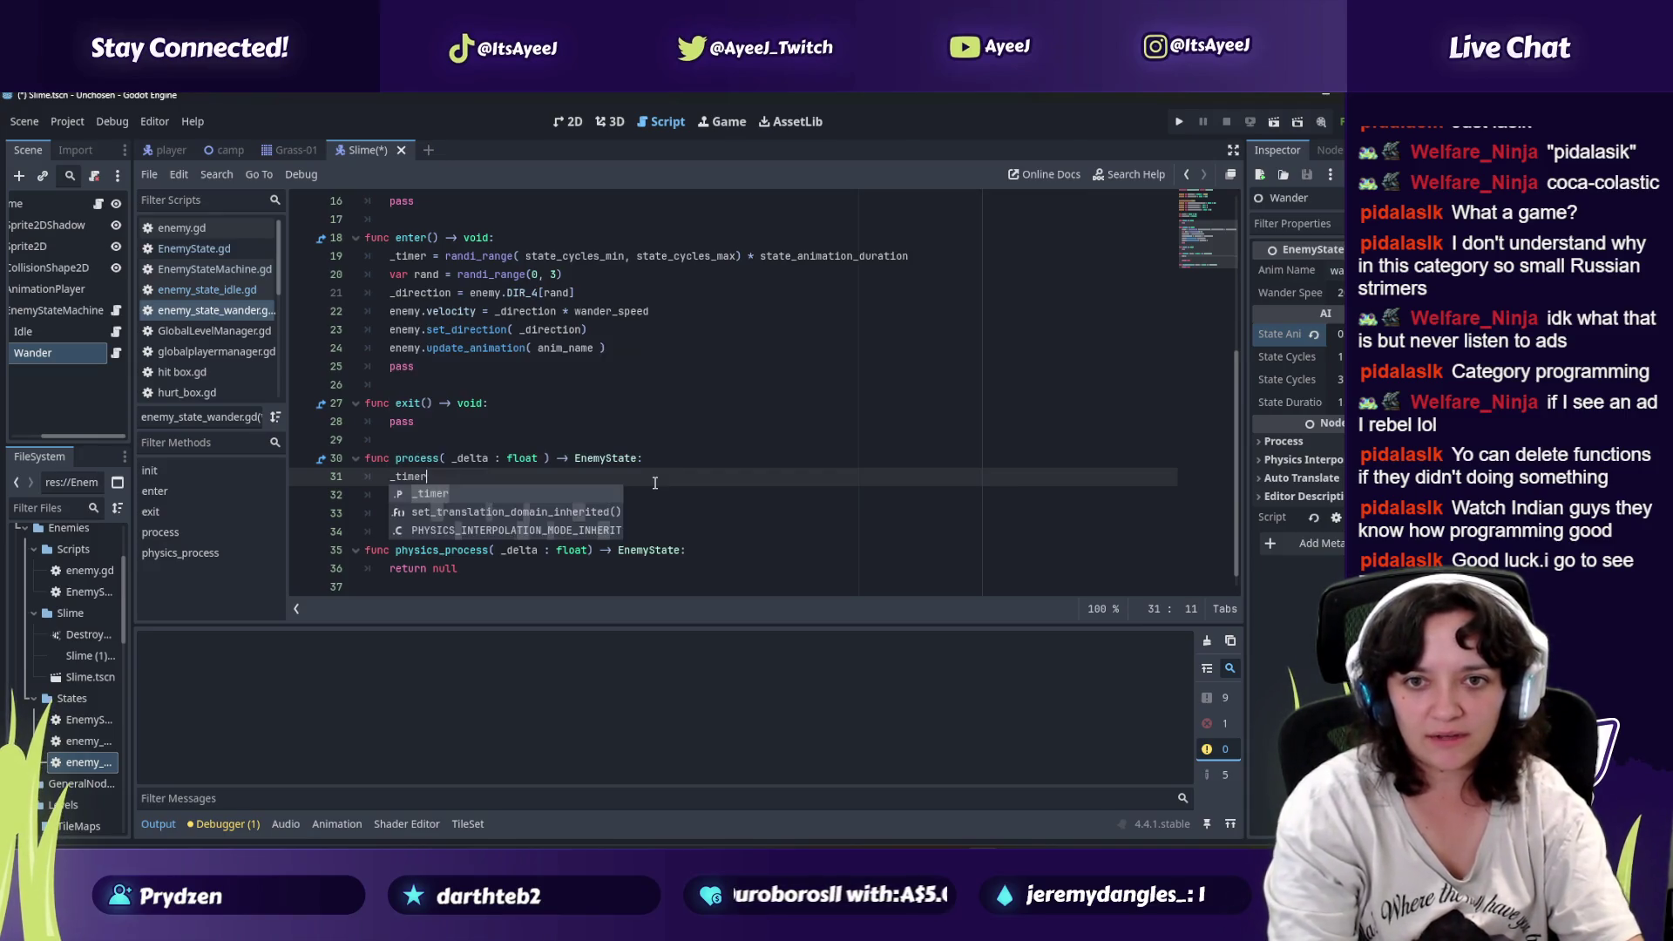
key("alt+Tab")
key("alt+Tab")
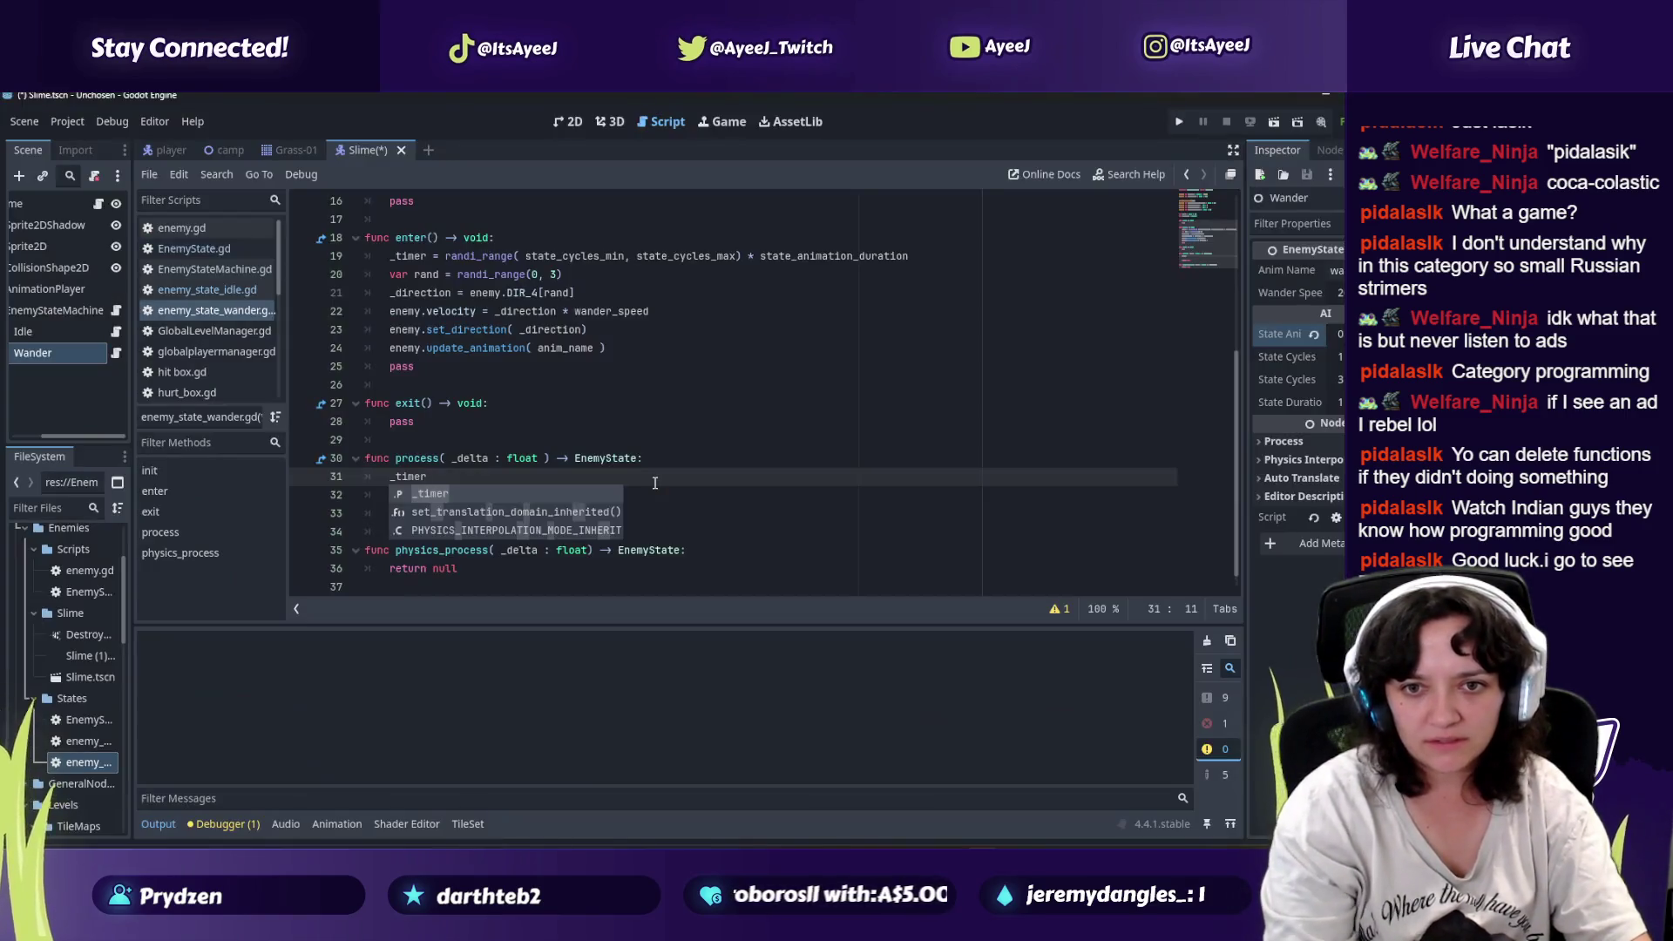
type("<")
key("alt+Tab")
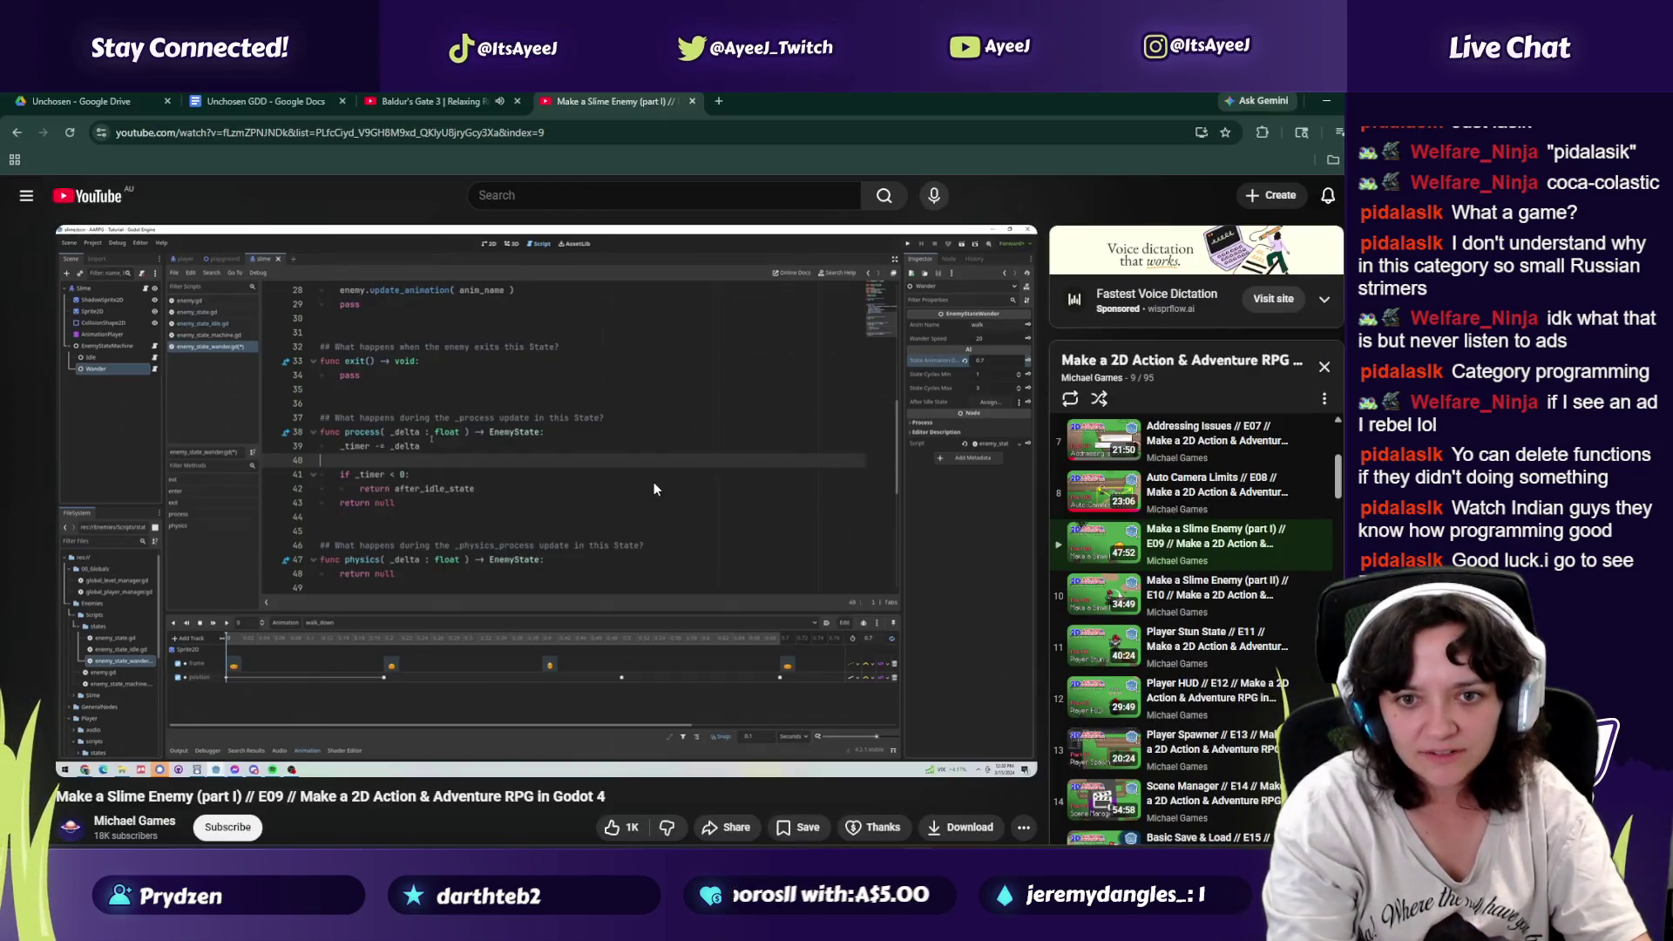
key("alt+Tab")
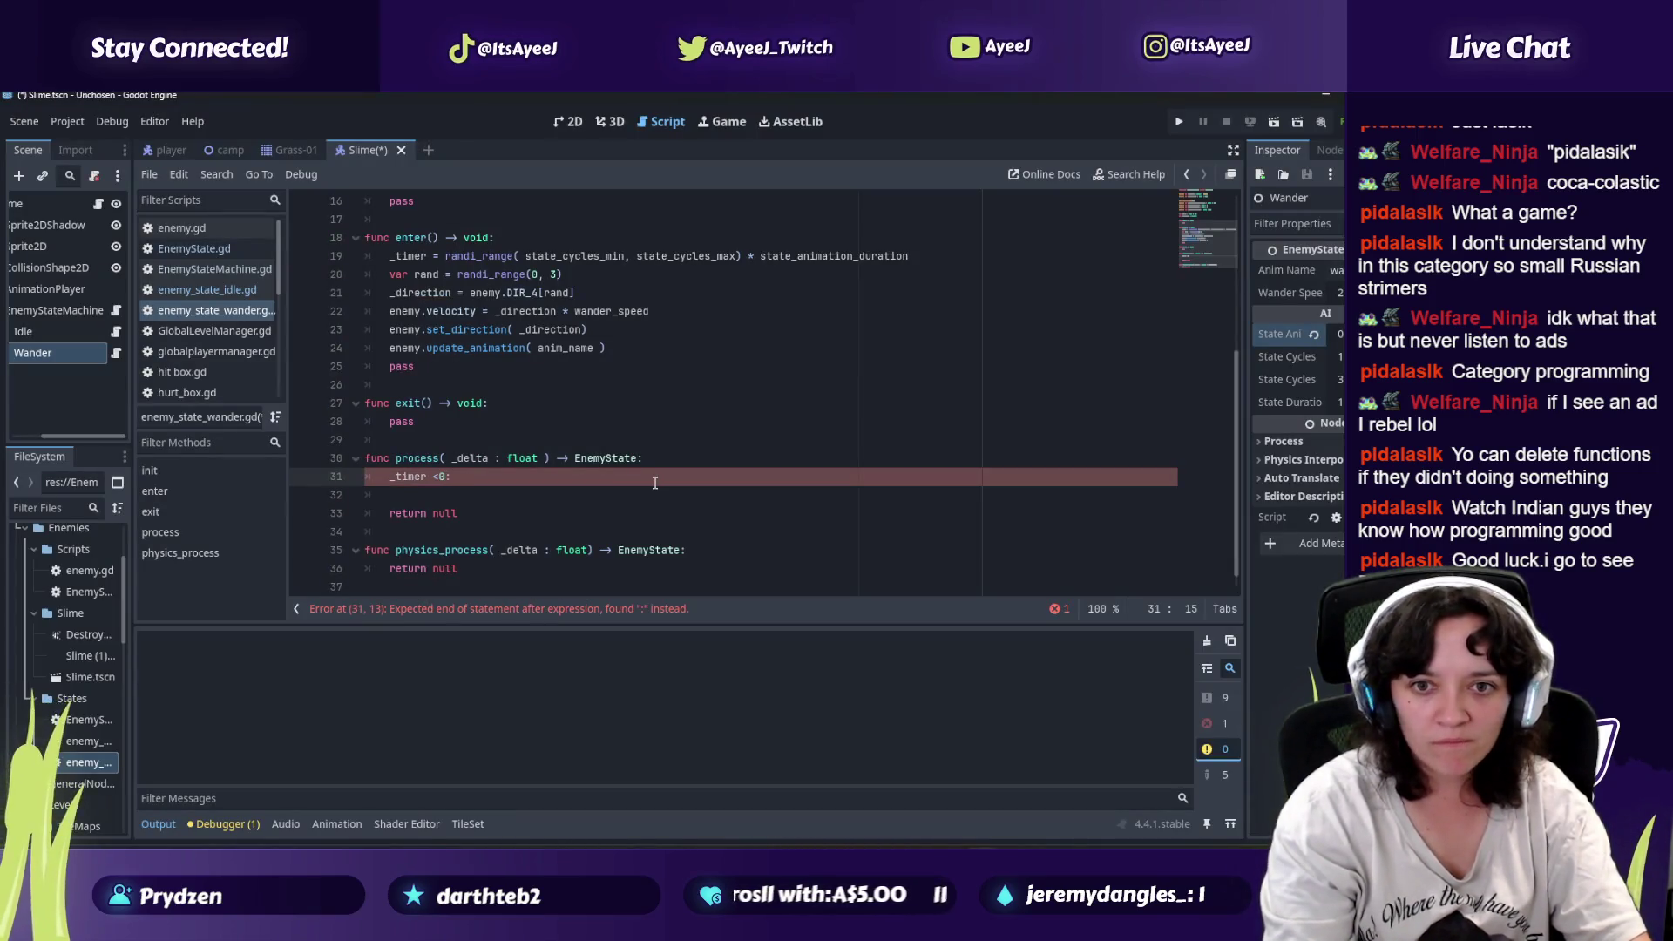
Add an indented return line under the timer check, then play the tutorial for reference.
key("Return")
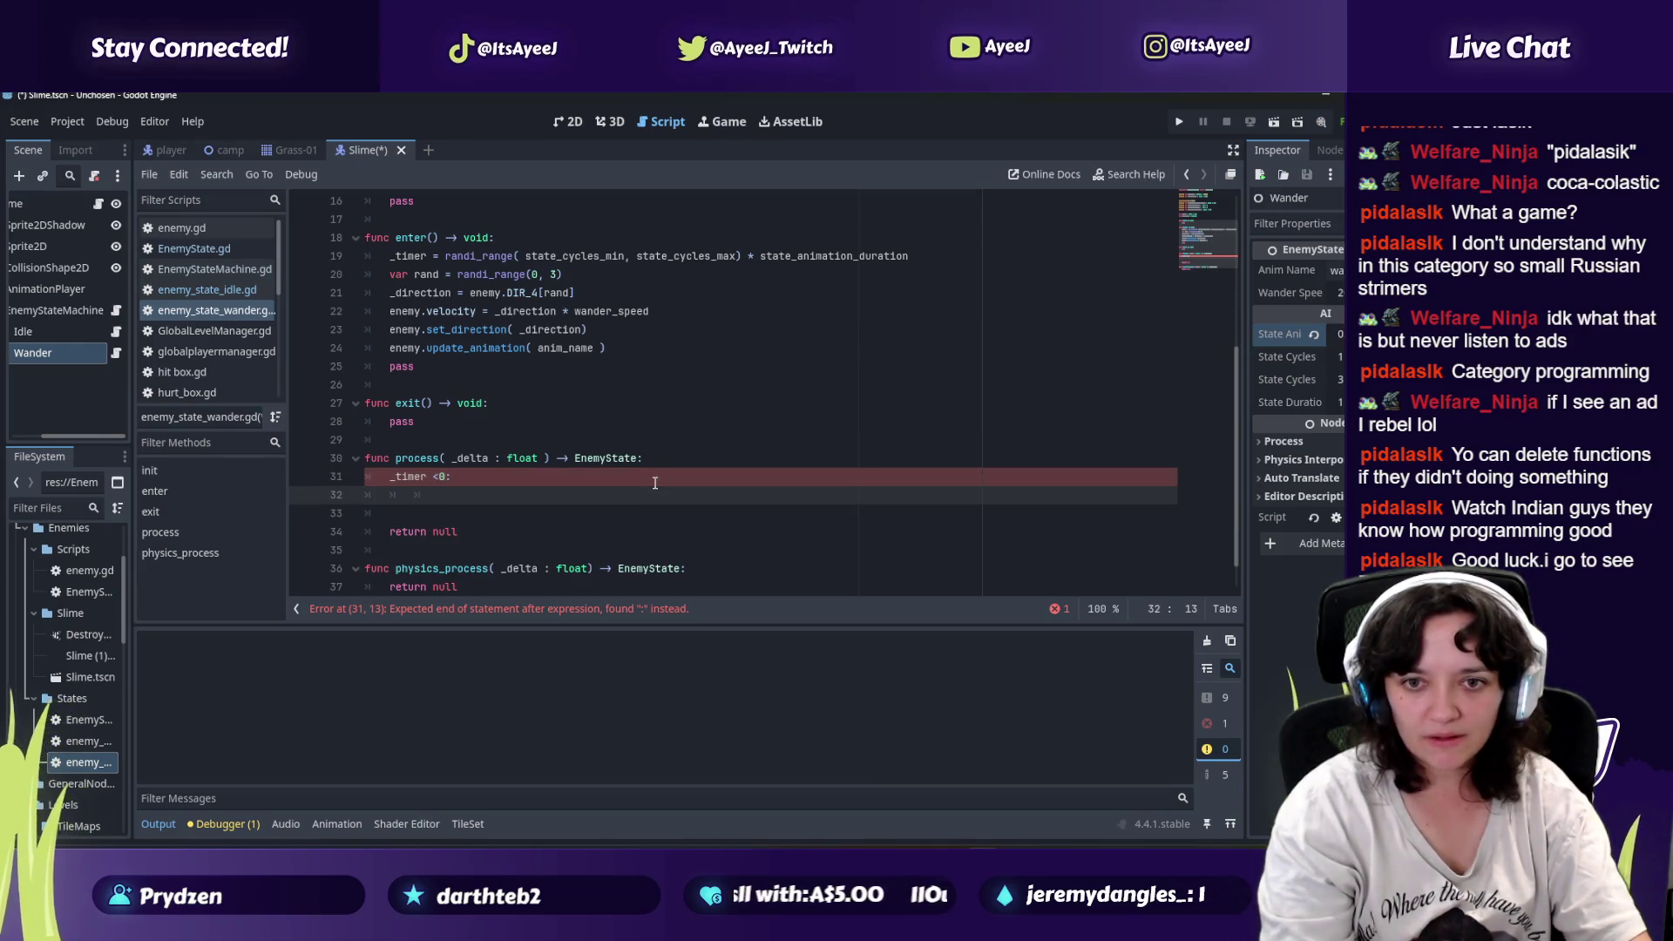
key("alt+Tab")
key("alt+Tab")
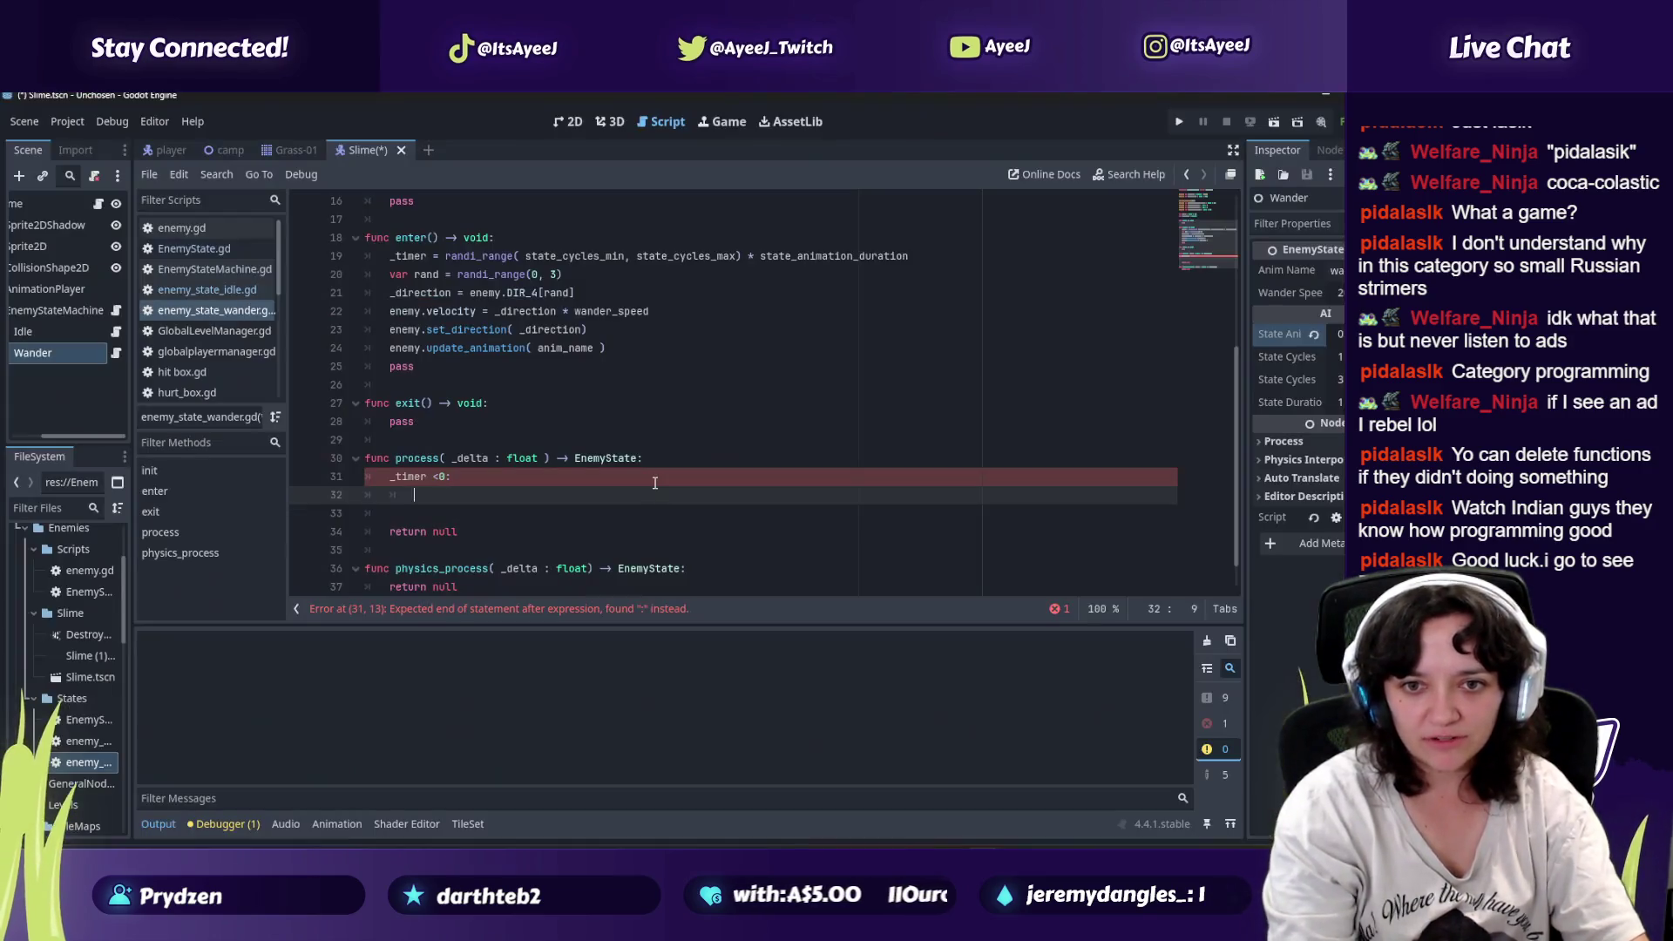
type("return")
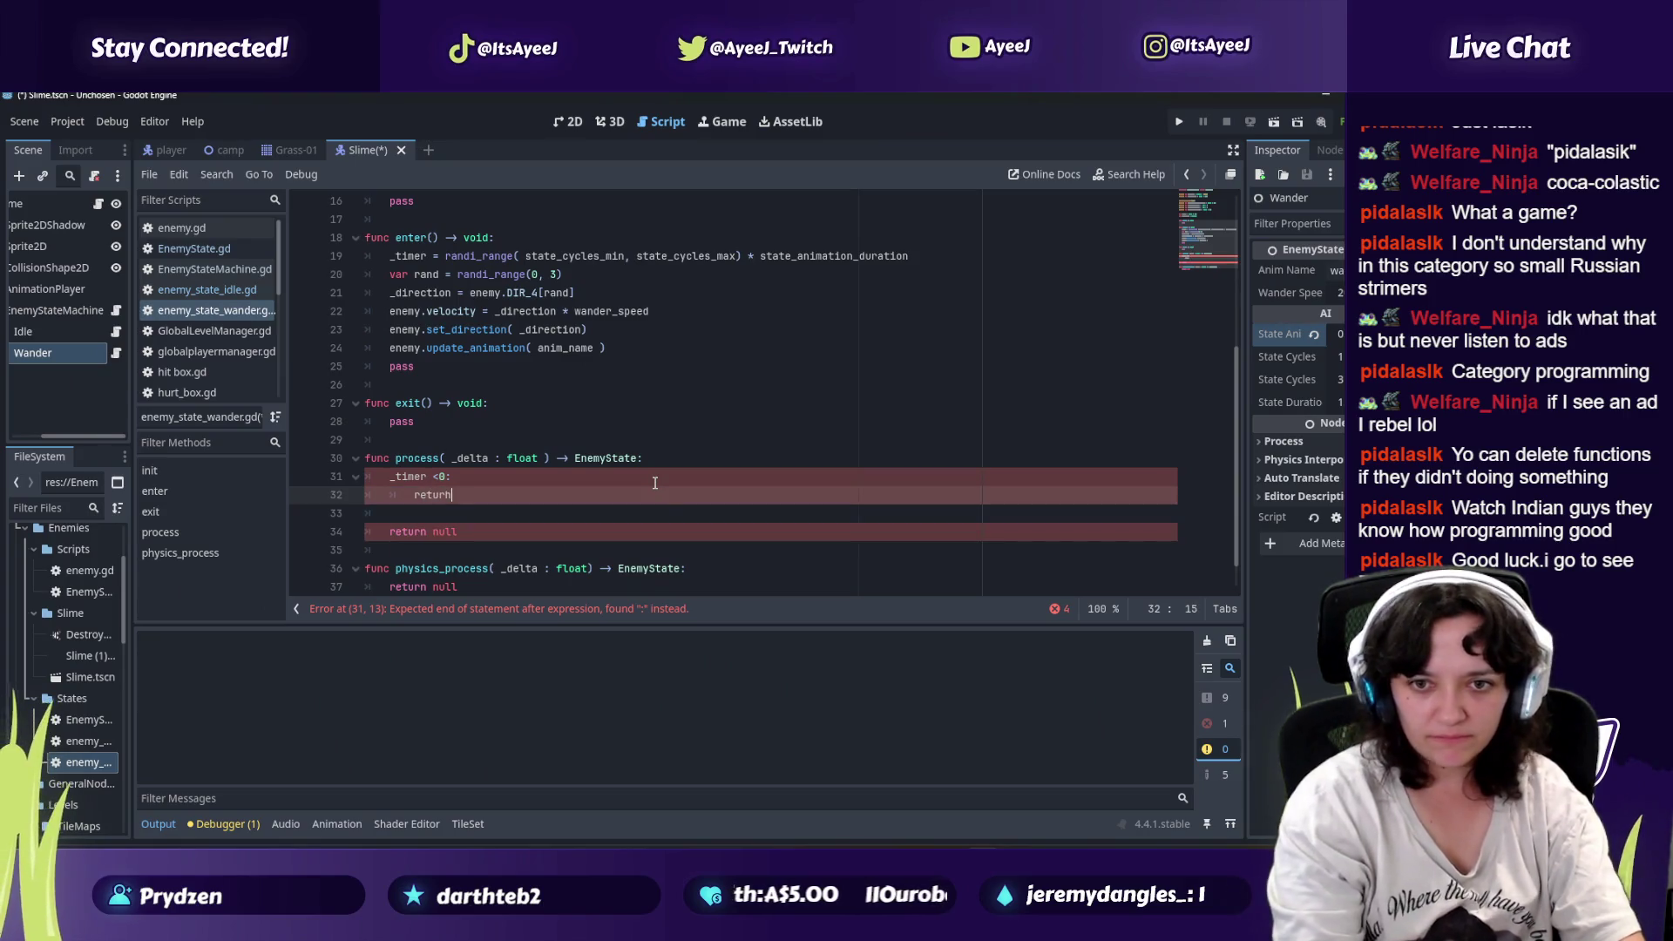
key("alt+Tab")
left_click(653, 489)
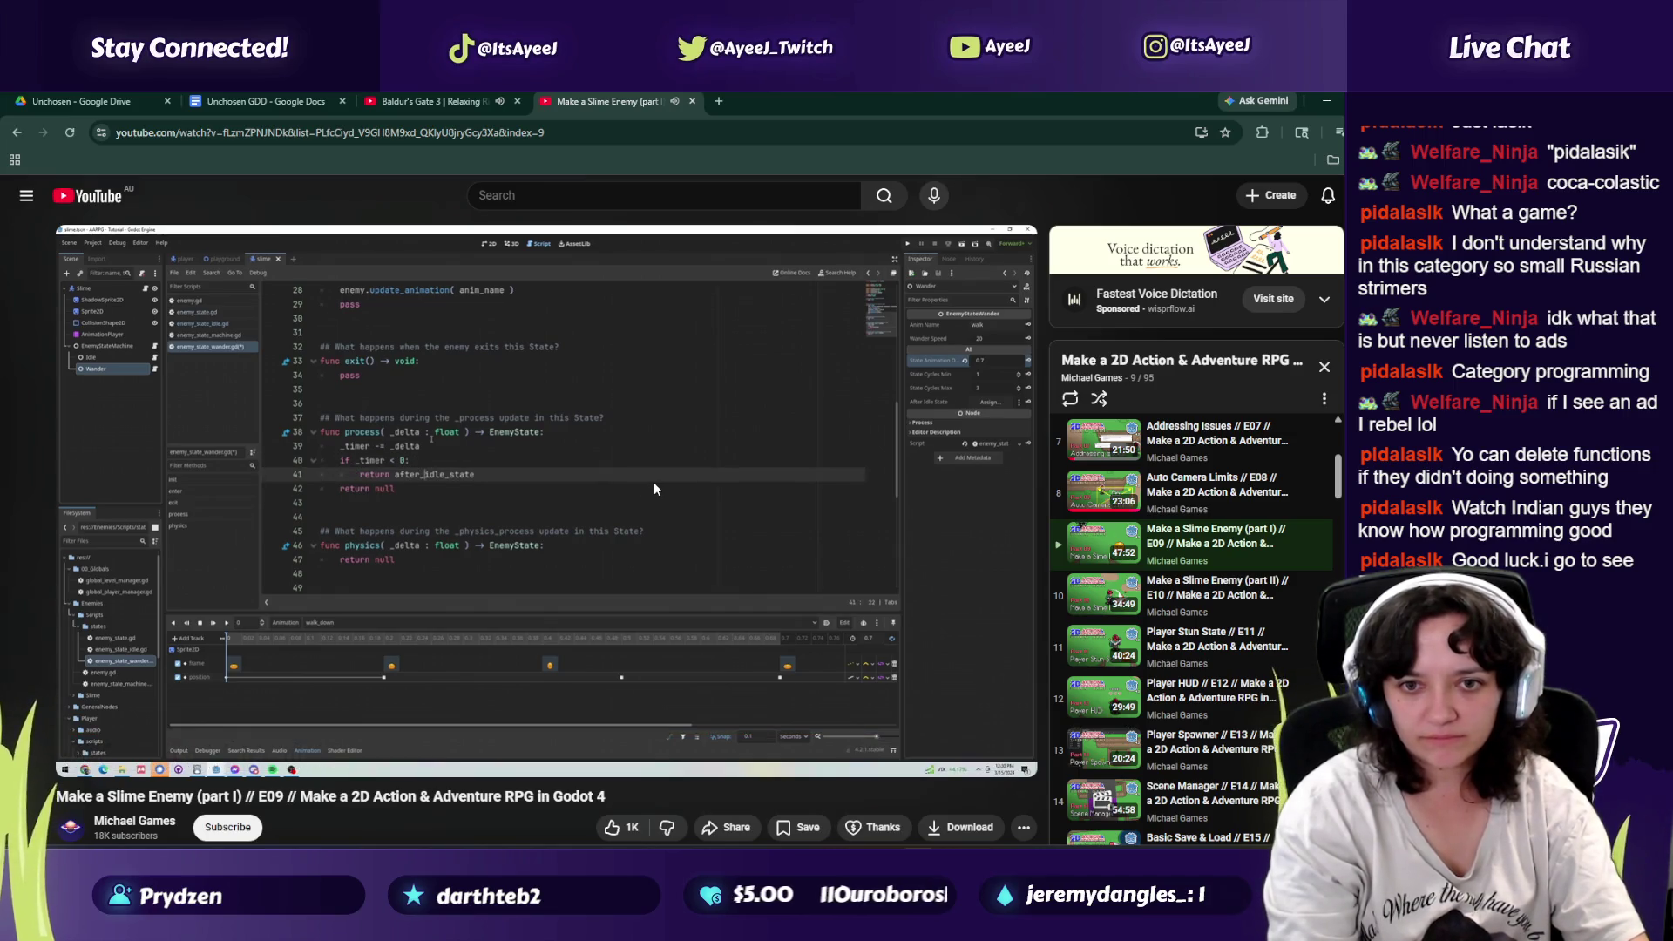
Pause and replay the tutorial on the wander-state code, glancing back at the Godot script.
left_click(654, 489)
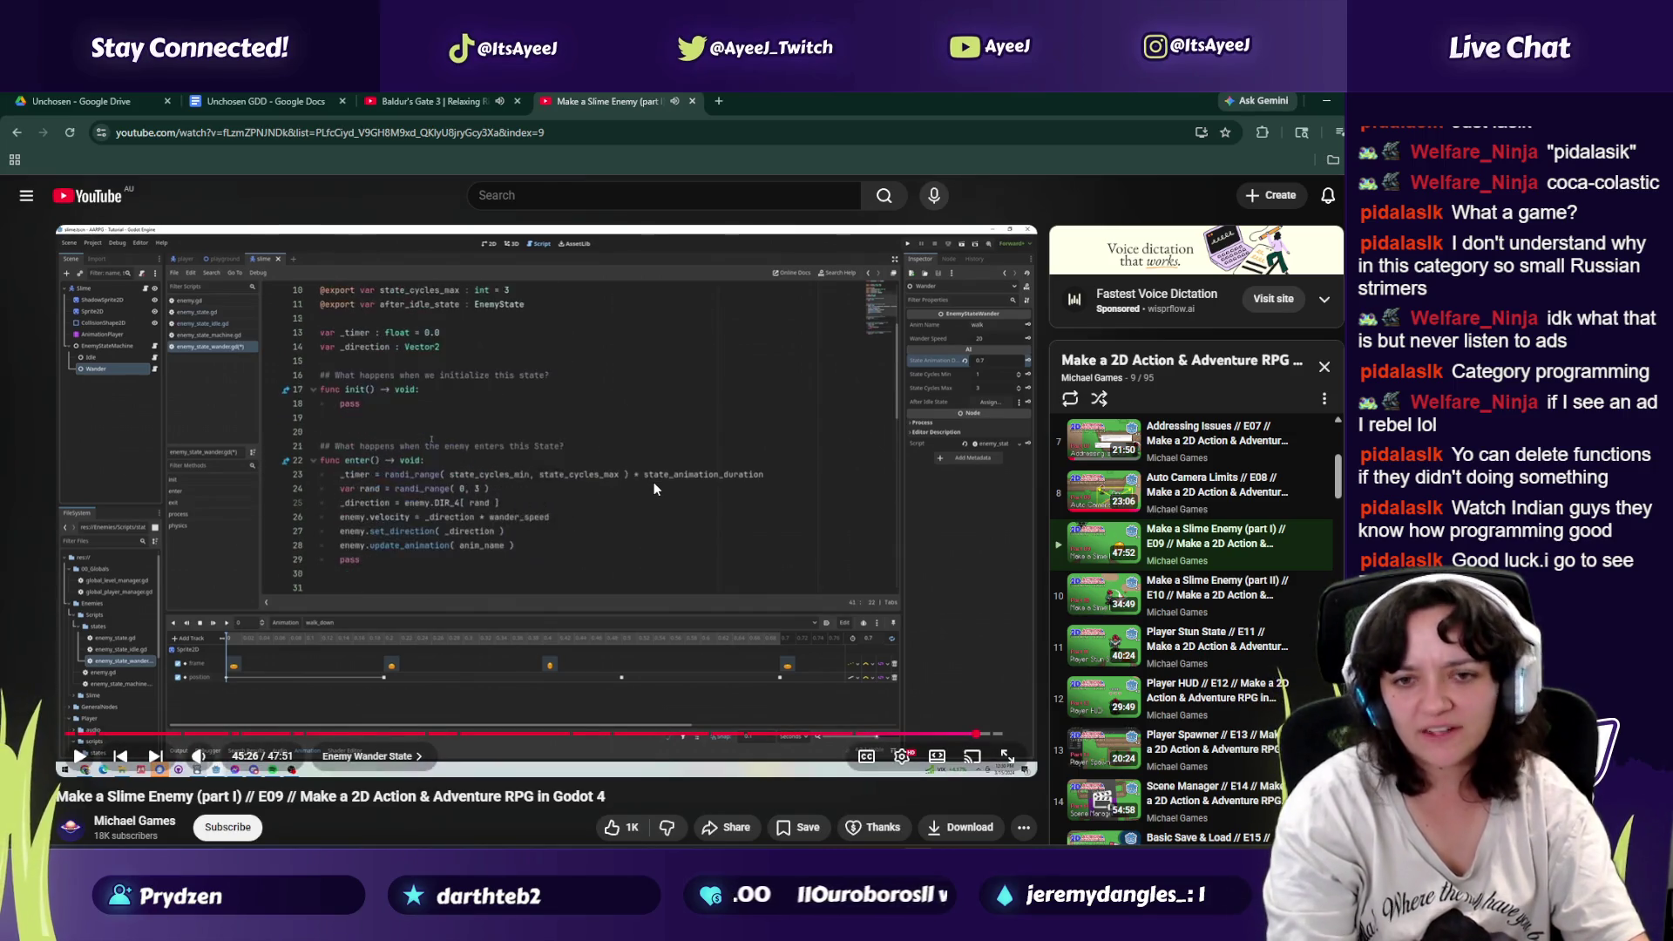
left_click(653, 489)
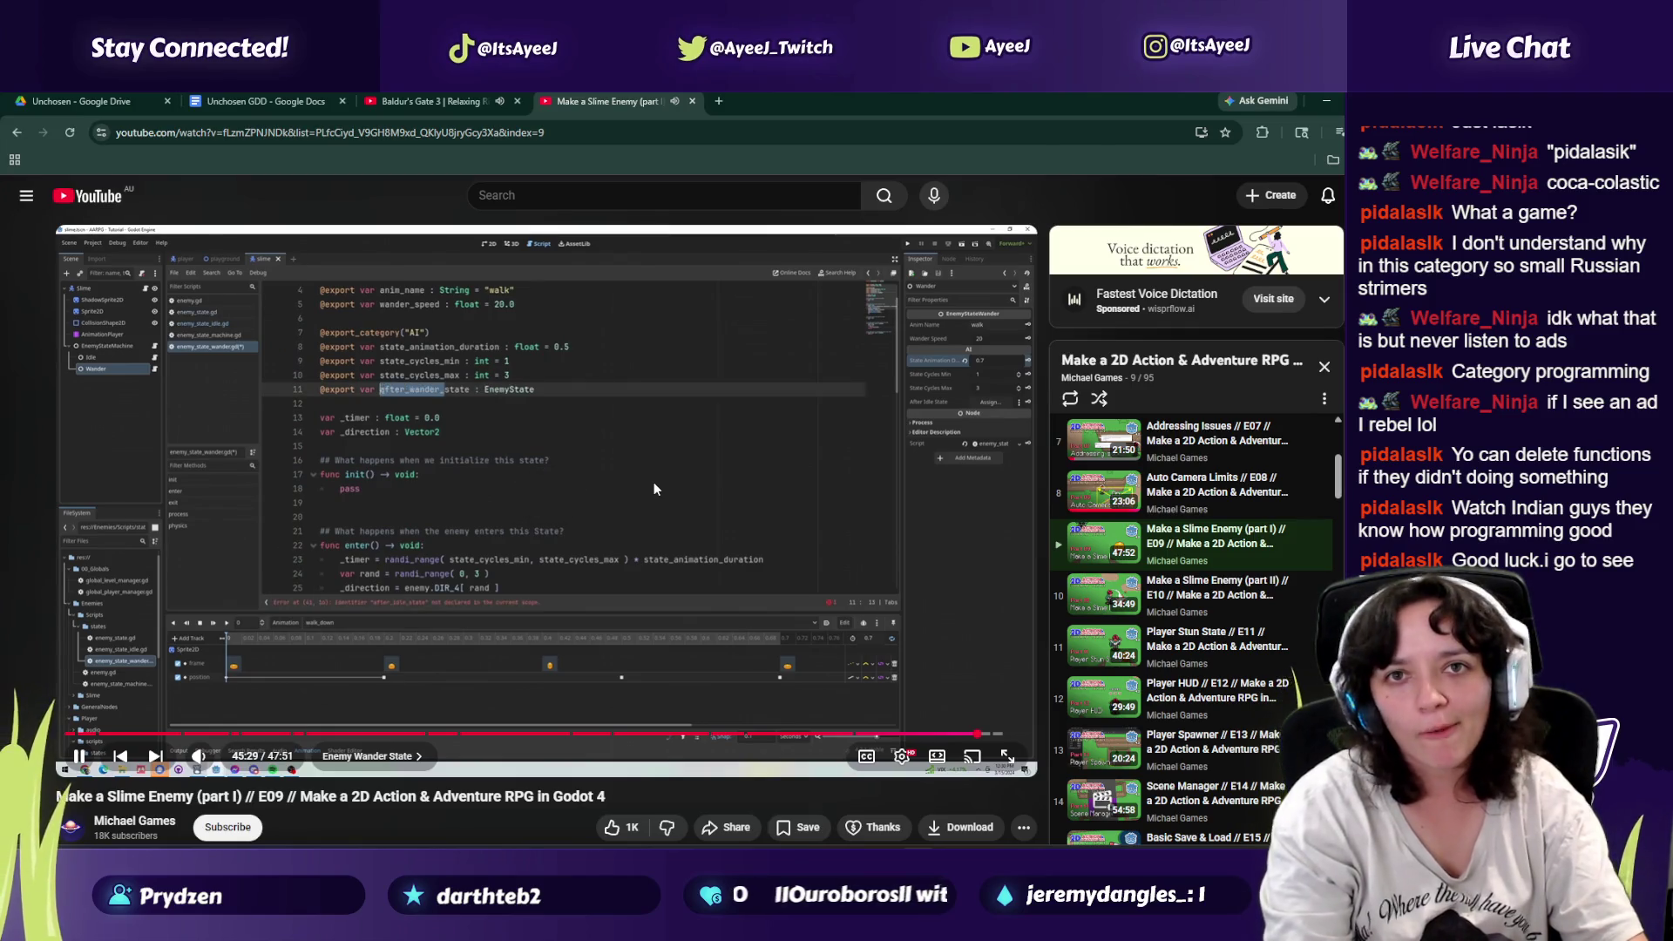
left_click(653, 489)
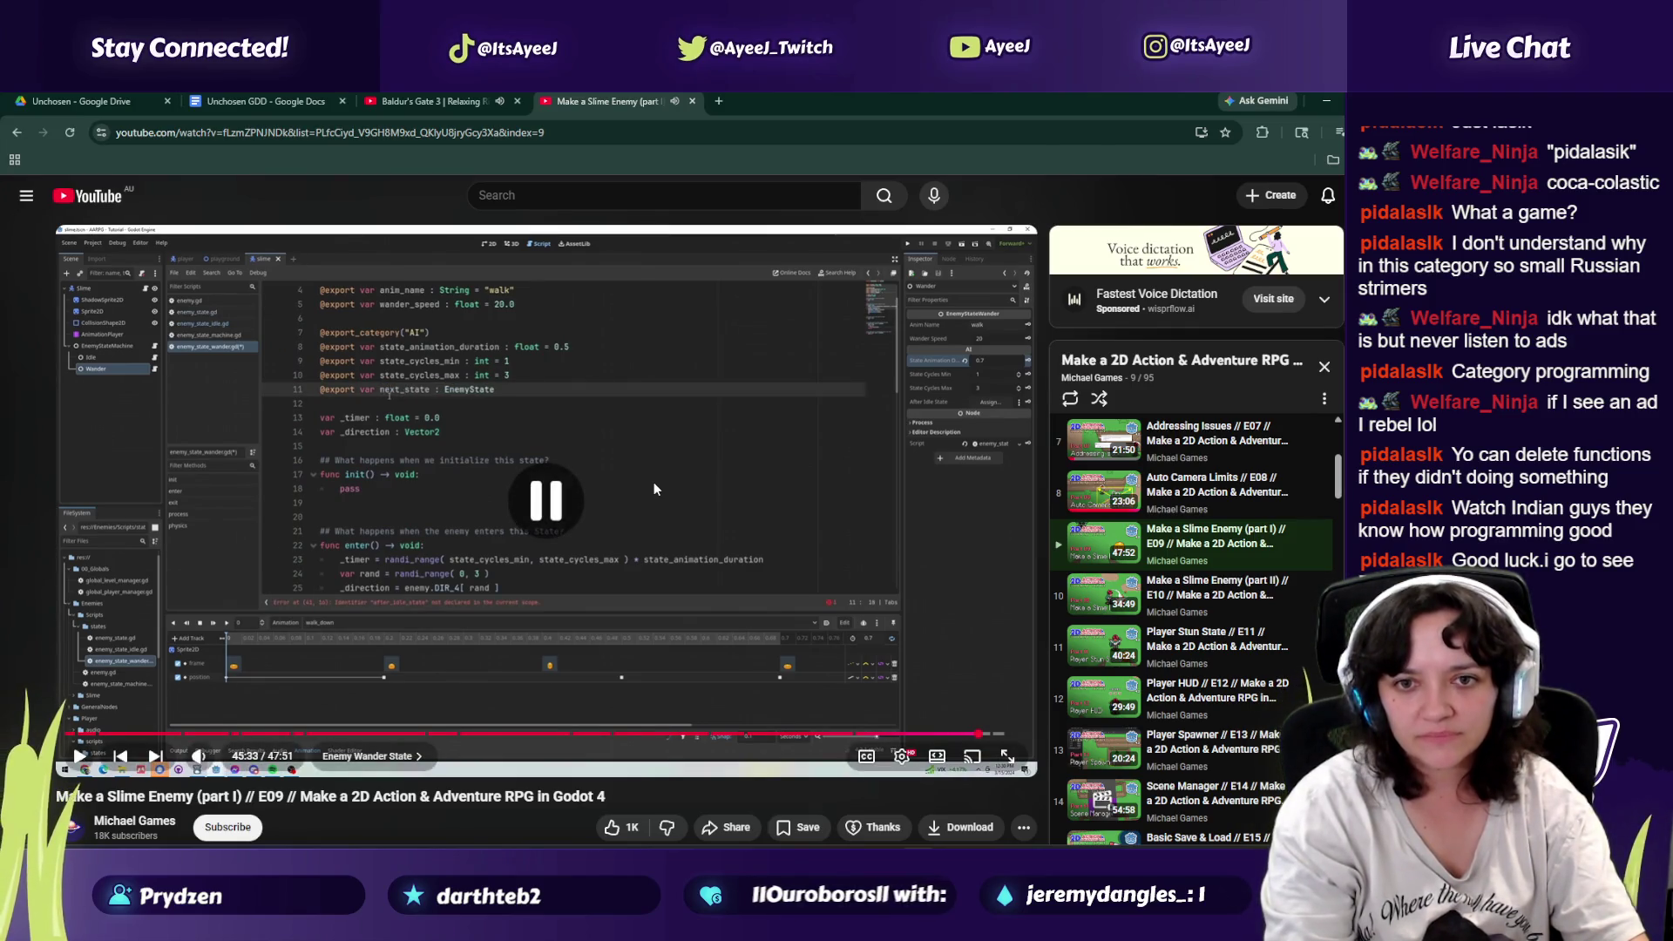
left_click(654, 489)
left_click(654, 483)
key("alt+Tab")
scroll(469, 306, "up", 5)
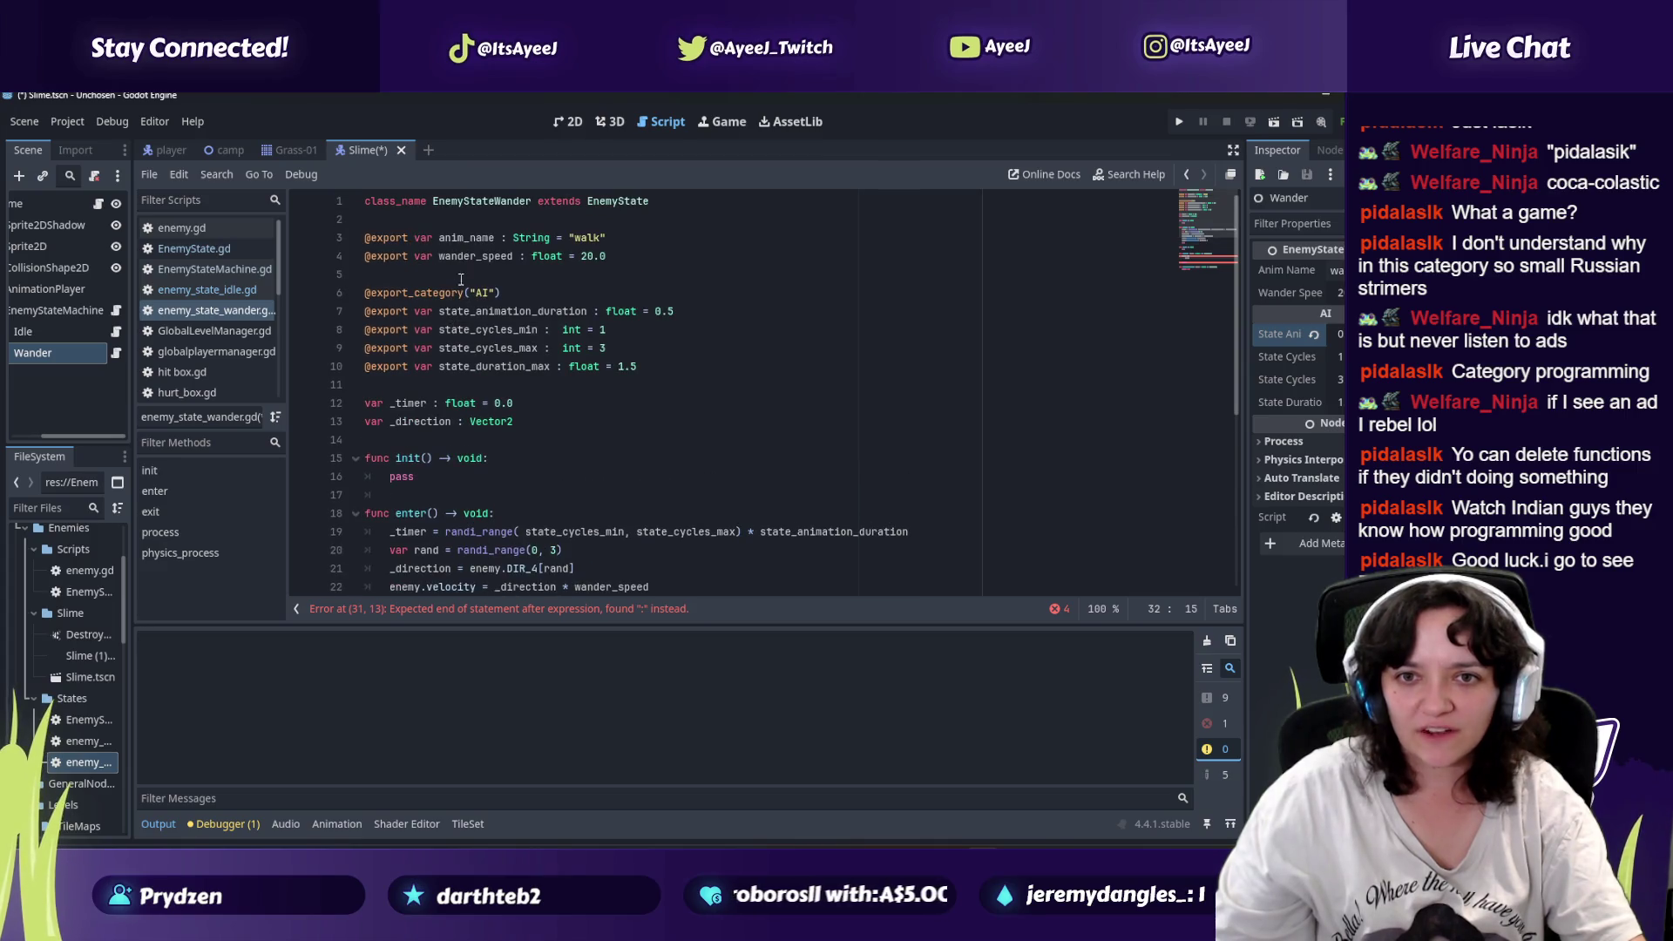
key("alt+Tab")
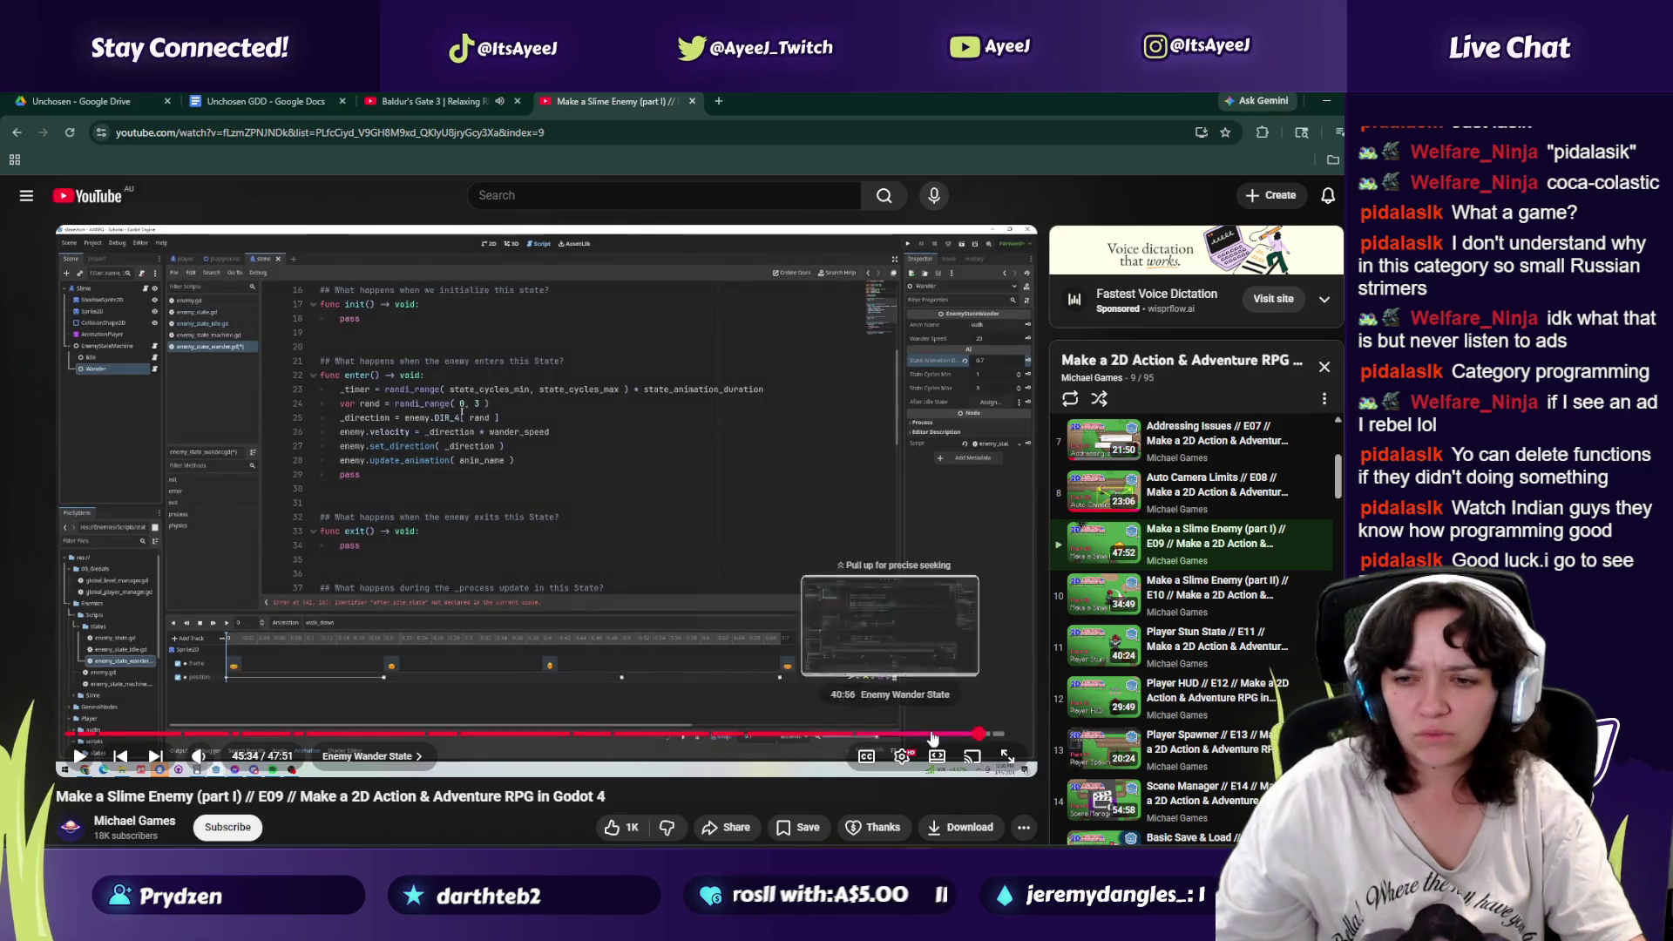
key("alt+Tab")
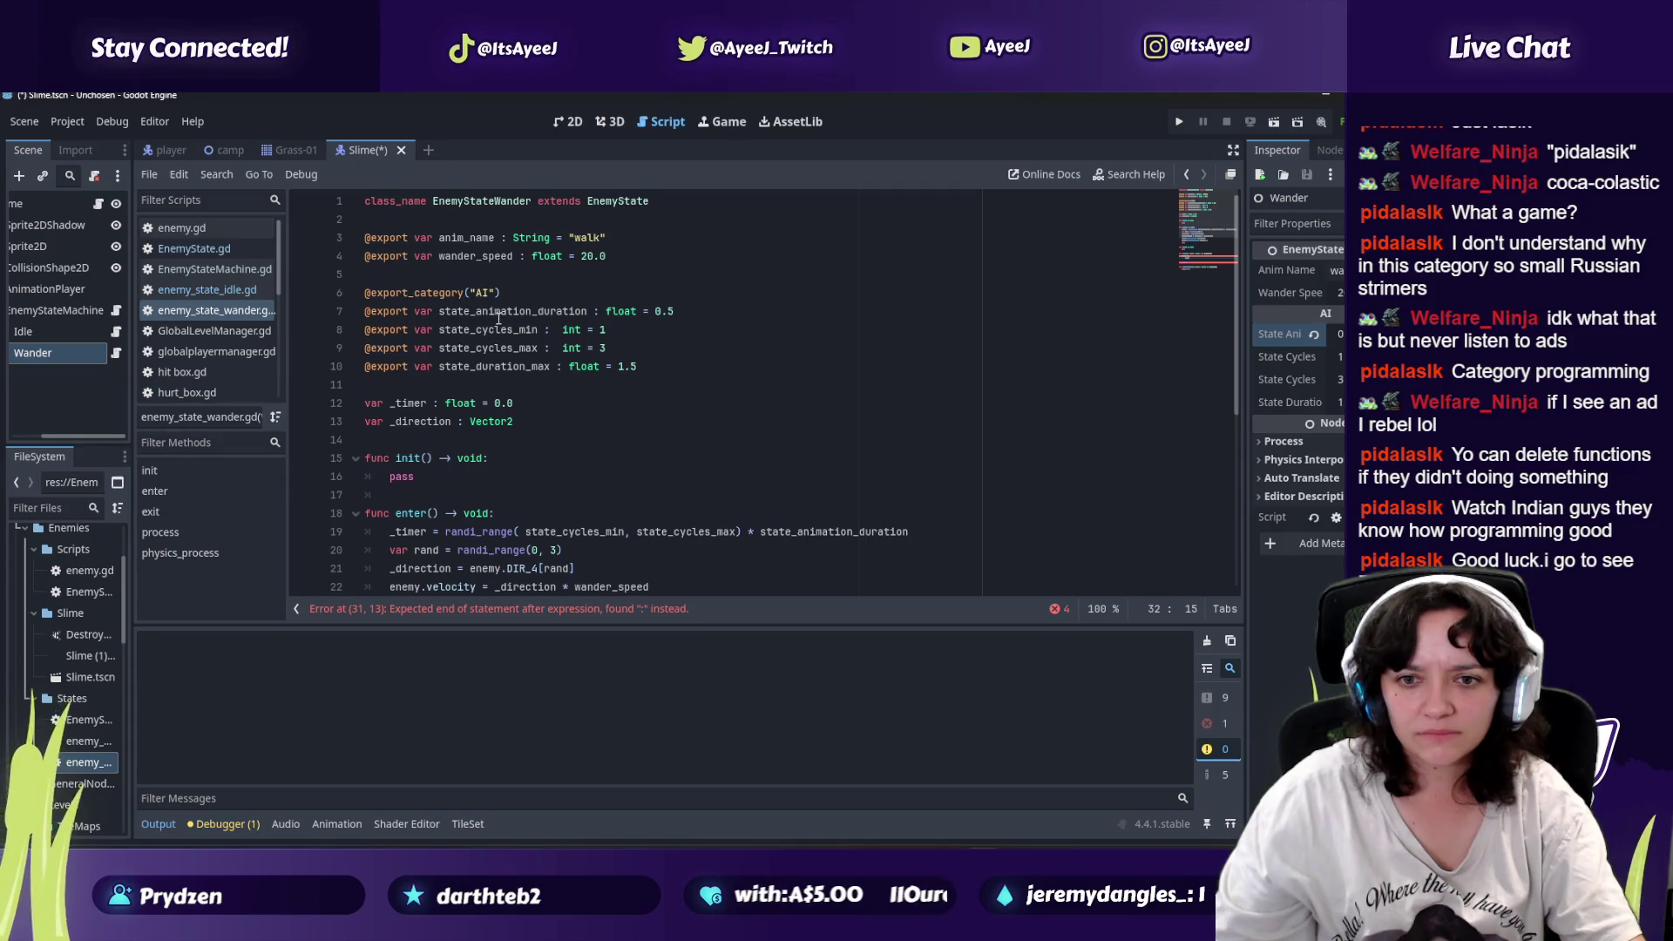
Rewind the tutorial to about 45:12, pause on its process() code, and compare with the script.
key("alt+Tab")
left_click(974, 735)
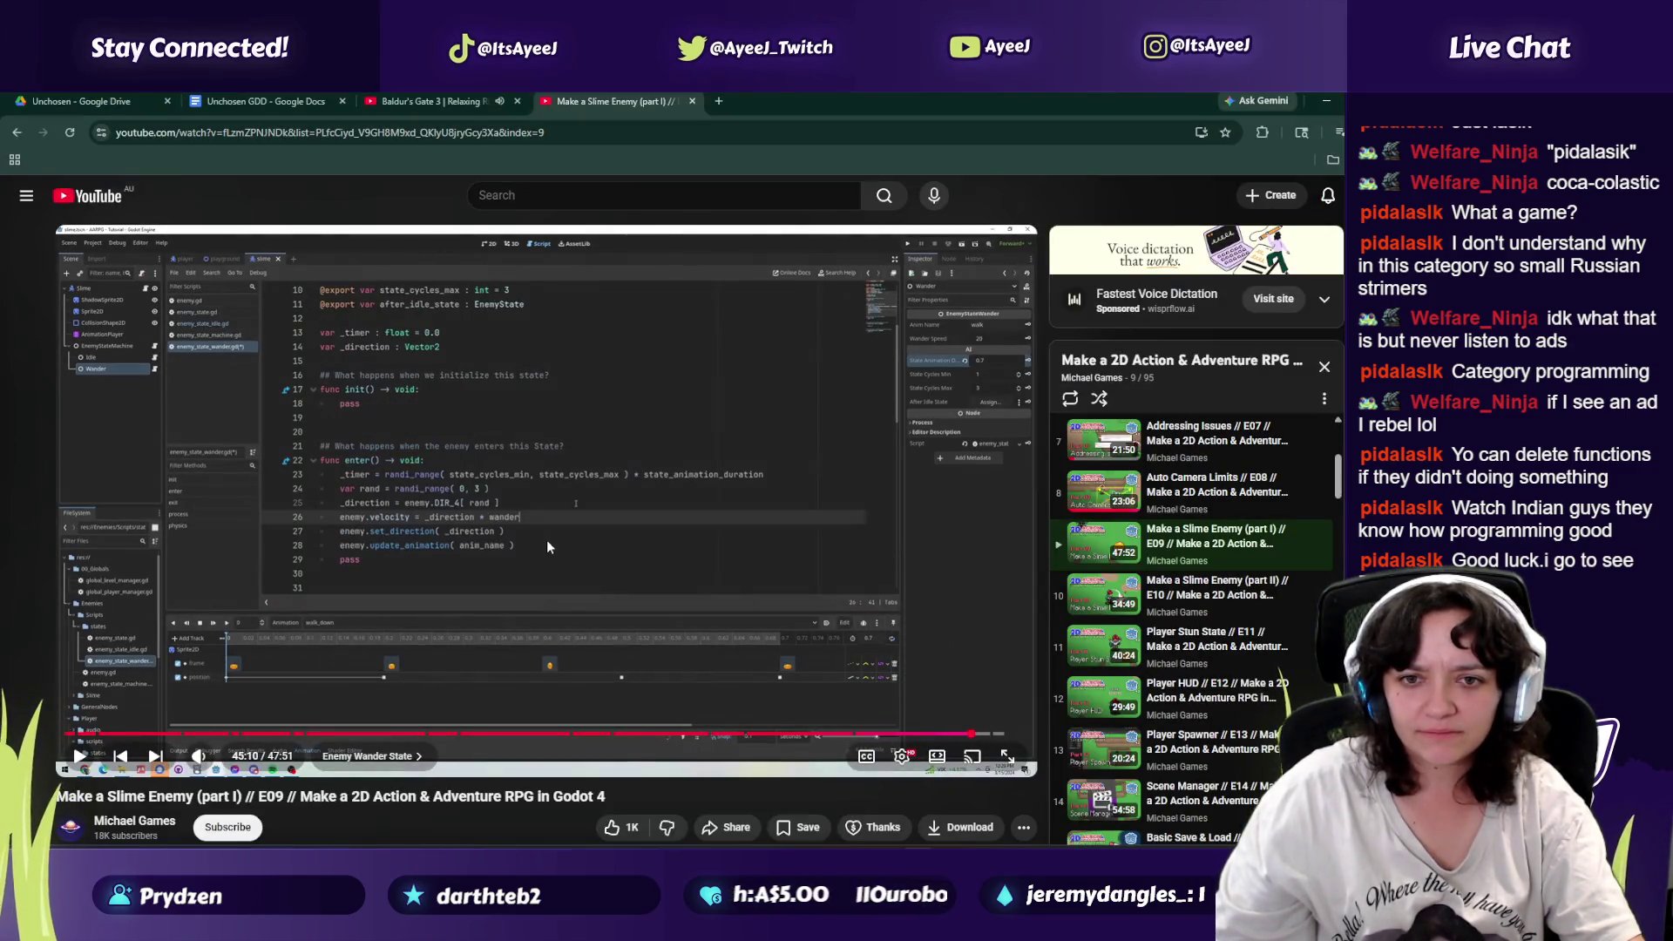
left_click(537, 535)
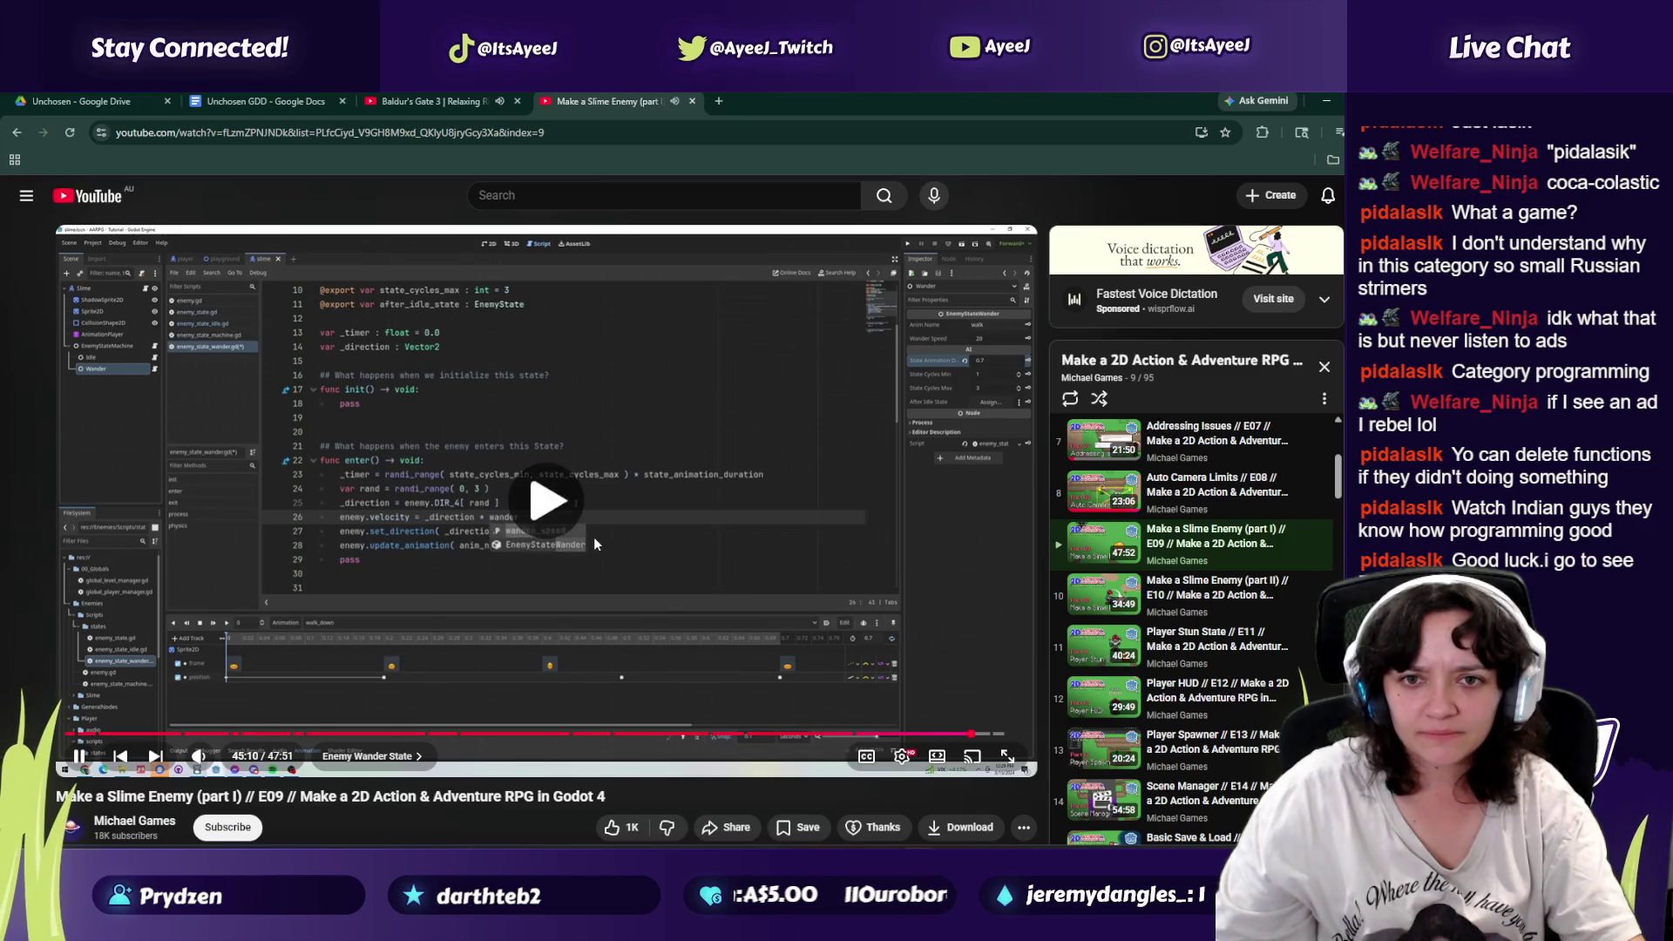
left_click(417, 336)
left_click(445, 374)
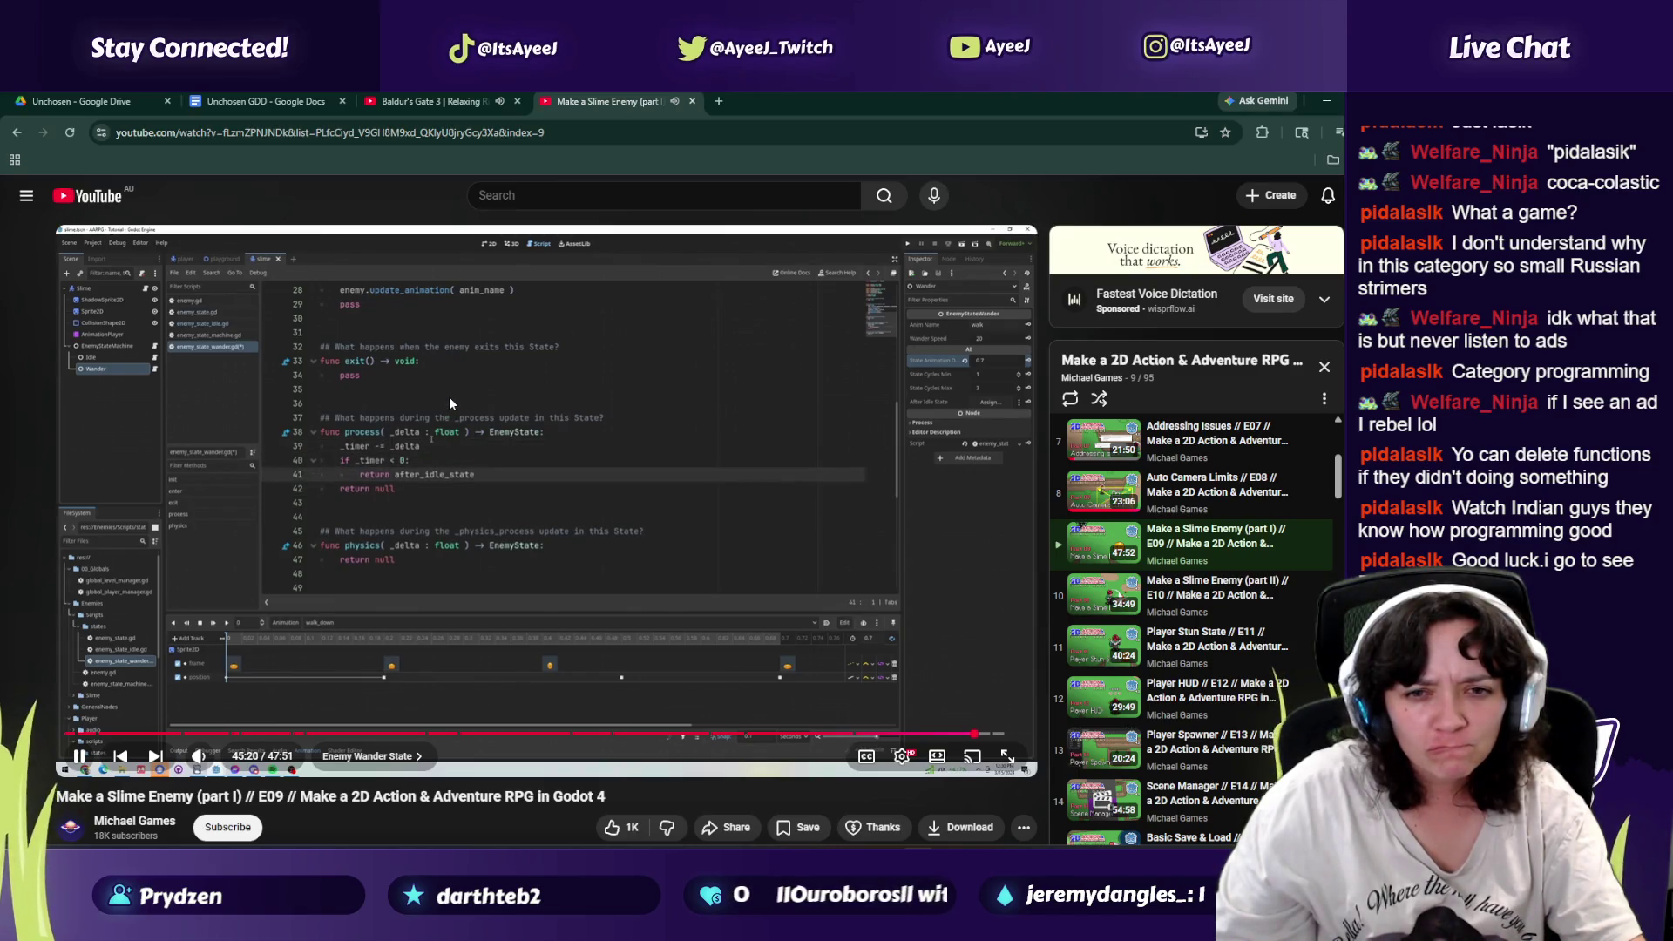
left_click(448, 396)
key("alt+Tab")
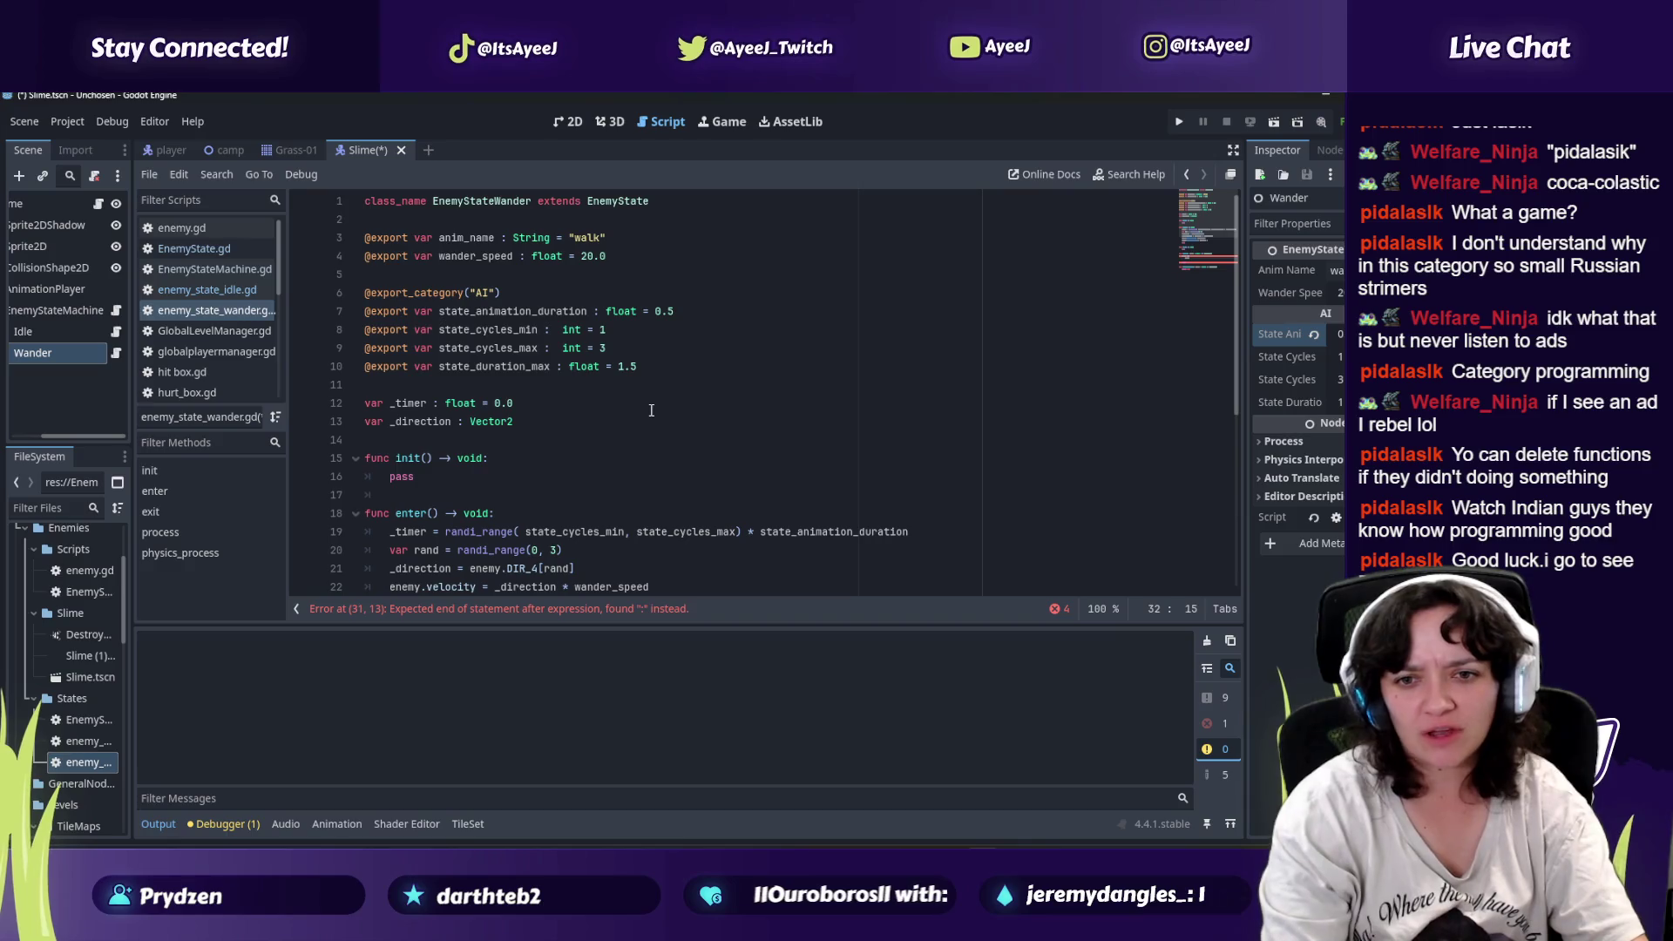
scroll(651, 411, "down", 5)
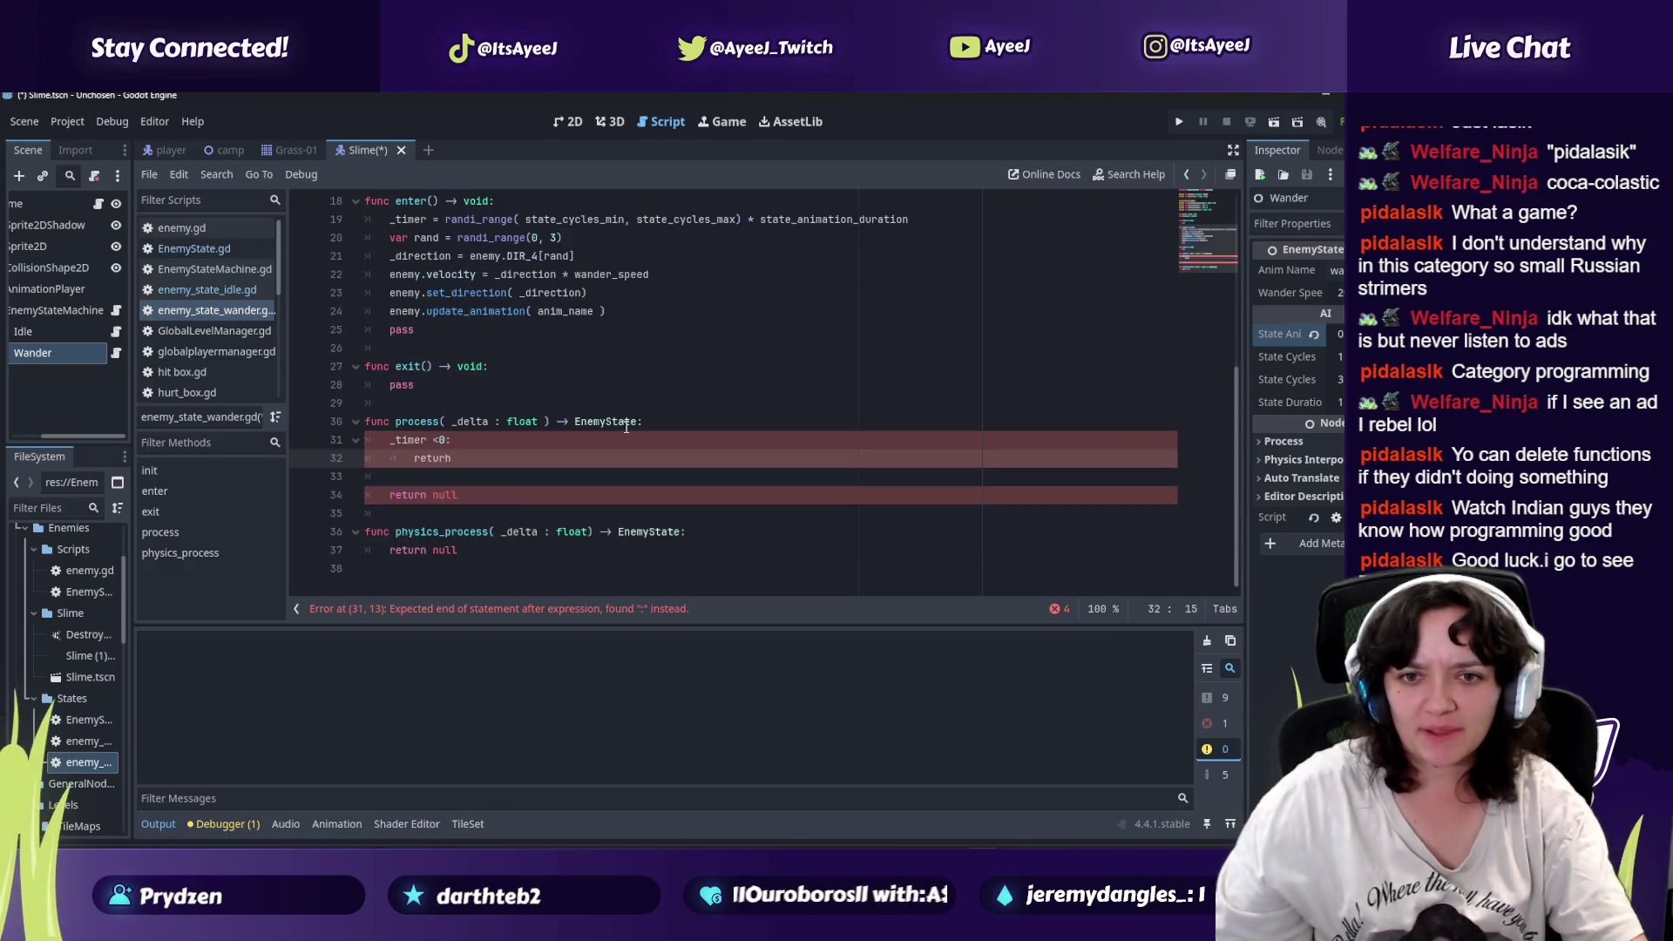
scroll(440, 435, "up", 4)
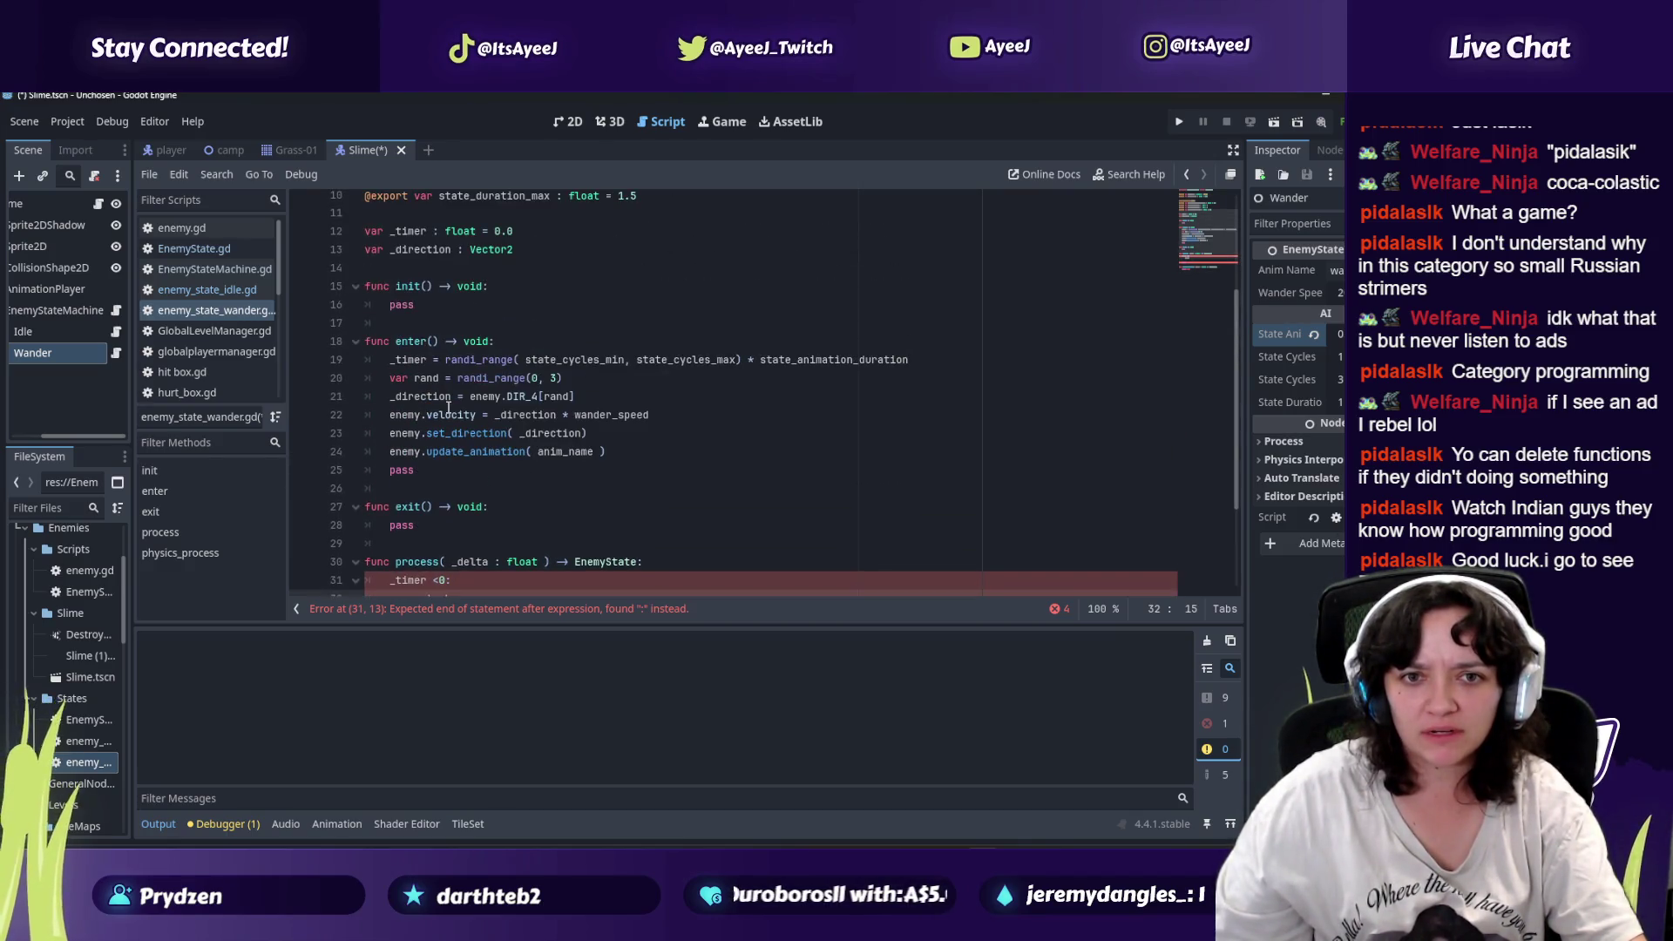
Change line 31 to decrement the timer with _timer -= _delta.
mouse_move(450, 410)
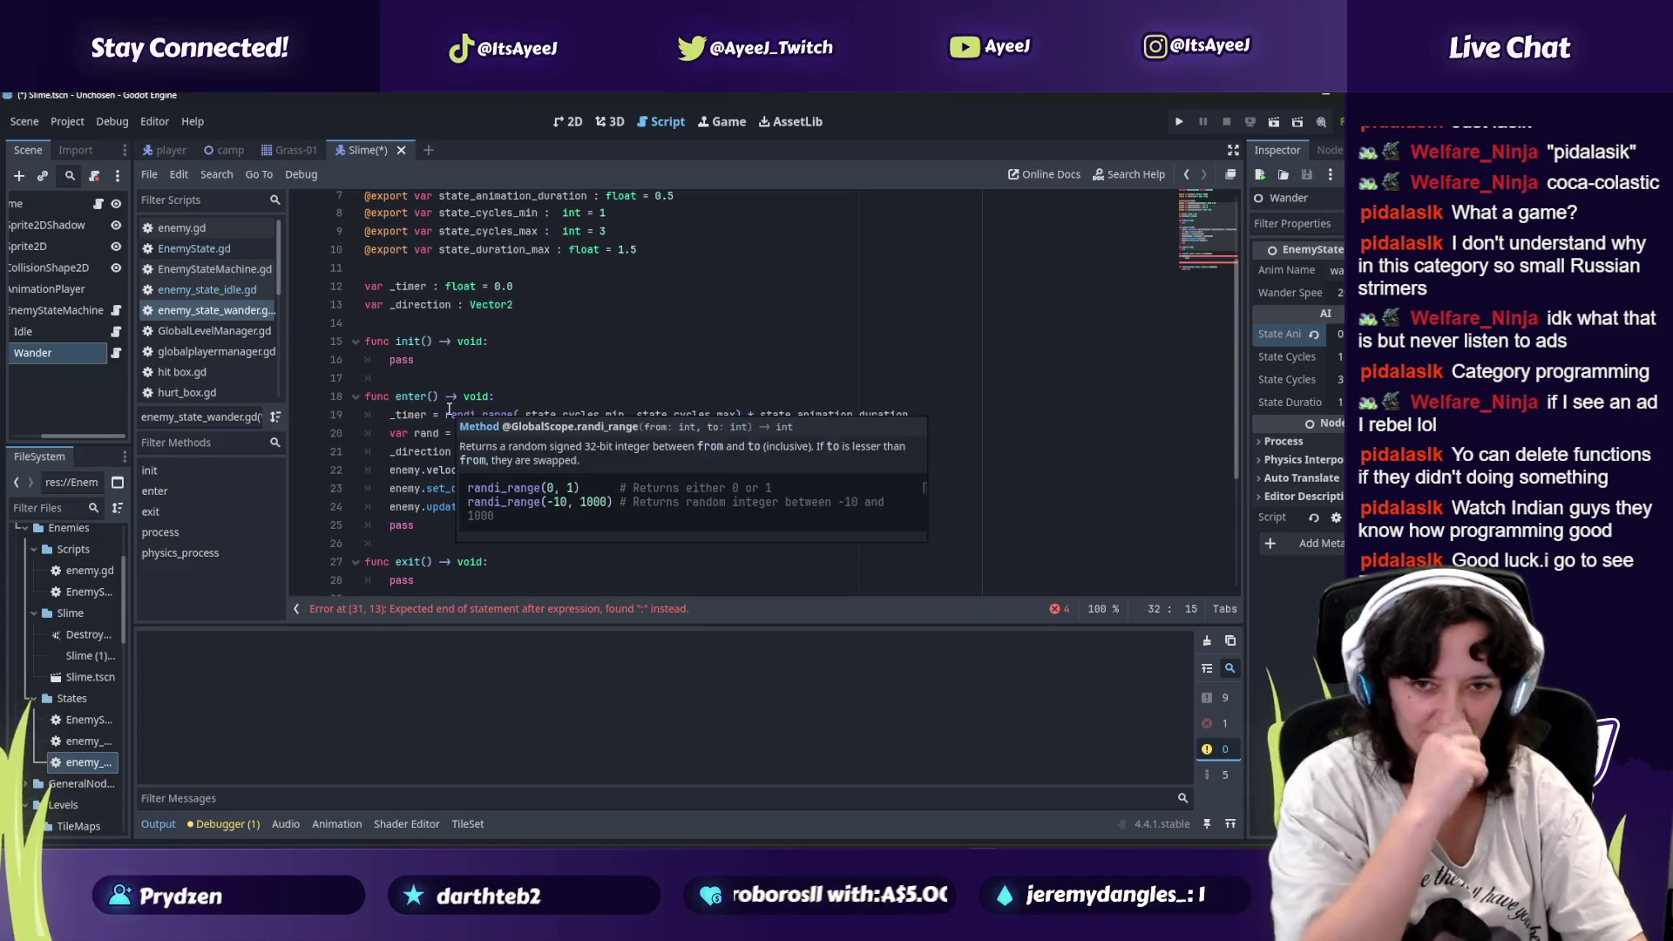
scroll(474, 345, "down", 4)
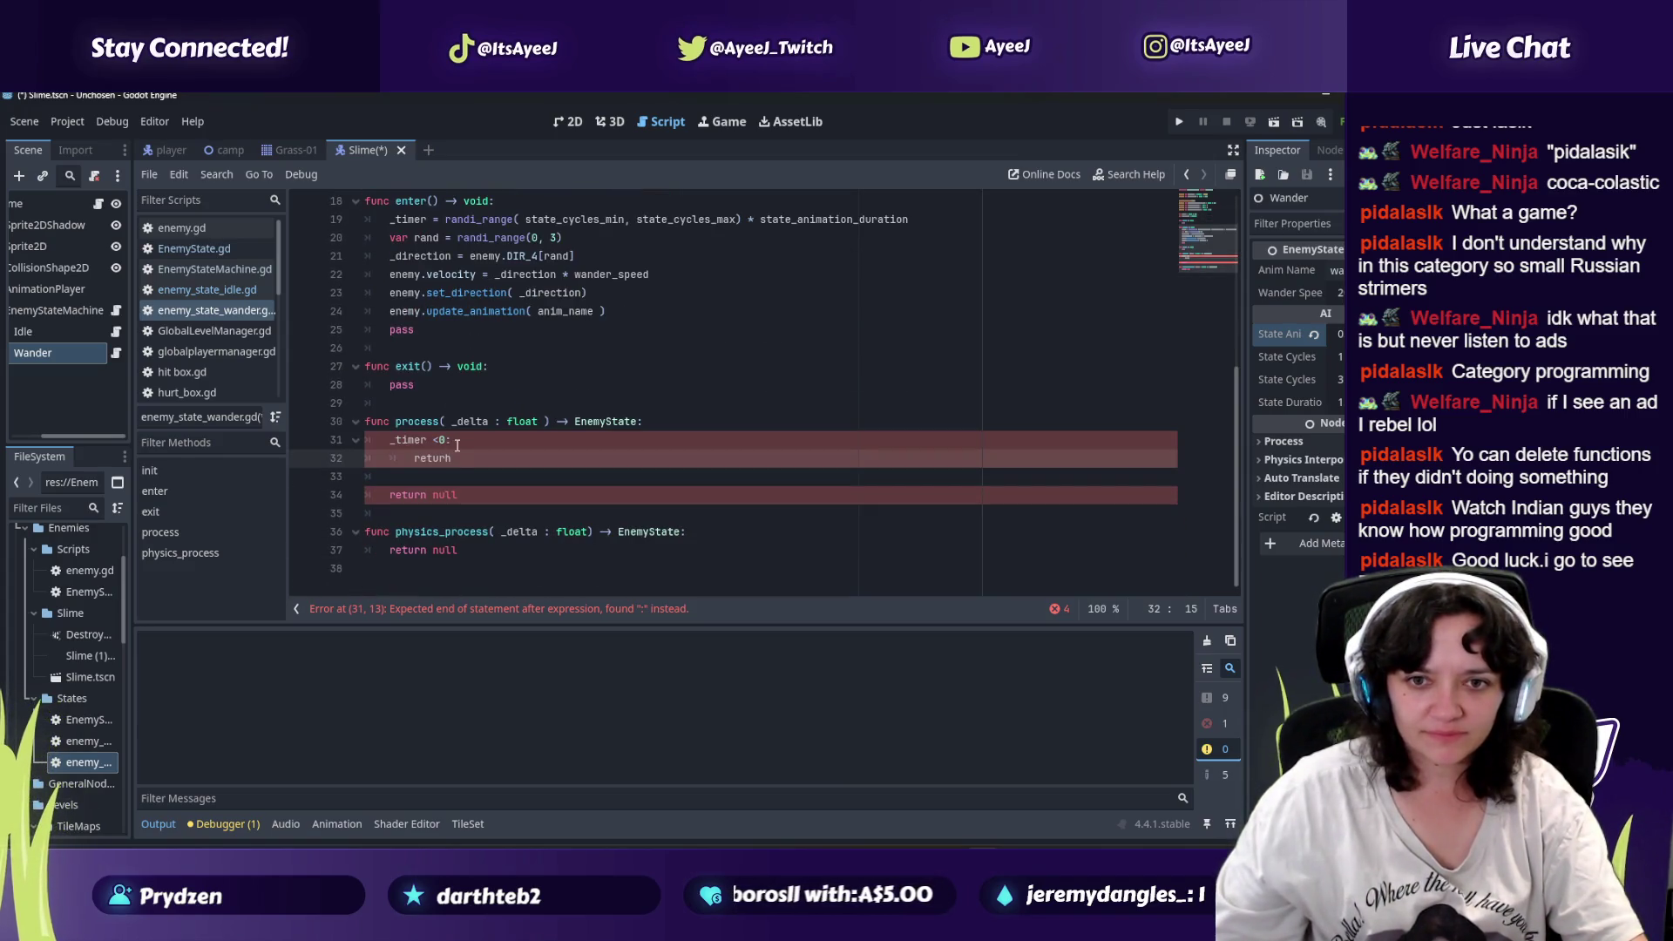
key("alt+Tab")
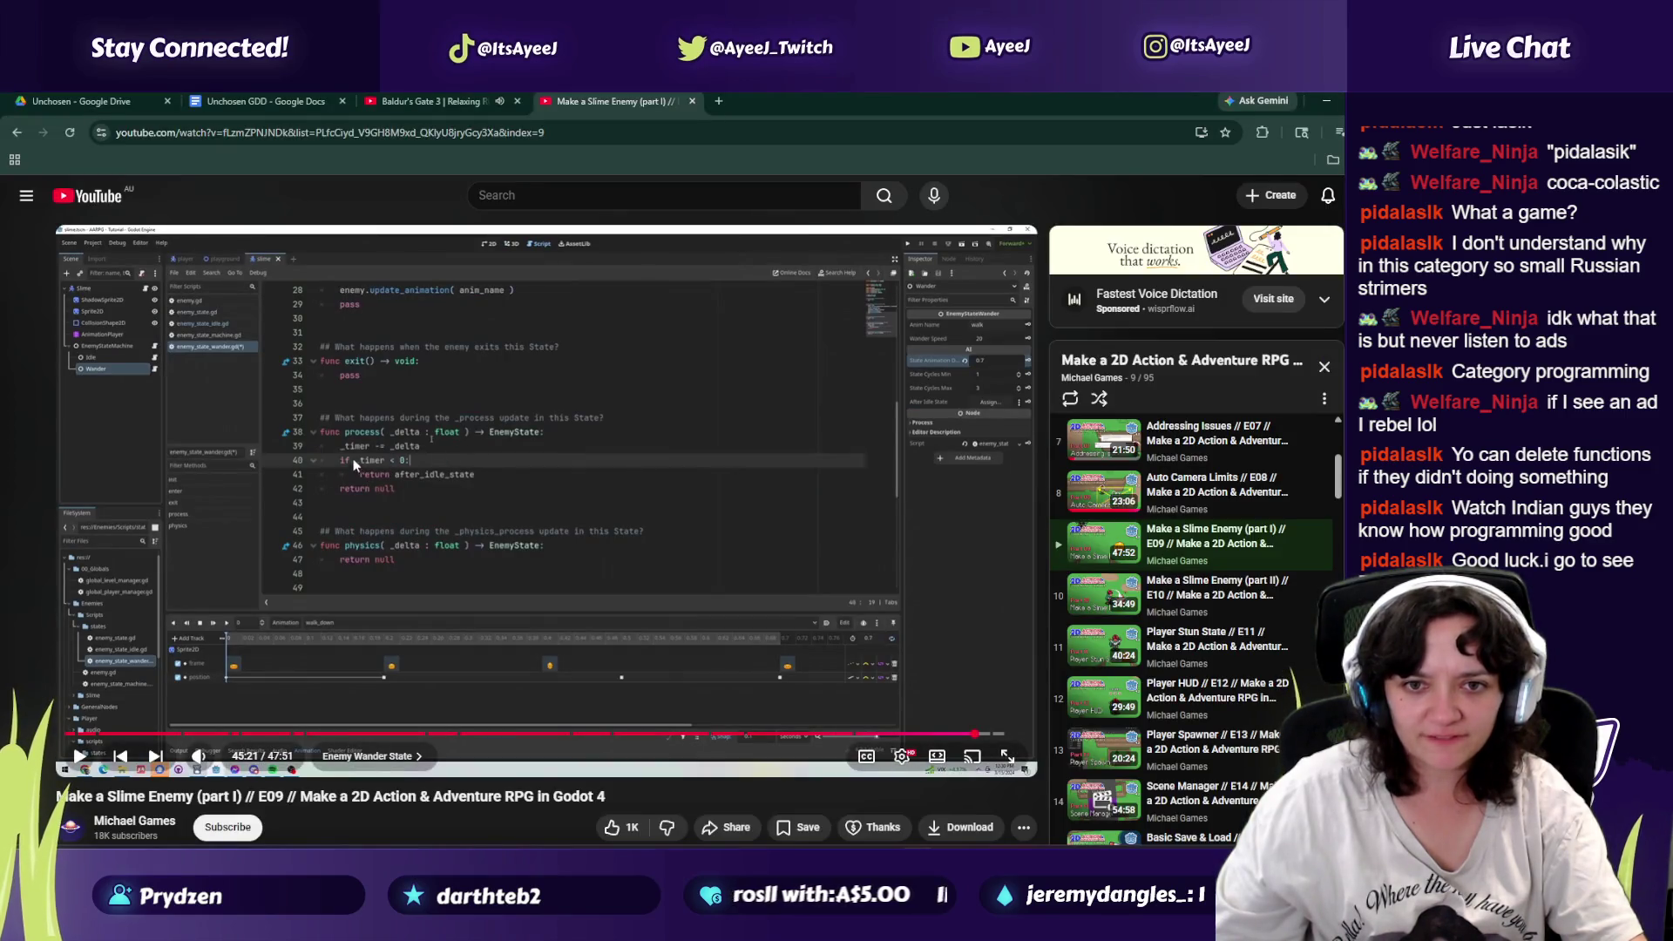
key("alt+Tab")
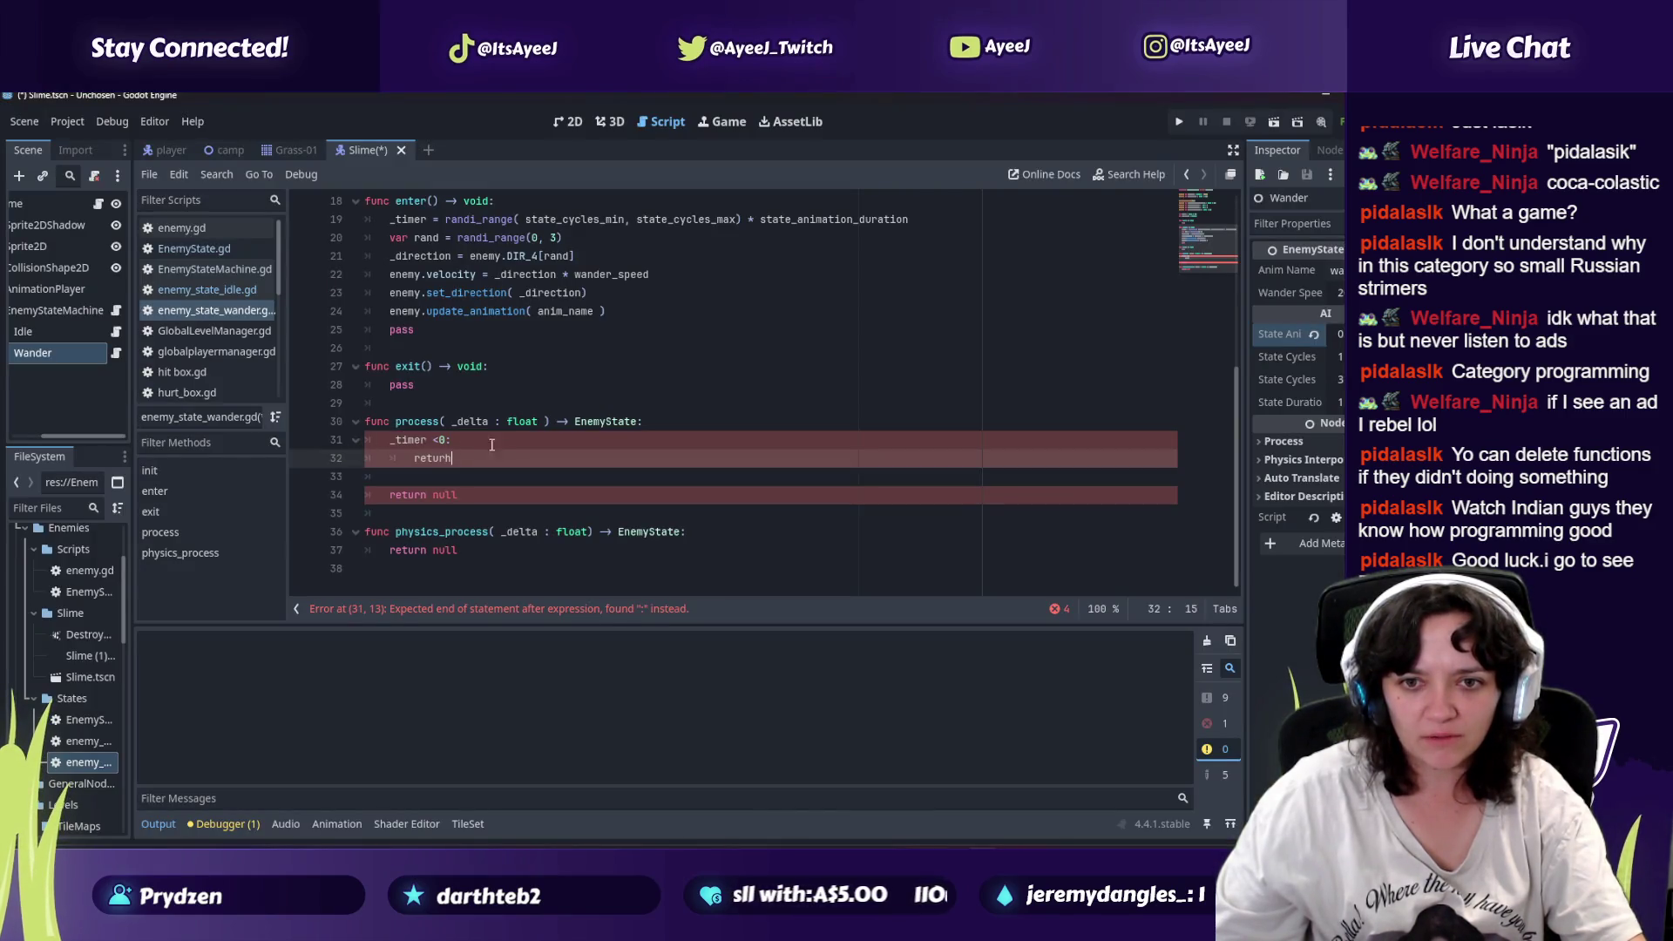
key("alt+Tab")
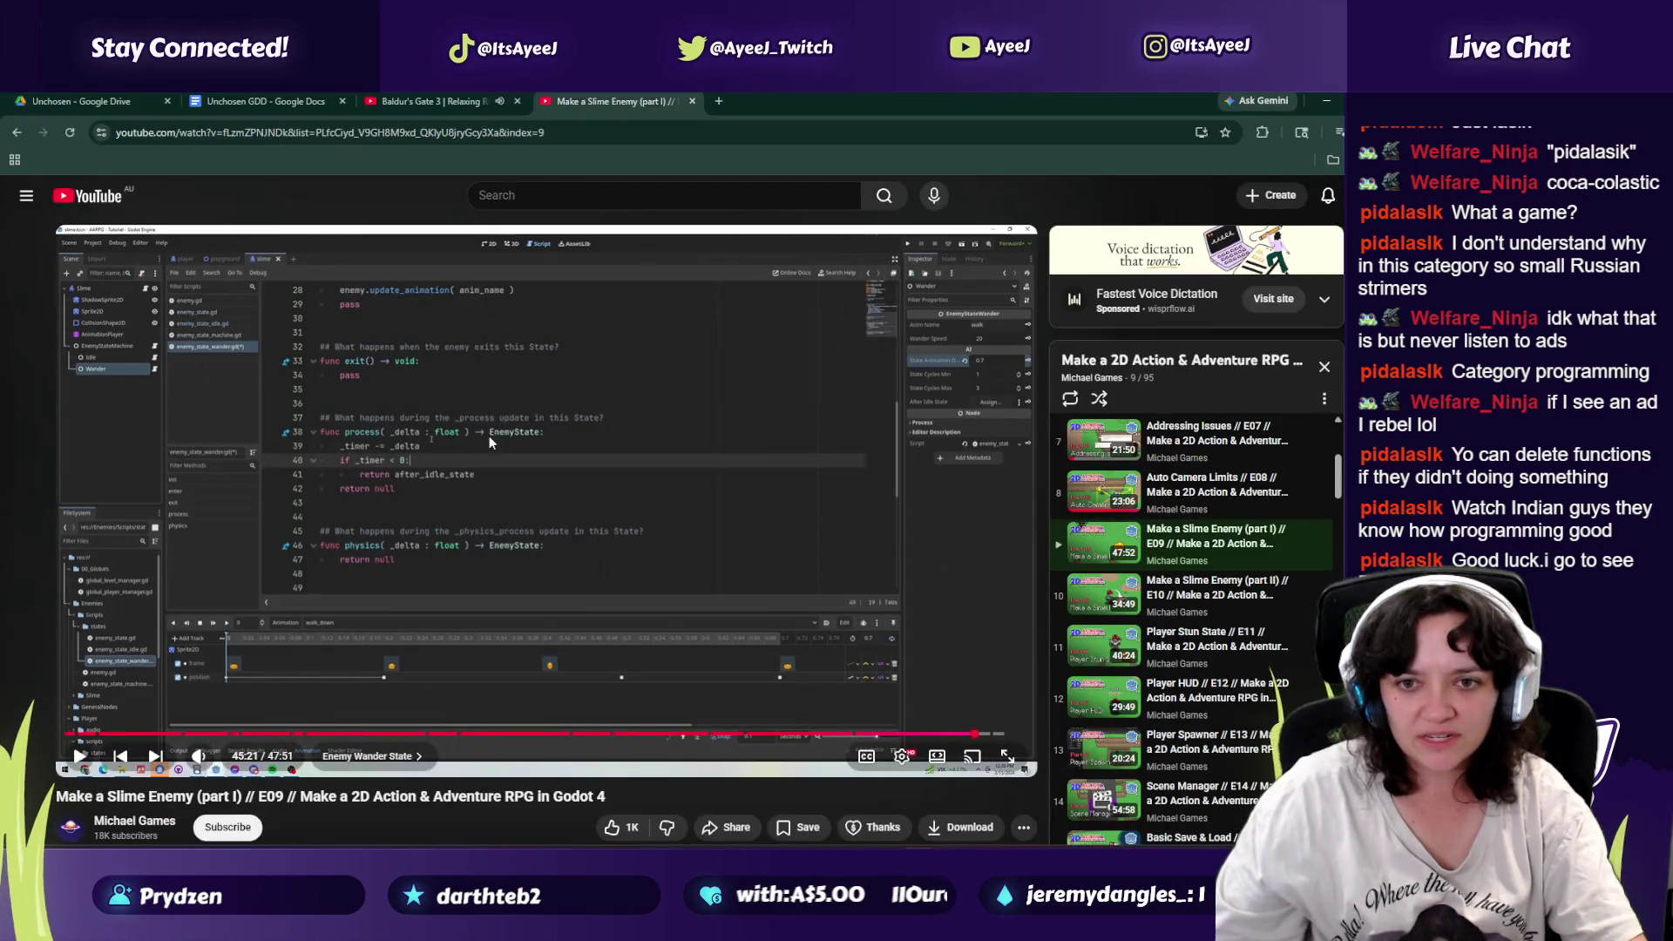
key("alt+Tab")
key("alt+Tab")
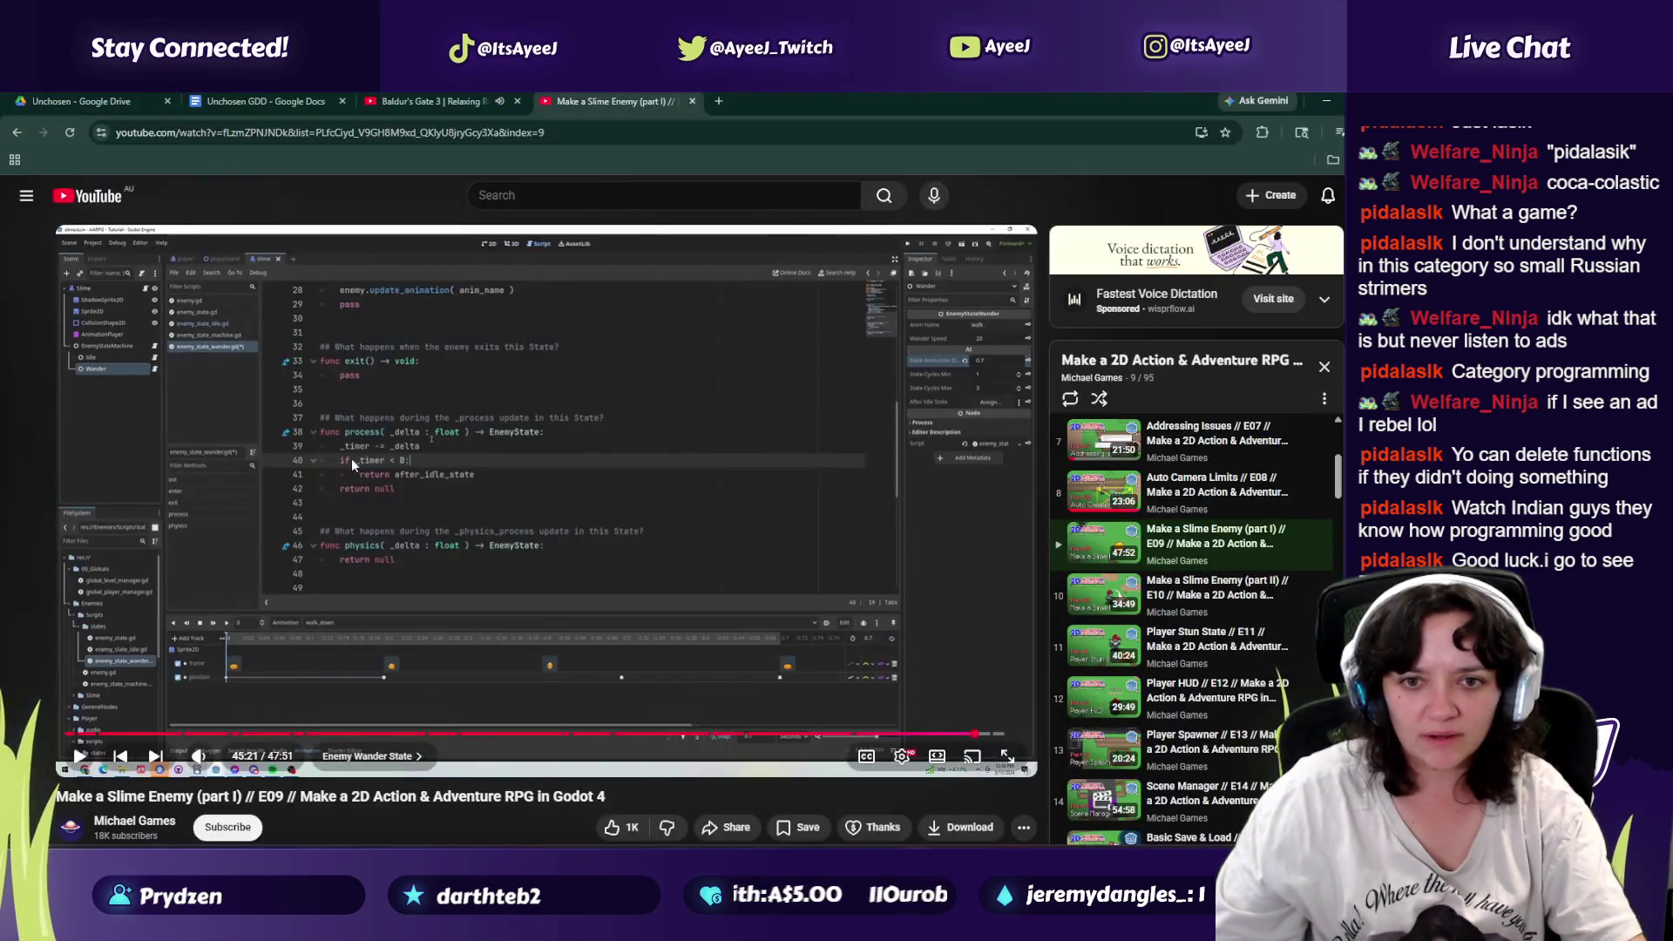
key("alt+Tab")
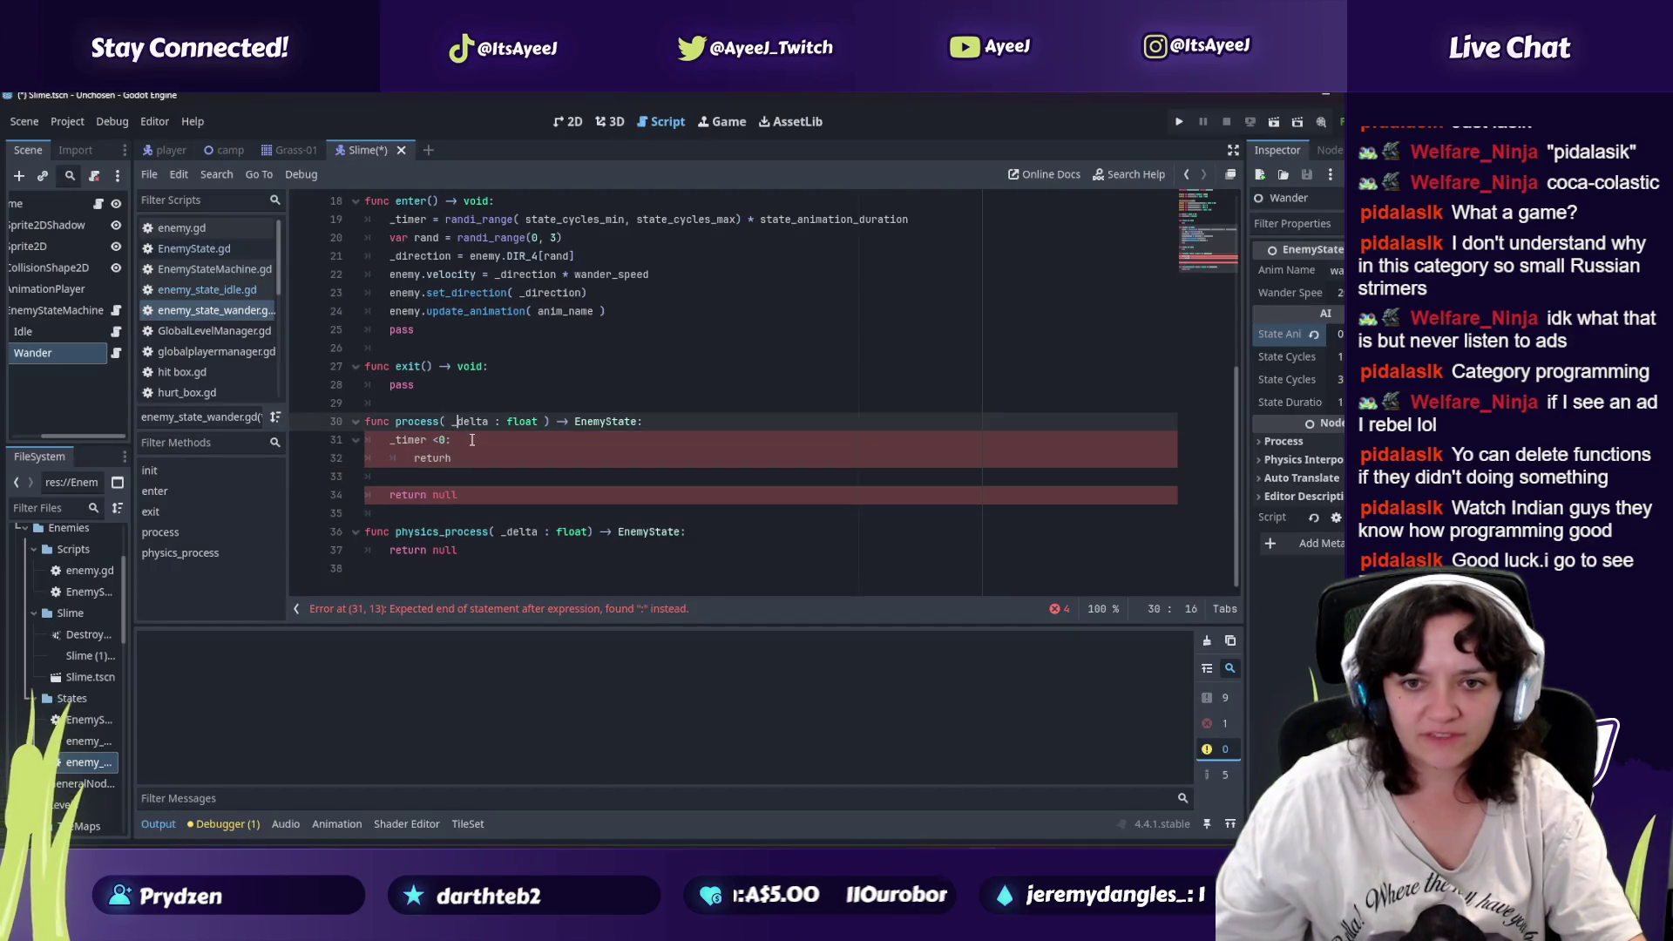
key("BackSpace")
key("BackSpace")
key("BackSpace")
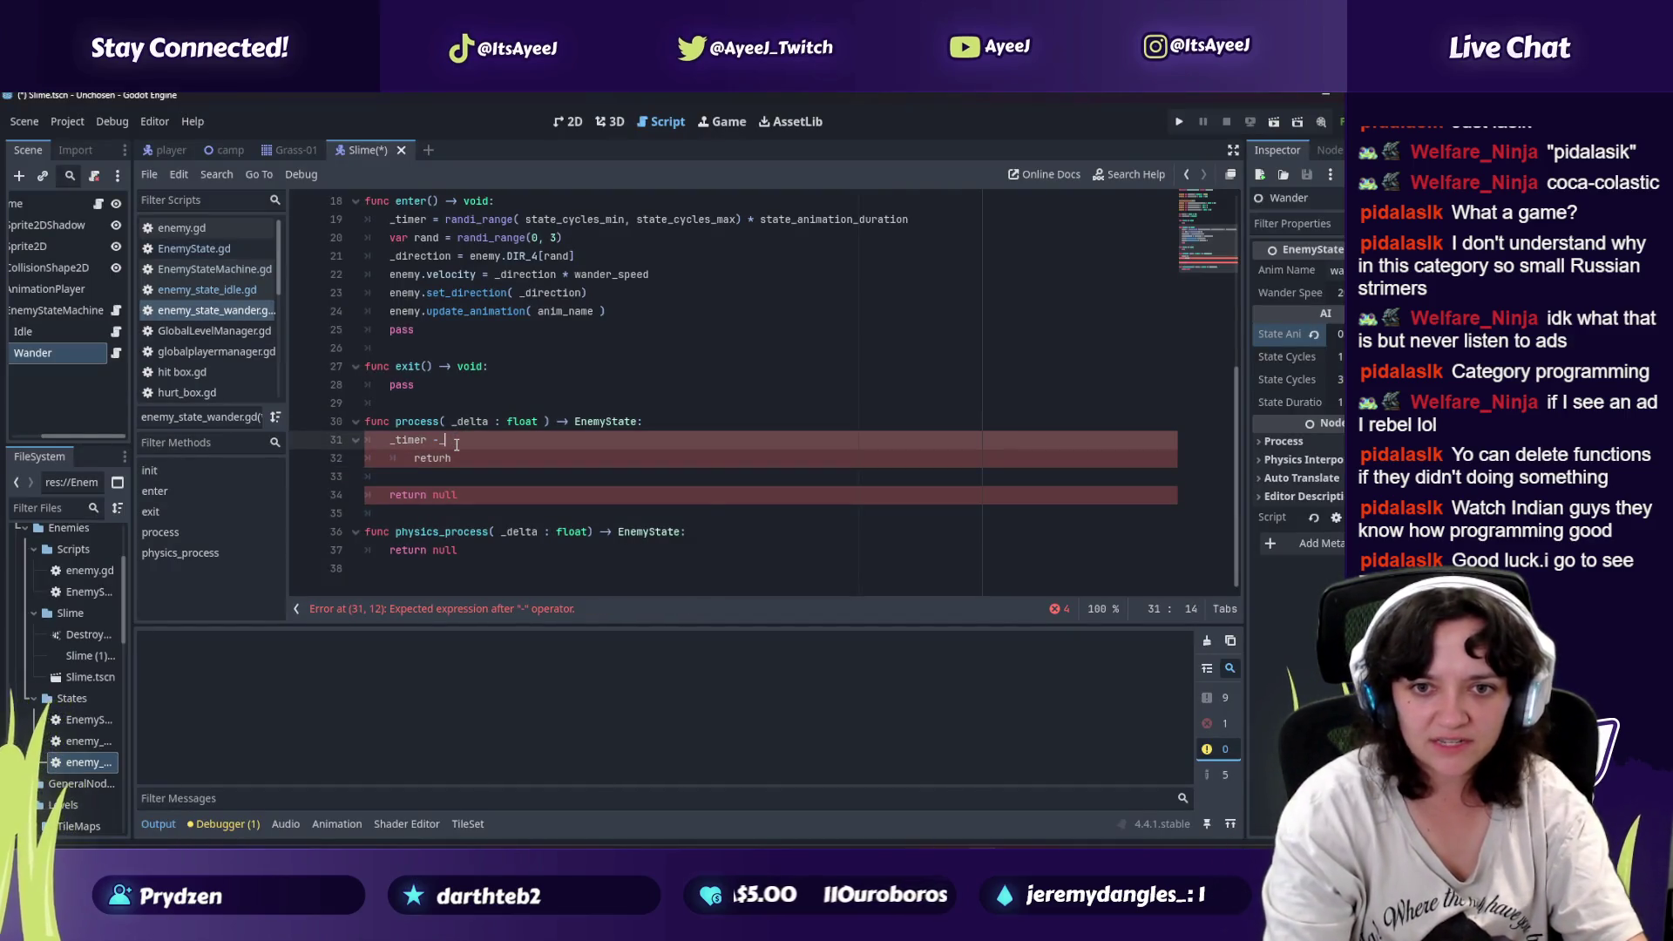
type("-")
key("alt+Tab")
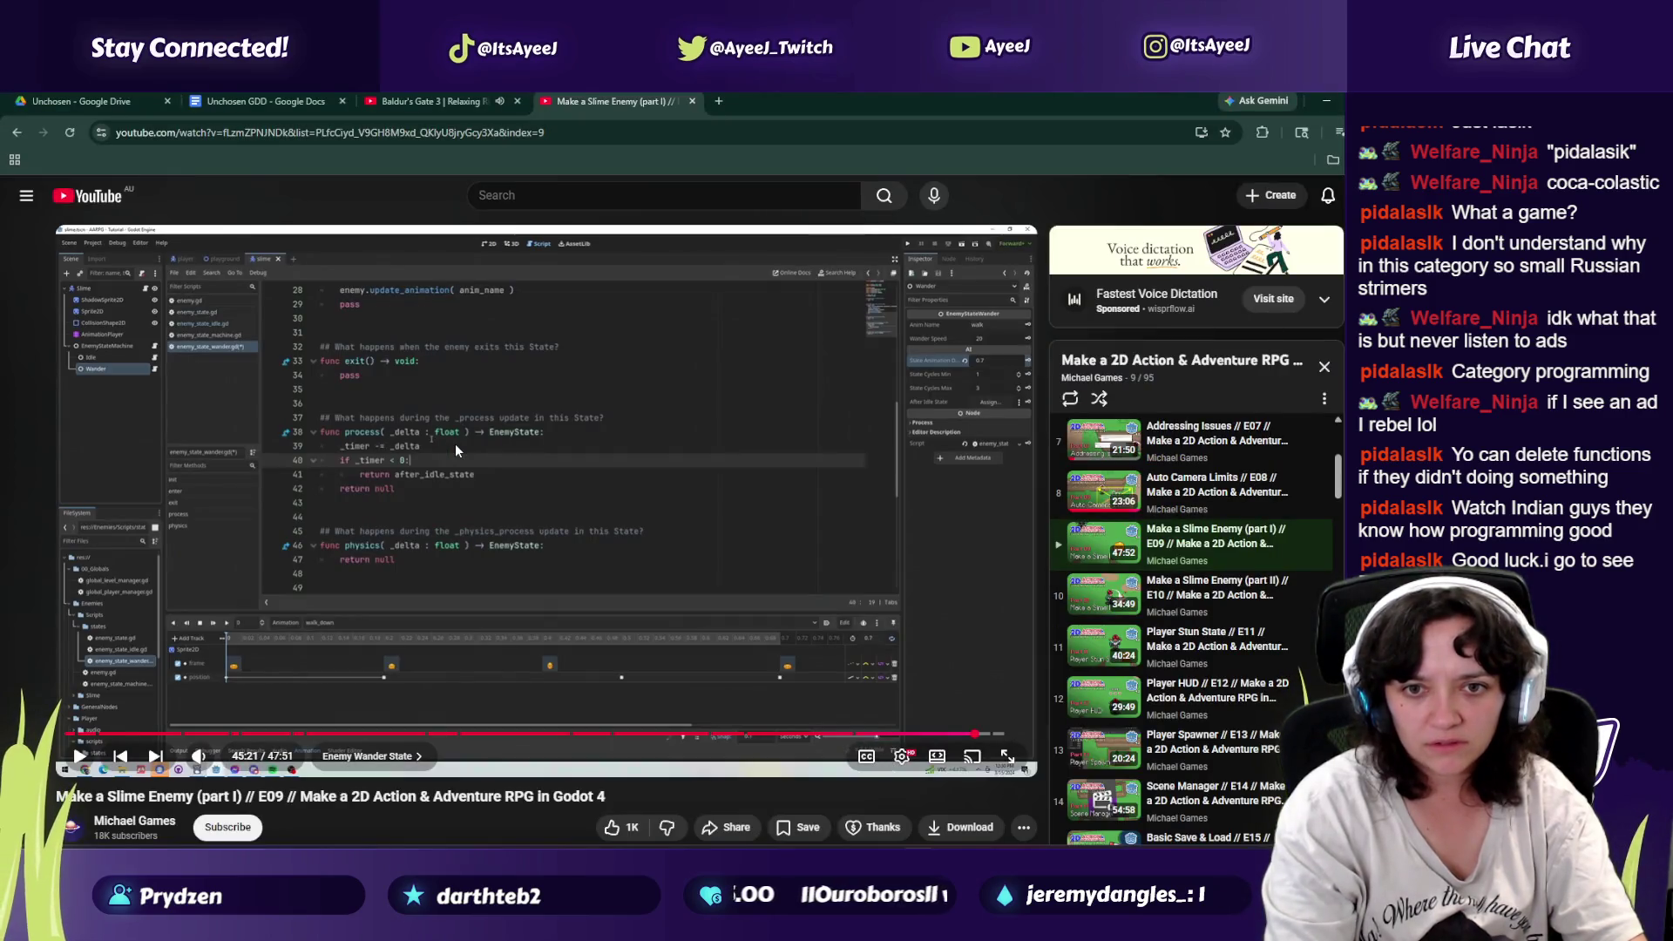
key("alt+Tab")
type("= _delta")
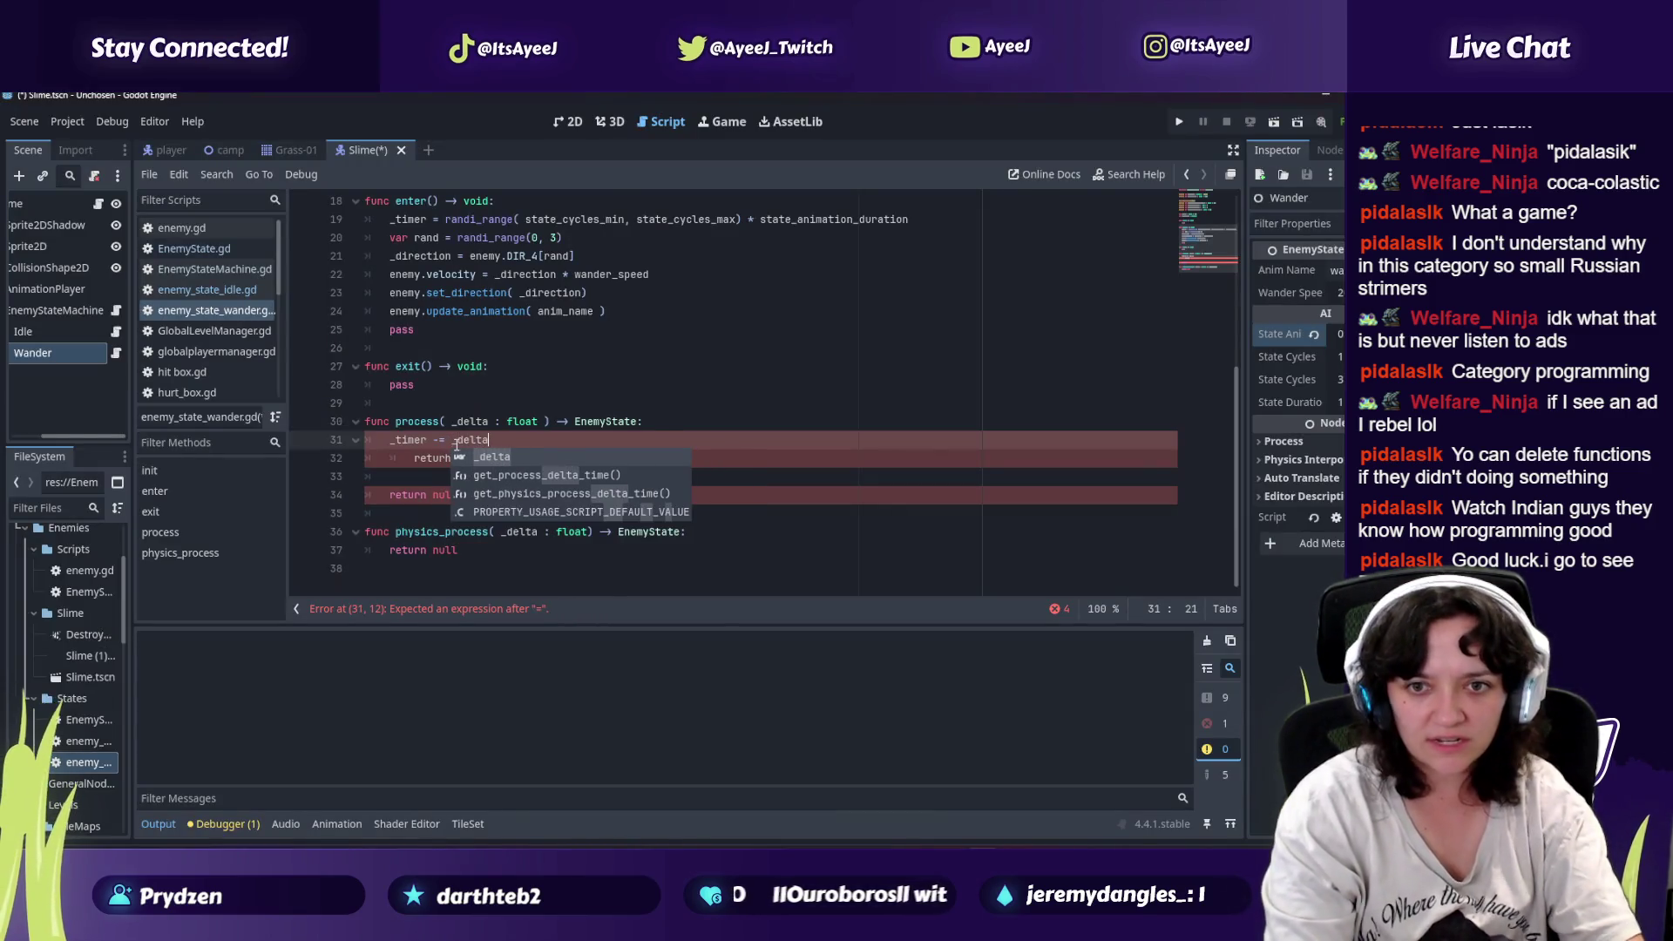
key("alt+Tab")
key("alt+Tab")
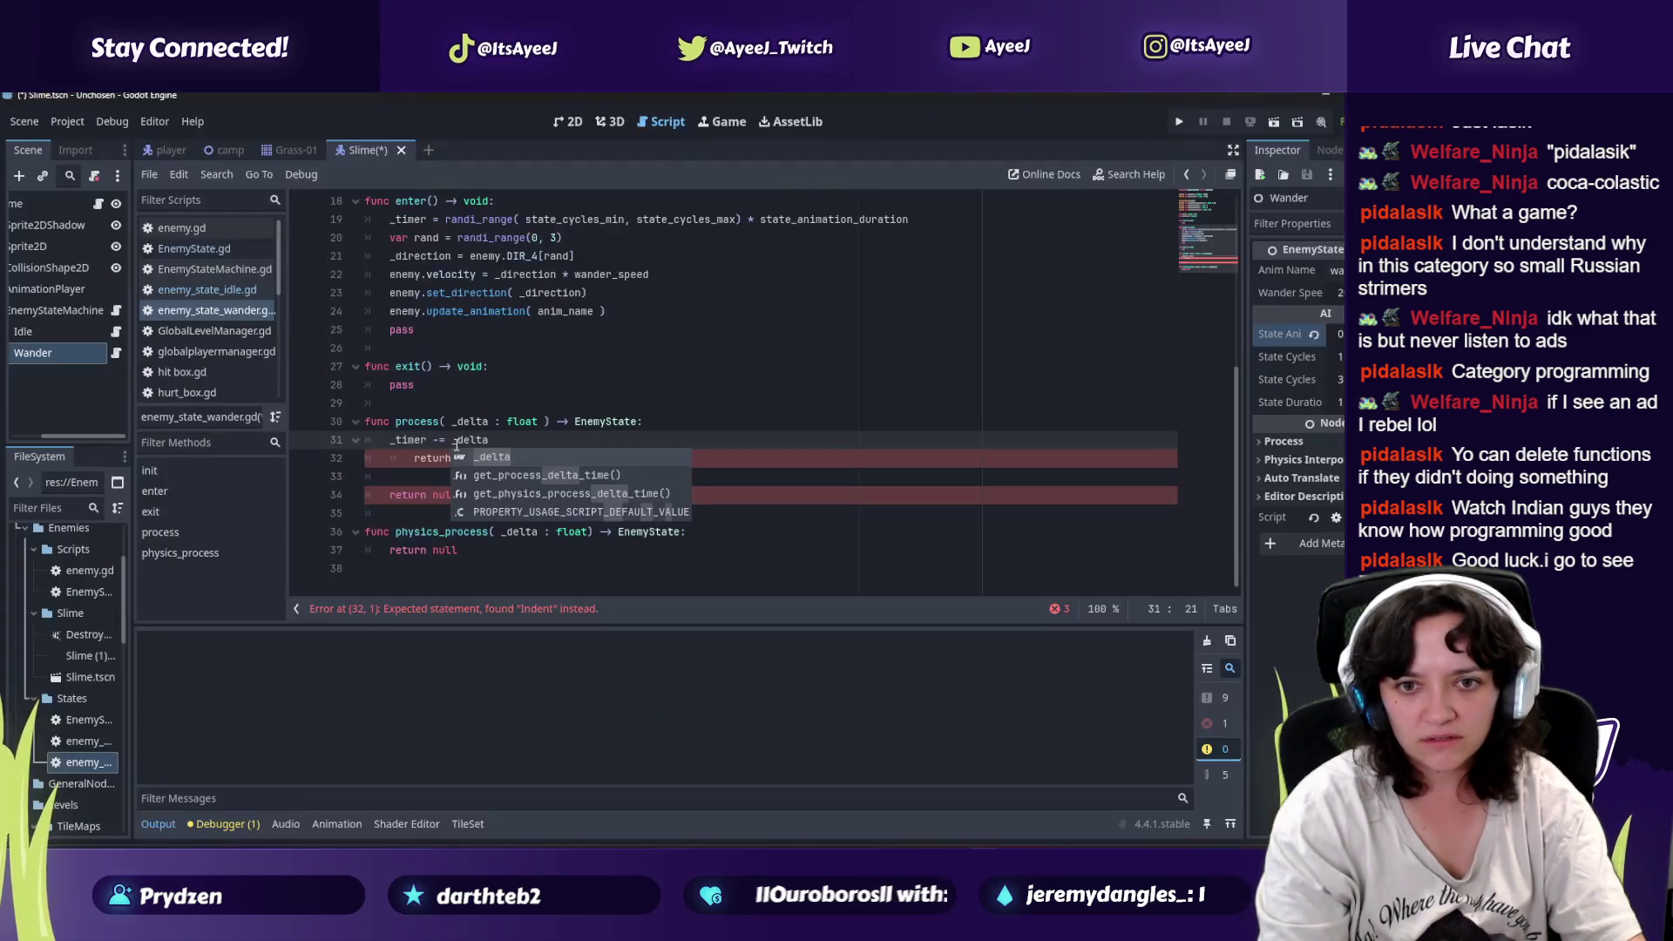
key("Return")
key("Return")
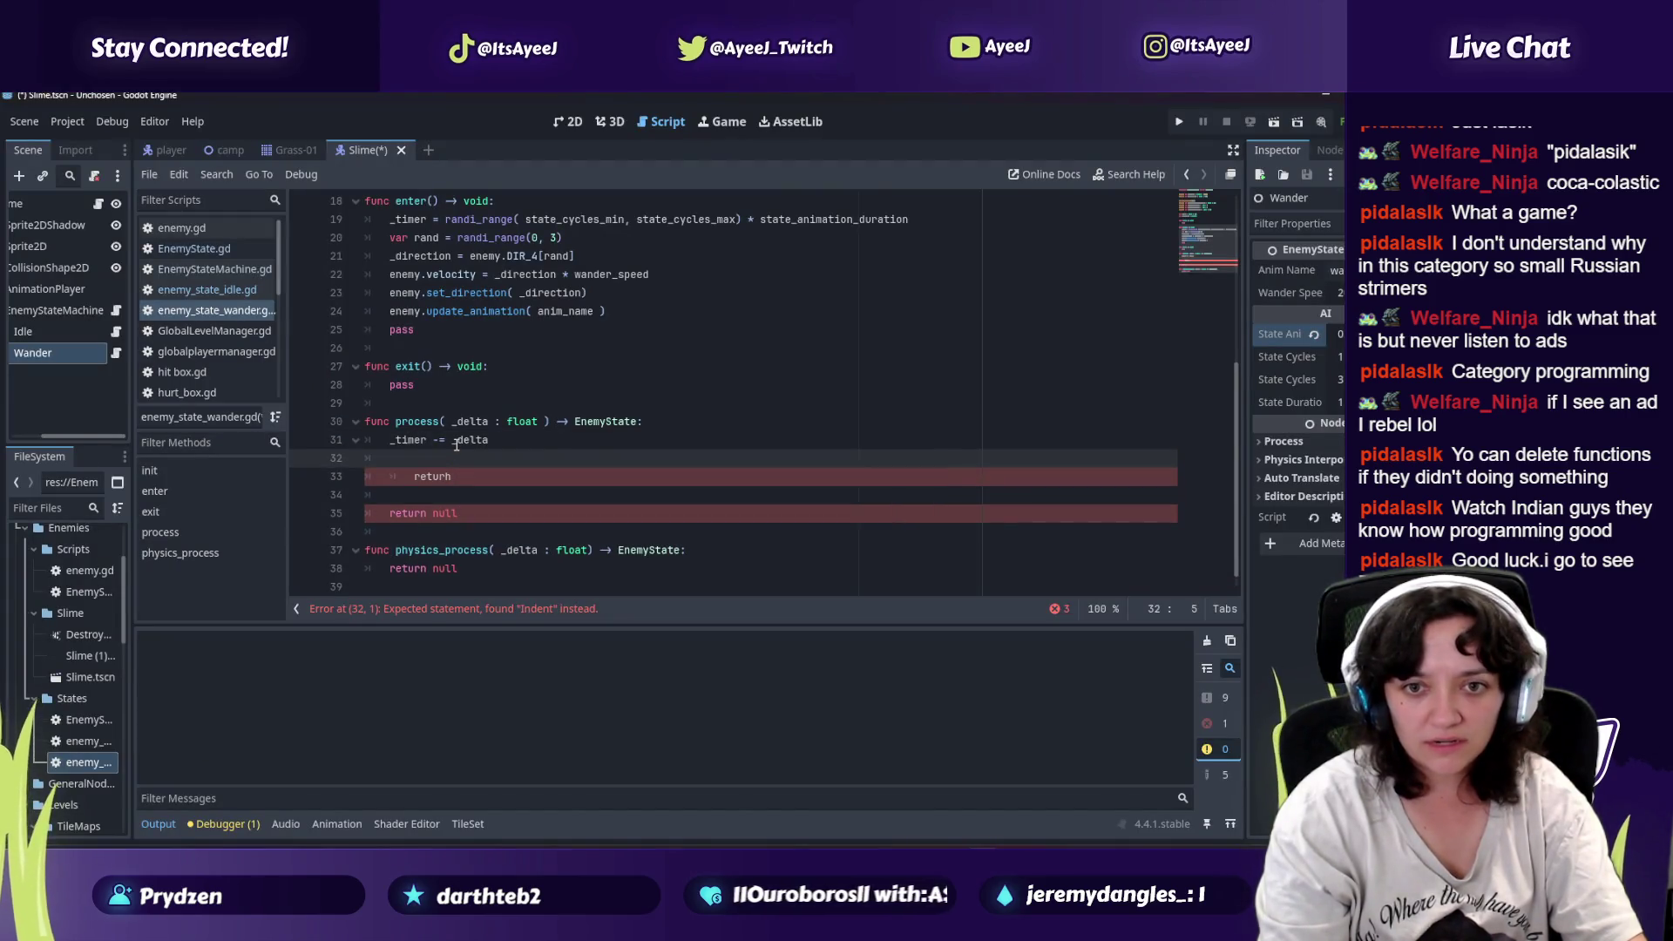
Add the check if _timer < 0: on line 32.
type("if timer")
key("BackSpace")
key("BackSpace")
key("BackSpace")
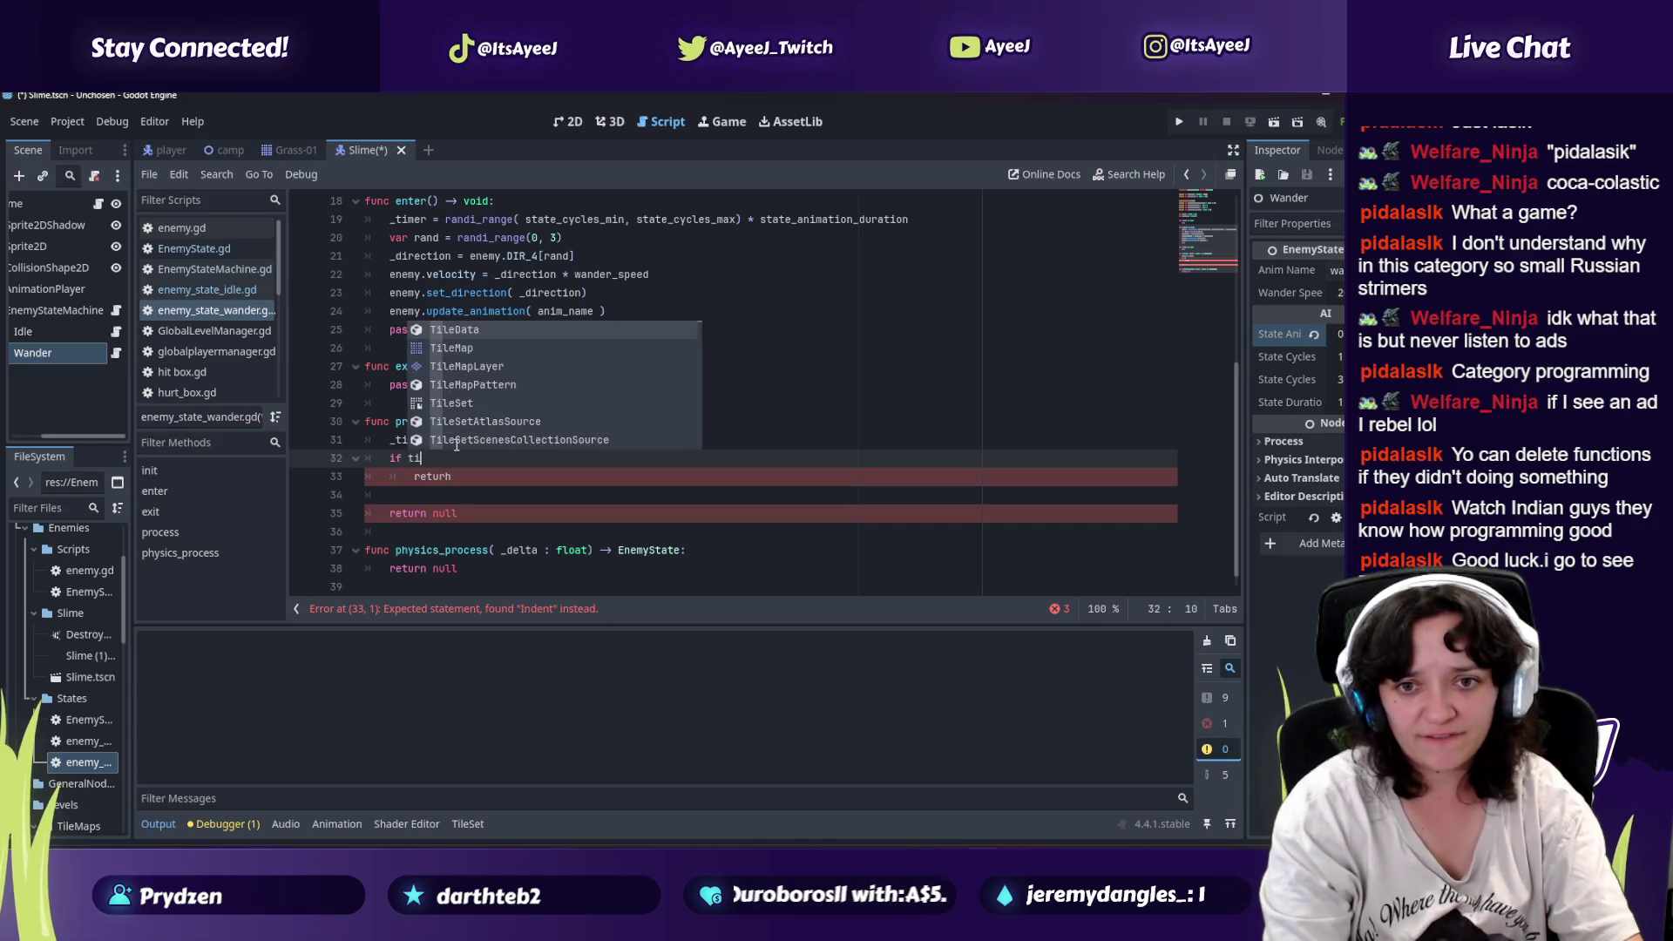
type("_timer")
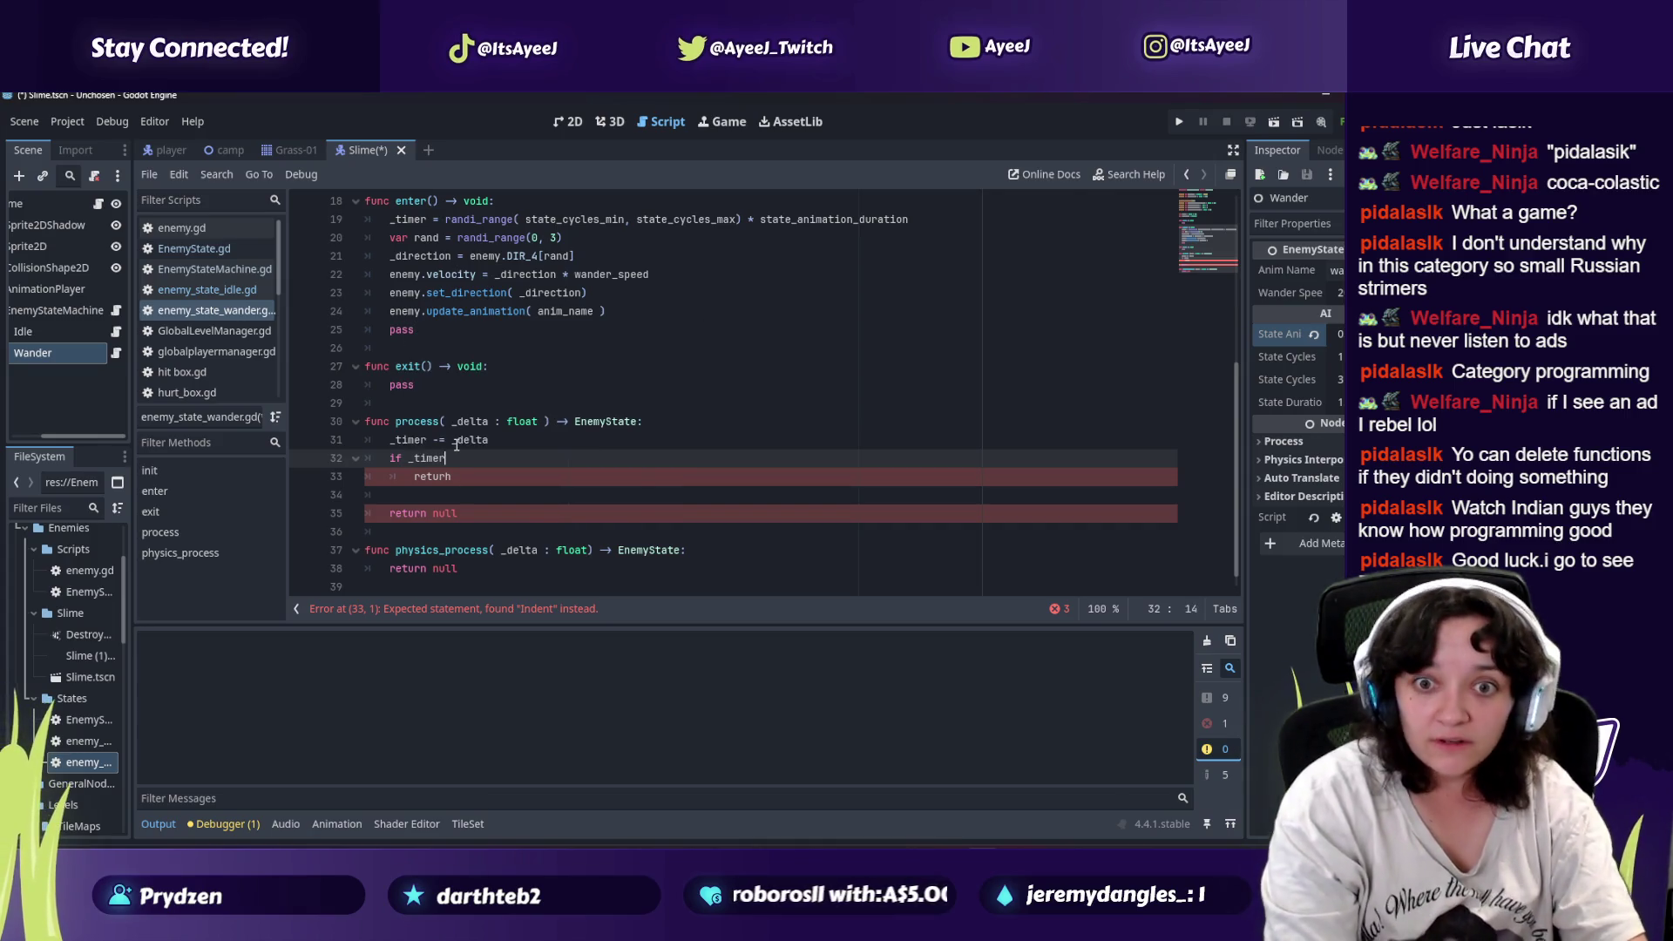
key("alt+Tab")
key("alt+Tab")
type("< 0:")
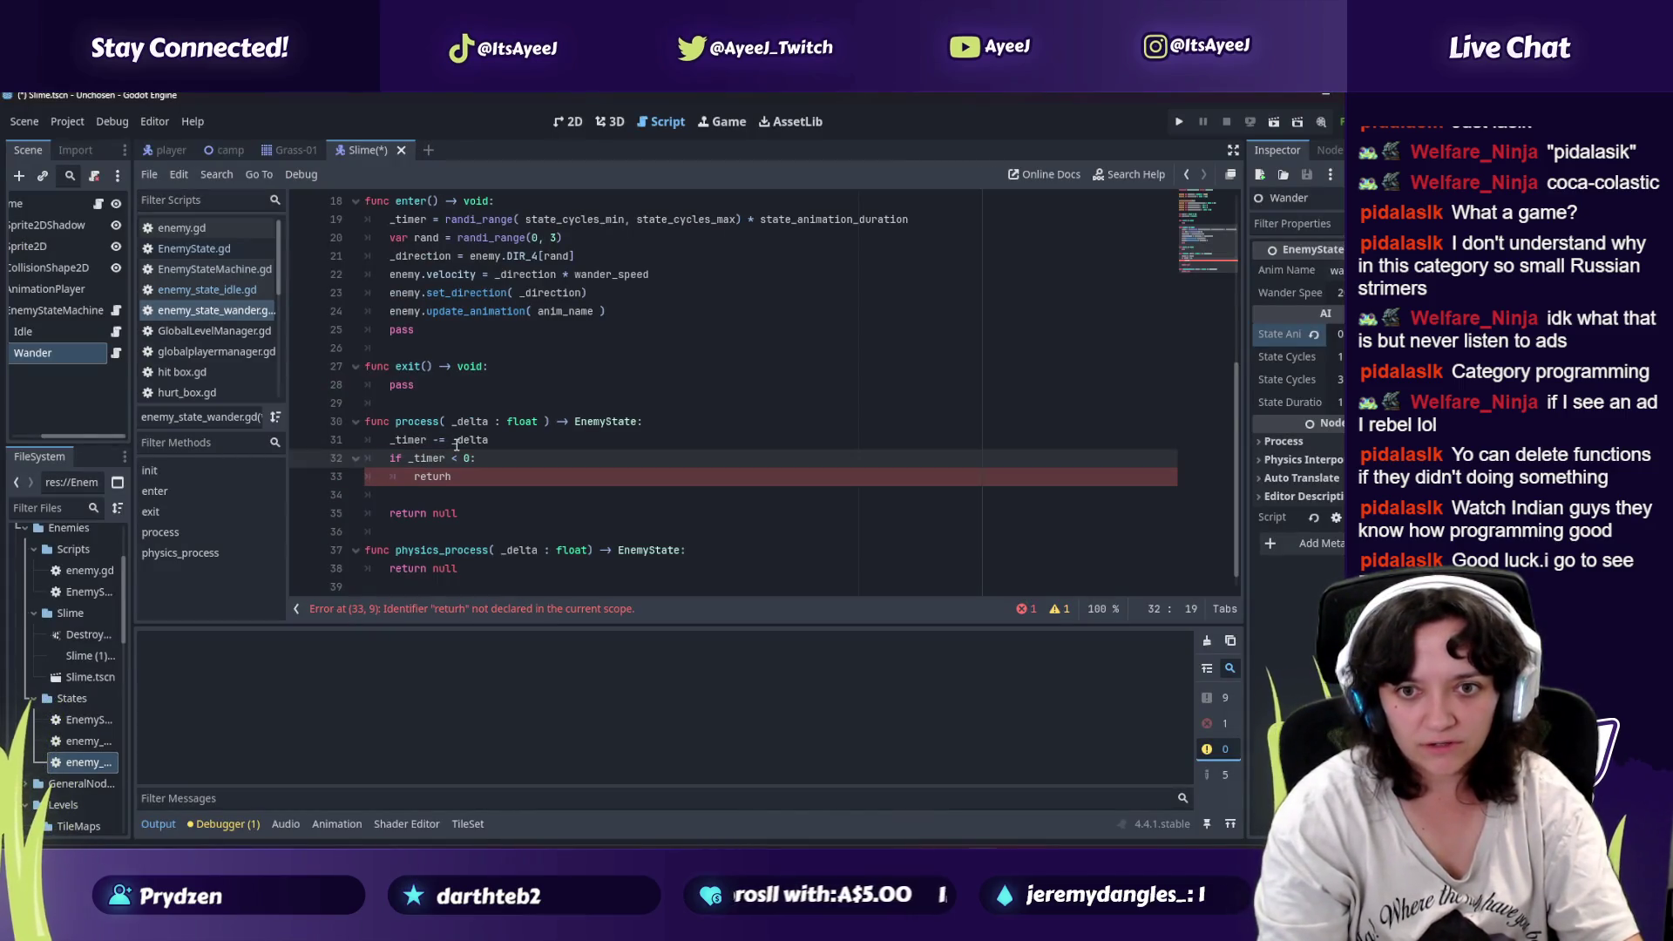
key("Return")
Add return after_idle_state under the check and compare it with the tutorial.
key("alt+Tab")
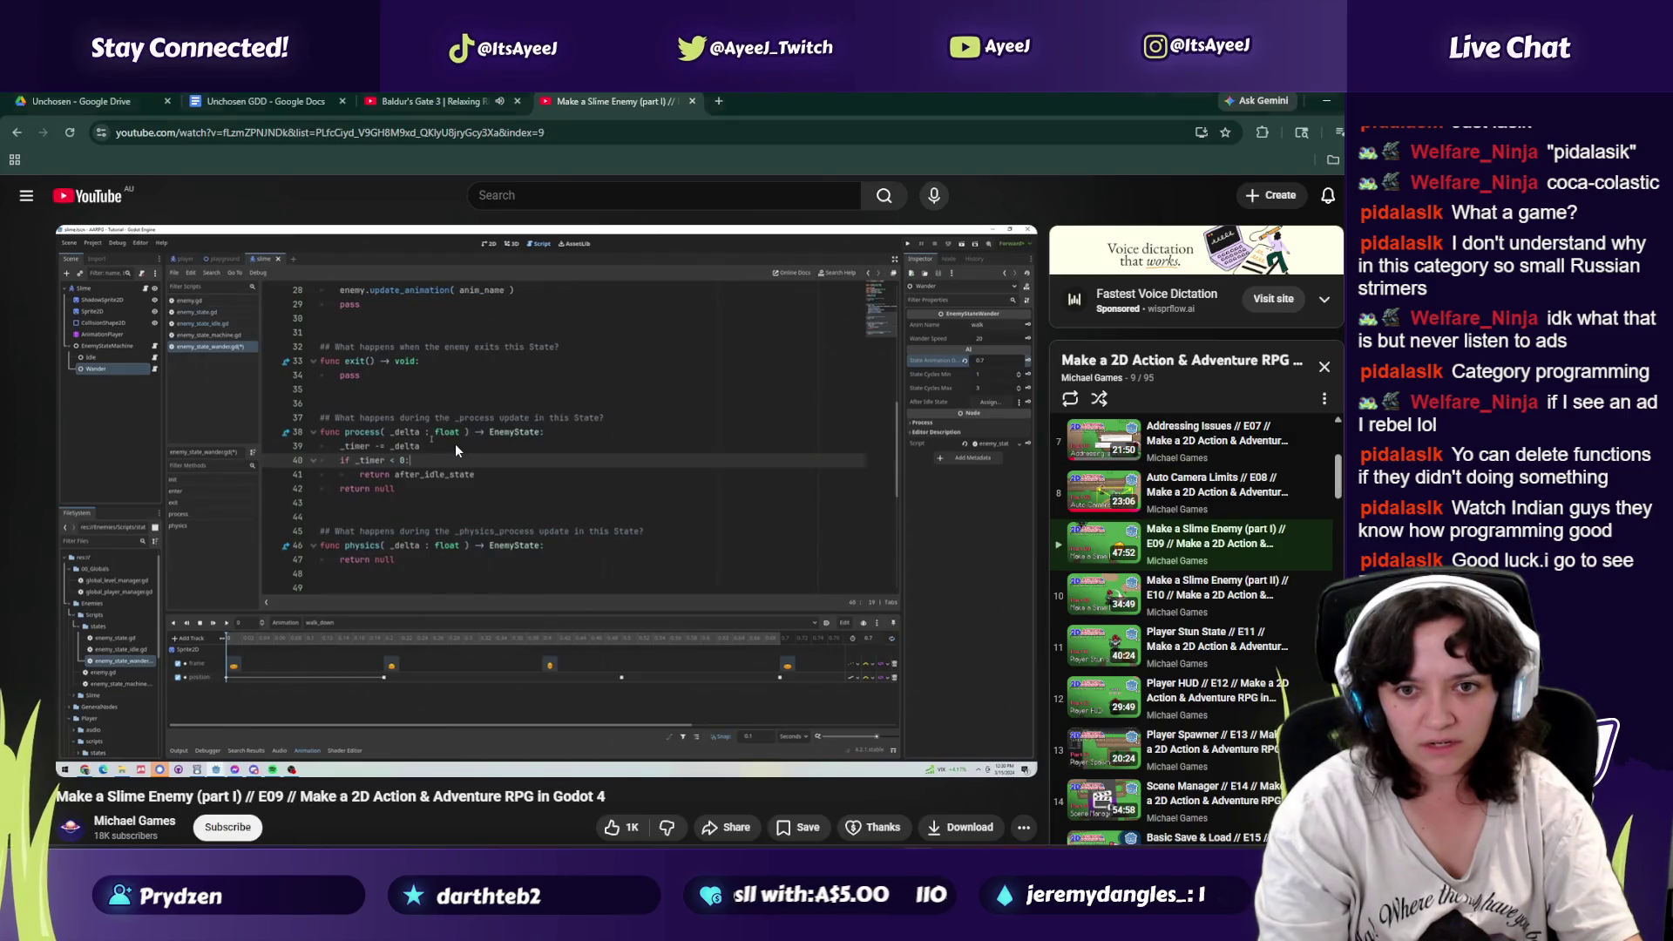
key("alt+Tab")
type("return")
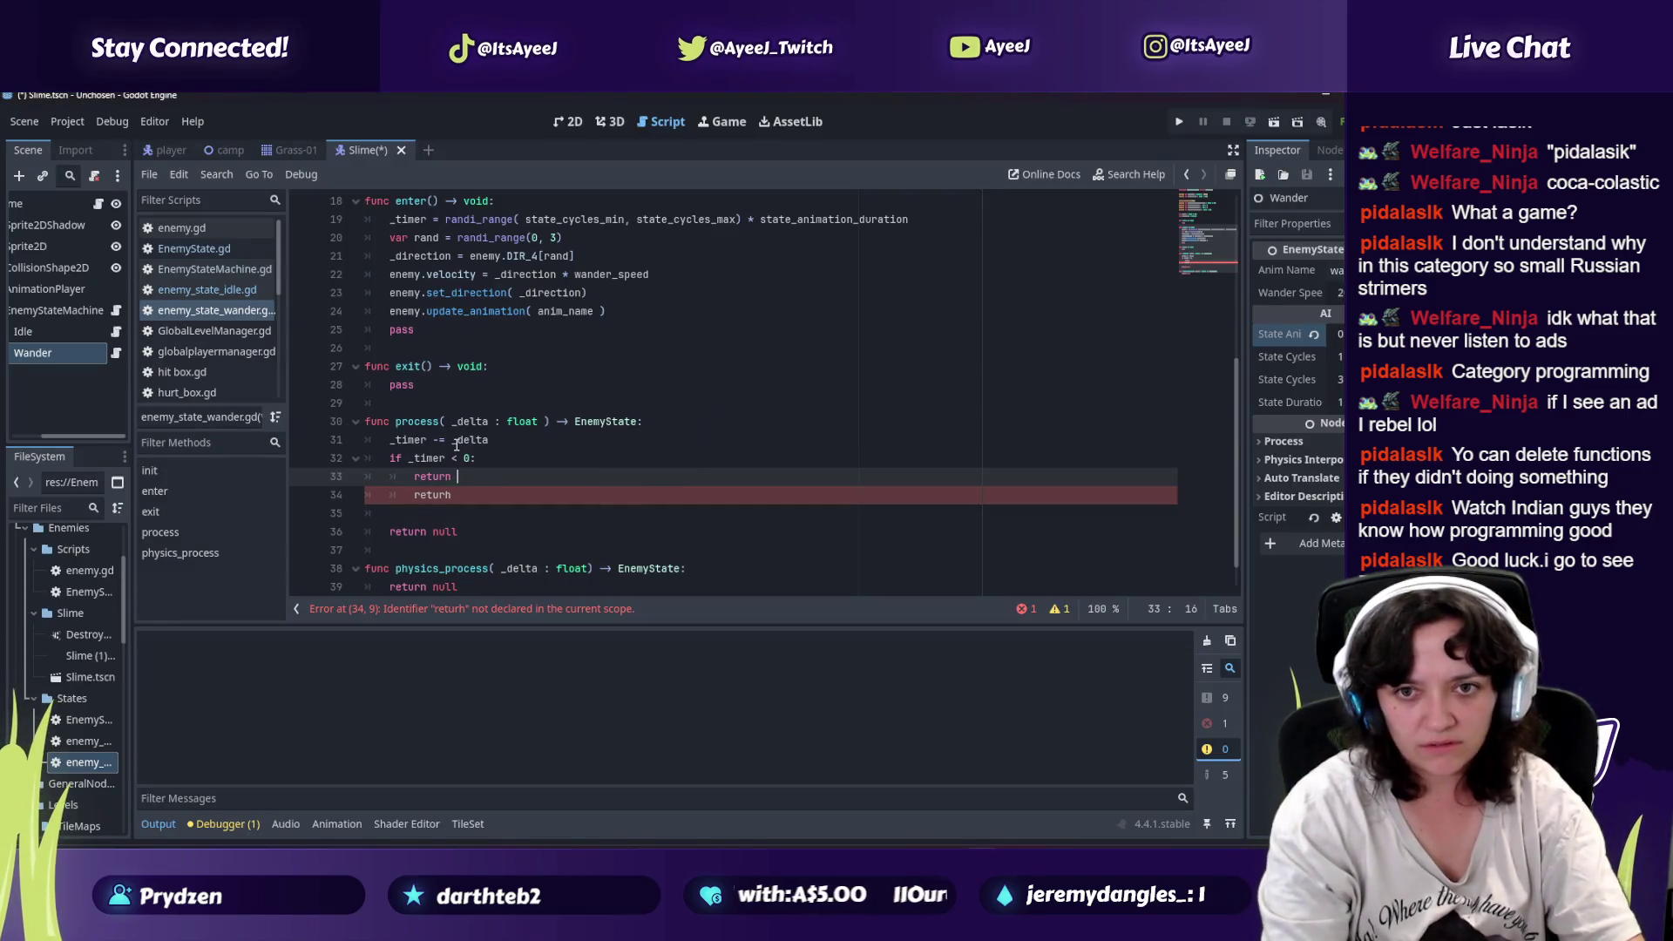
type("_idle_state")
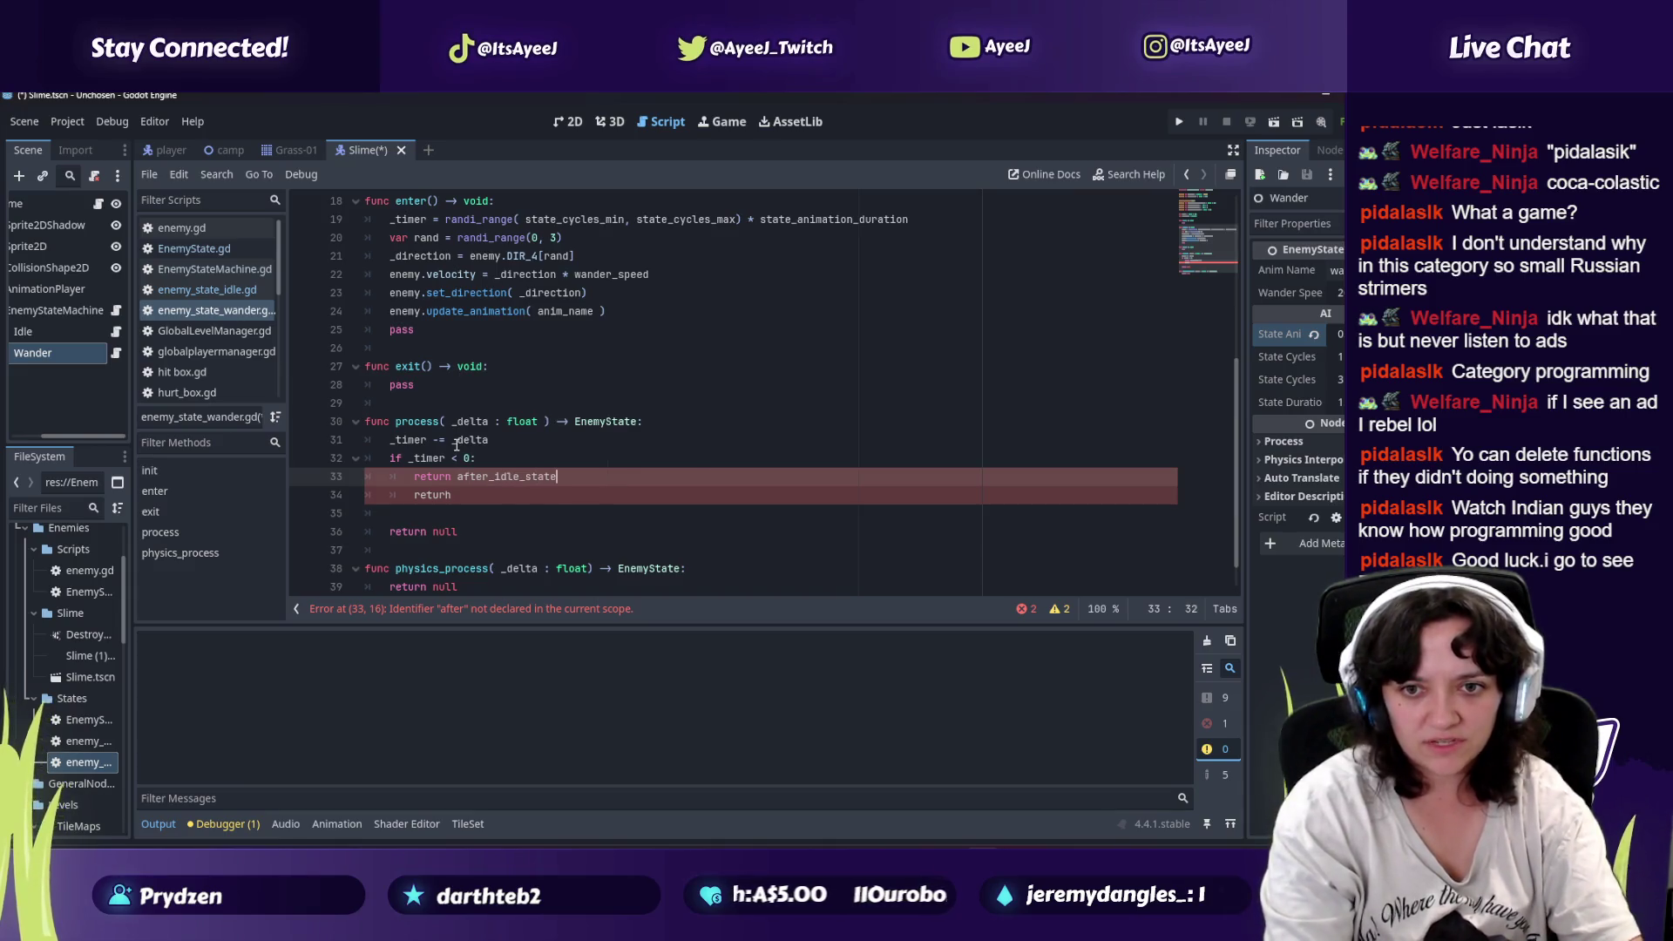
key("alt+Tab")
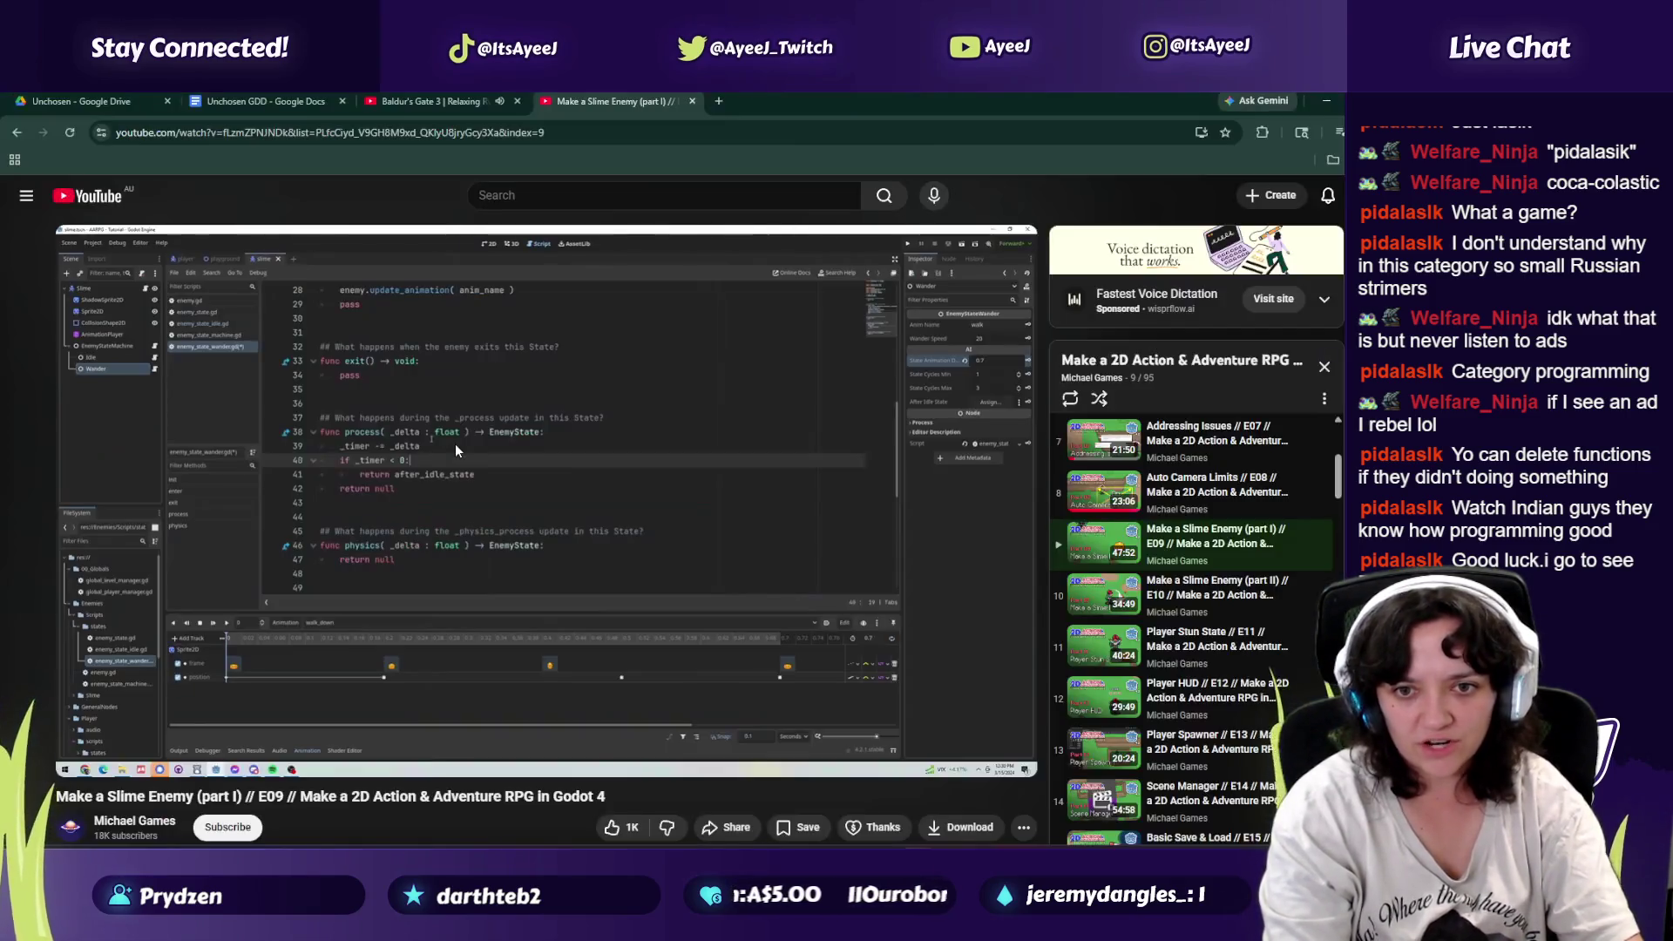
left_click(455, 449)
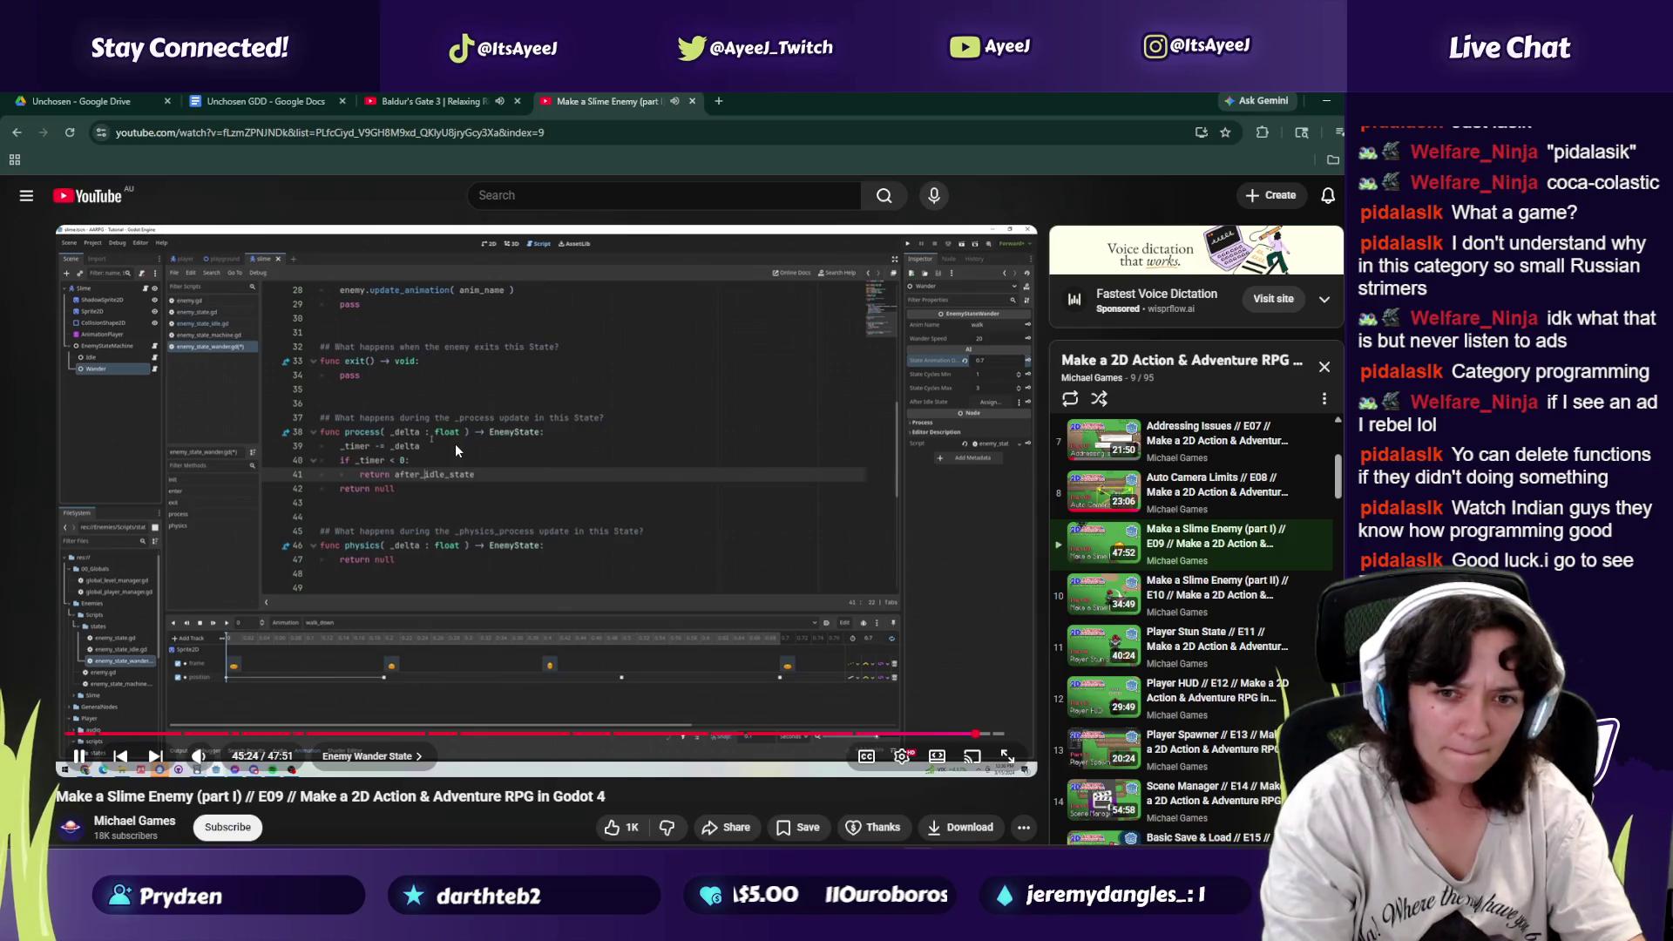
left_click(455, 443)
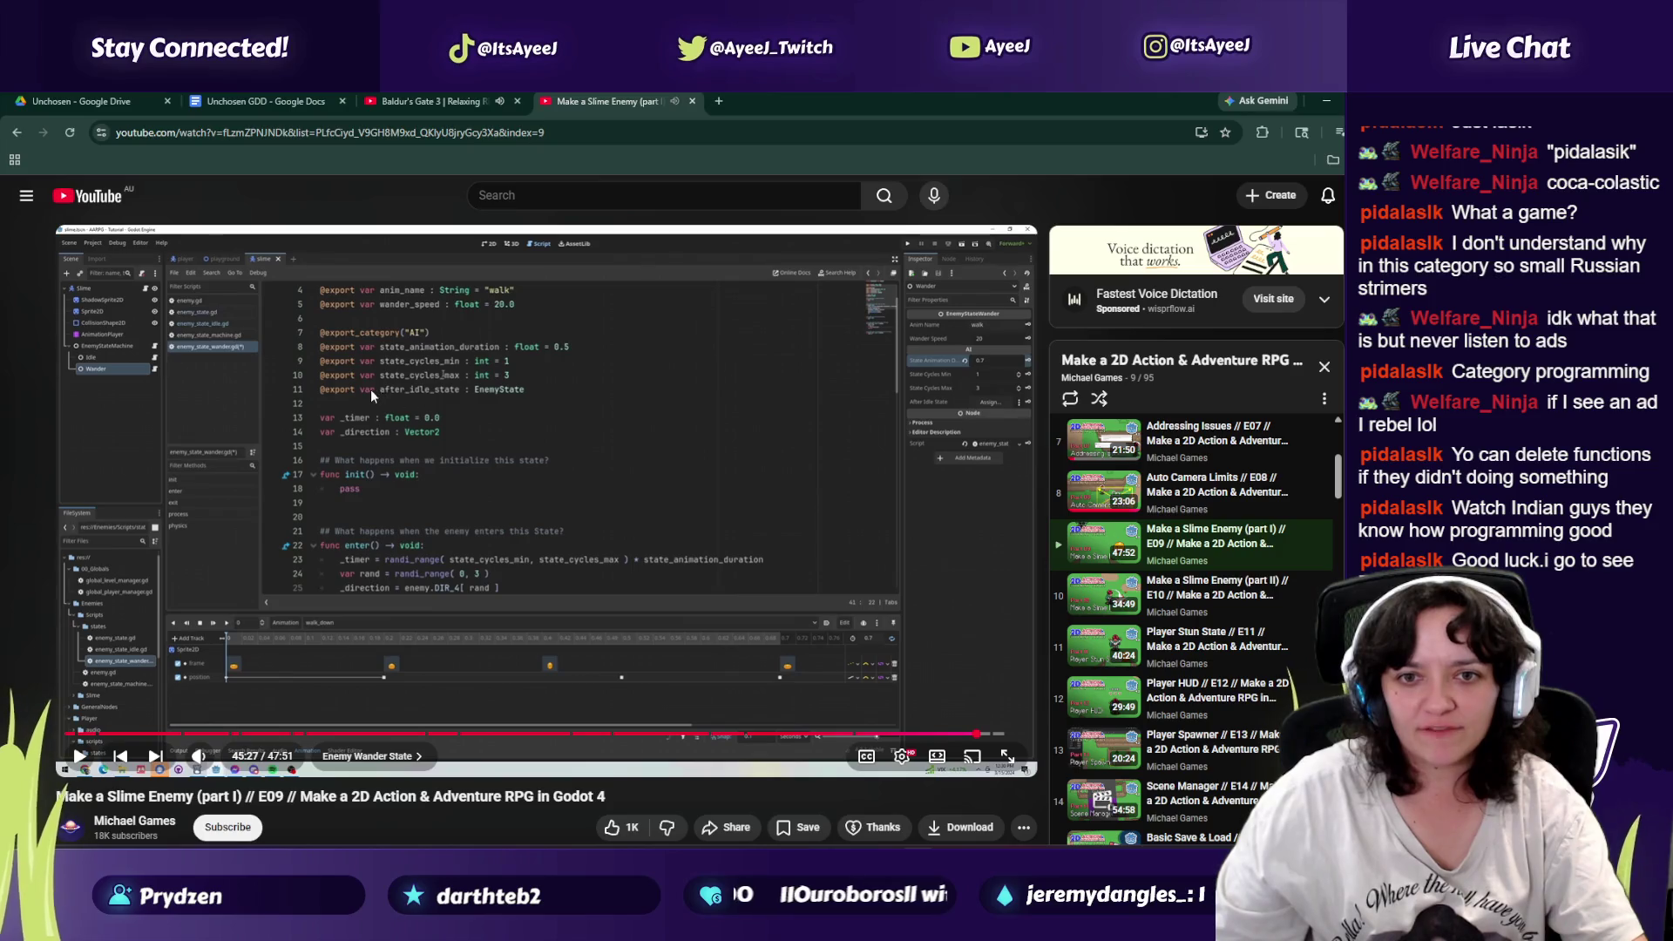
key("alt+Tab")
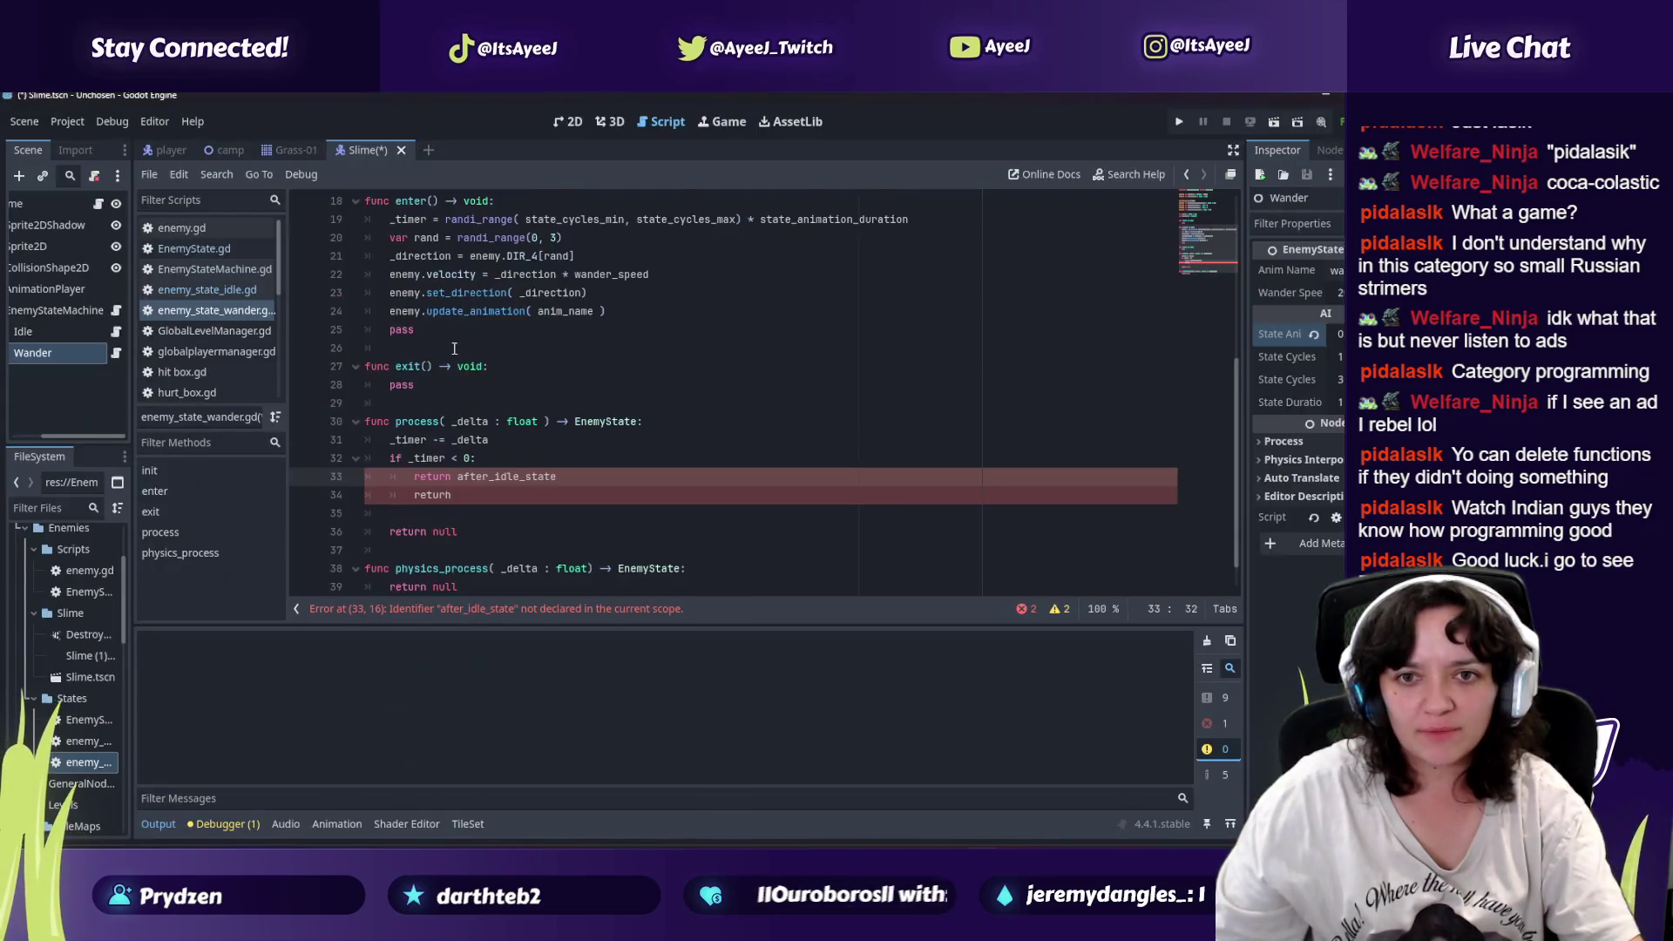
scroll(454, 340, "up", 1)
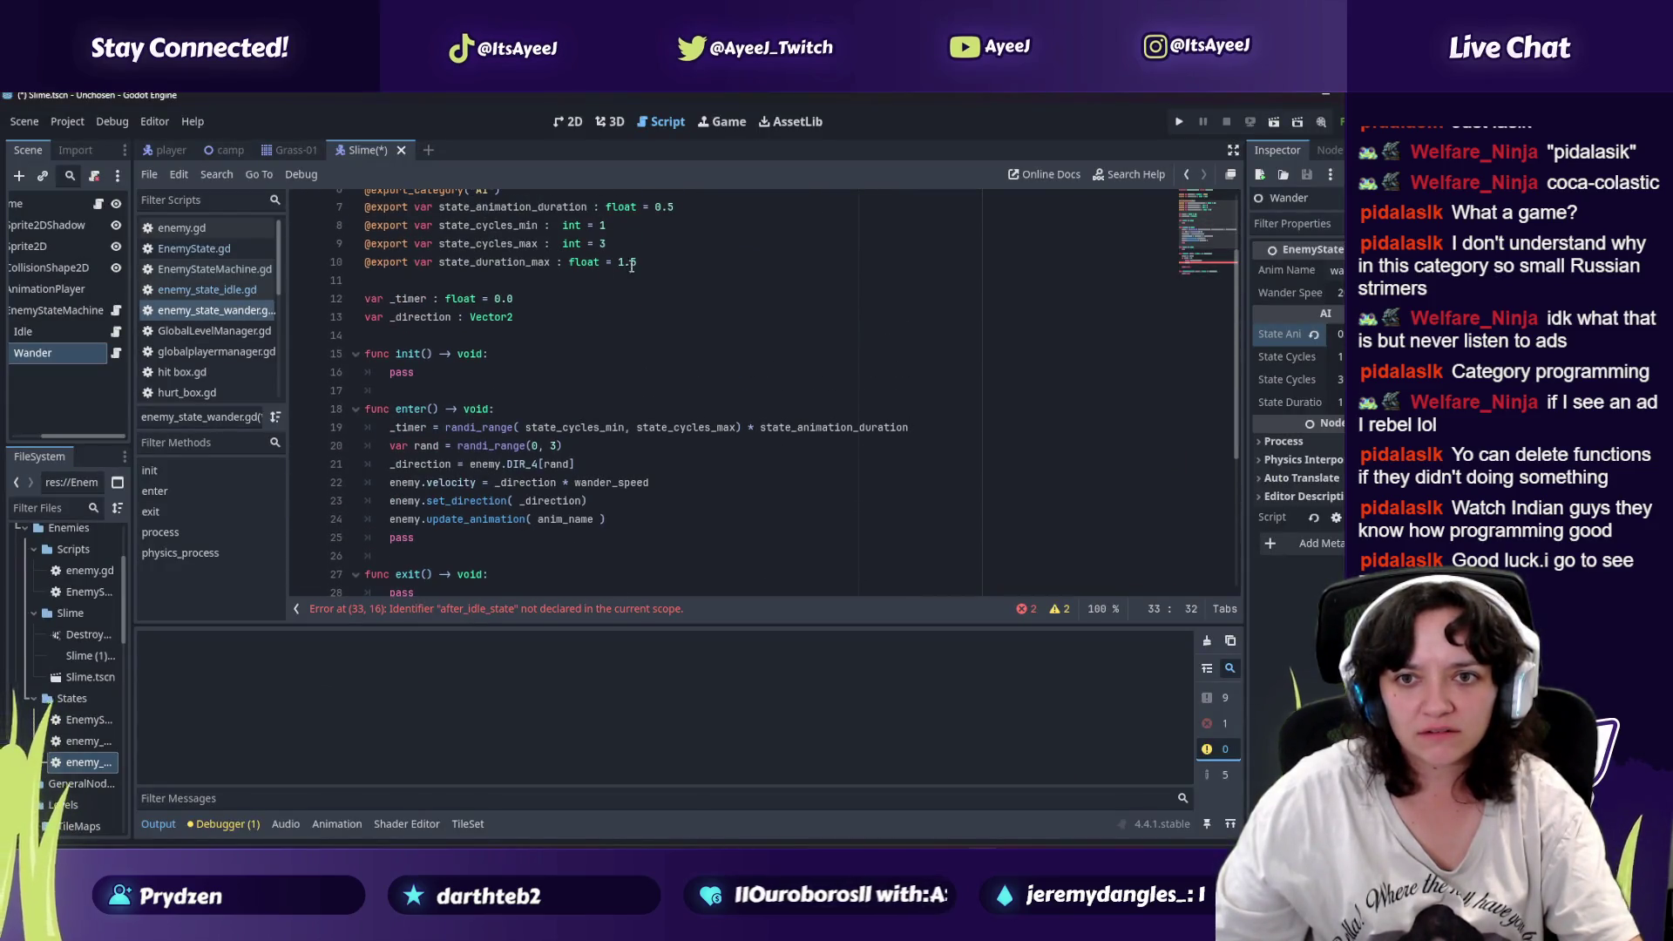
key("alt+Tab")
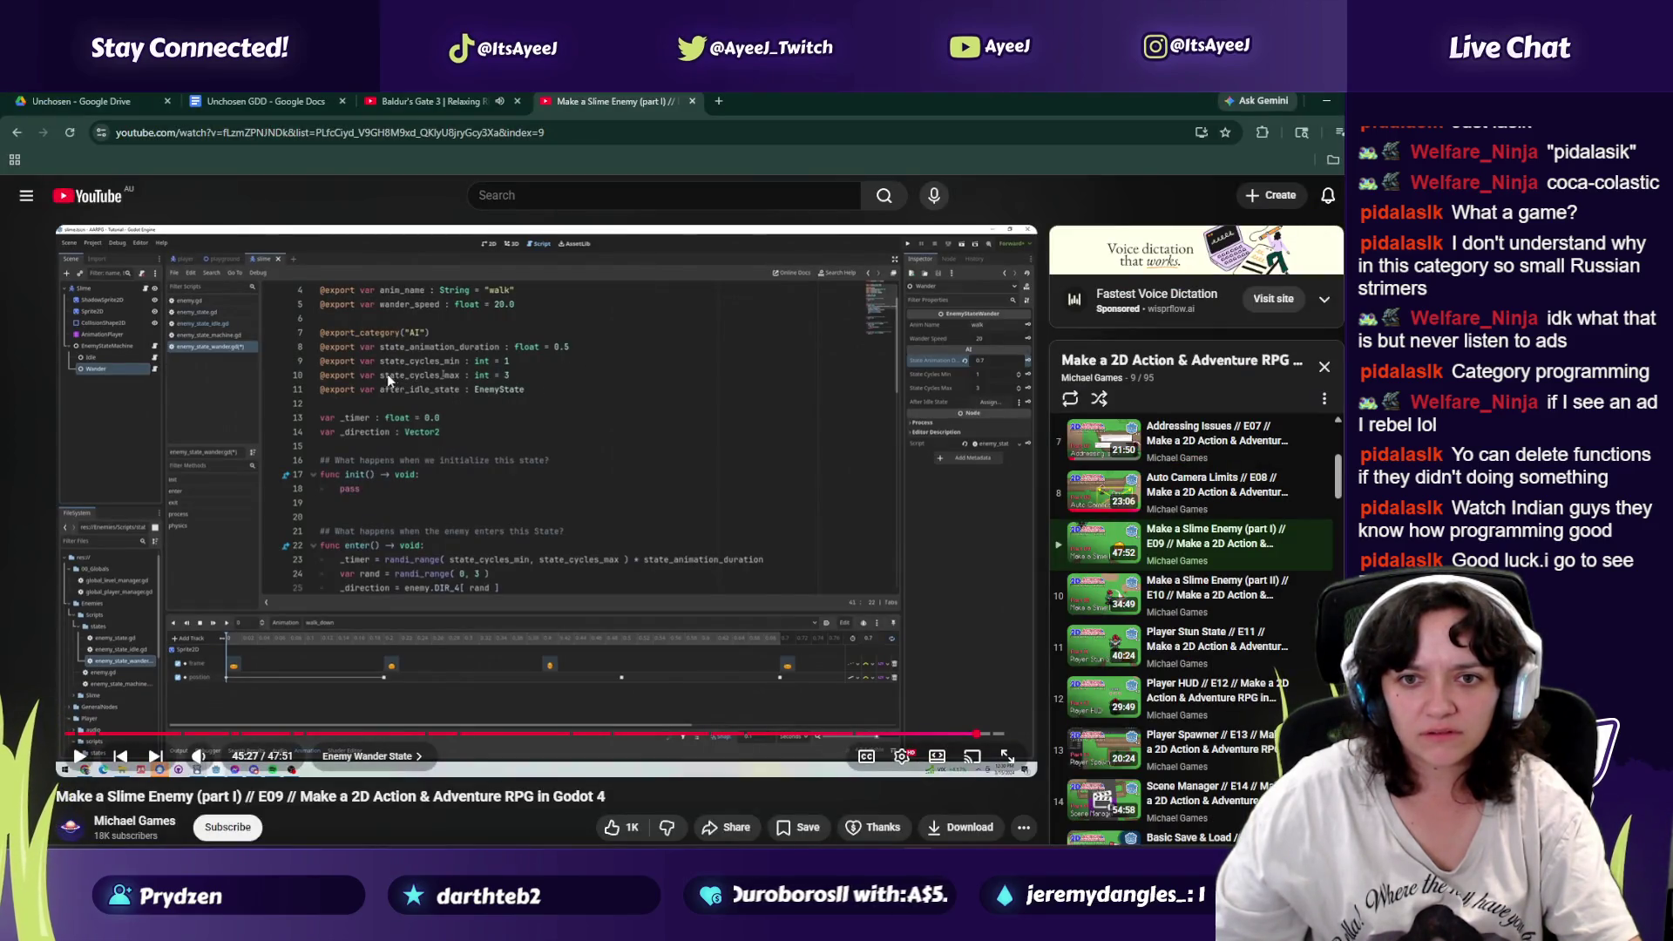
key("alt+Tab")
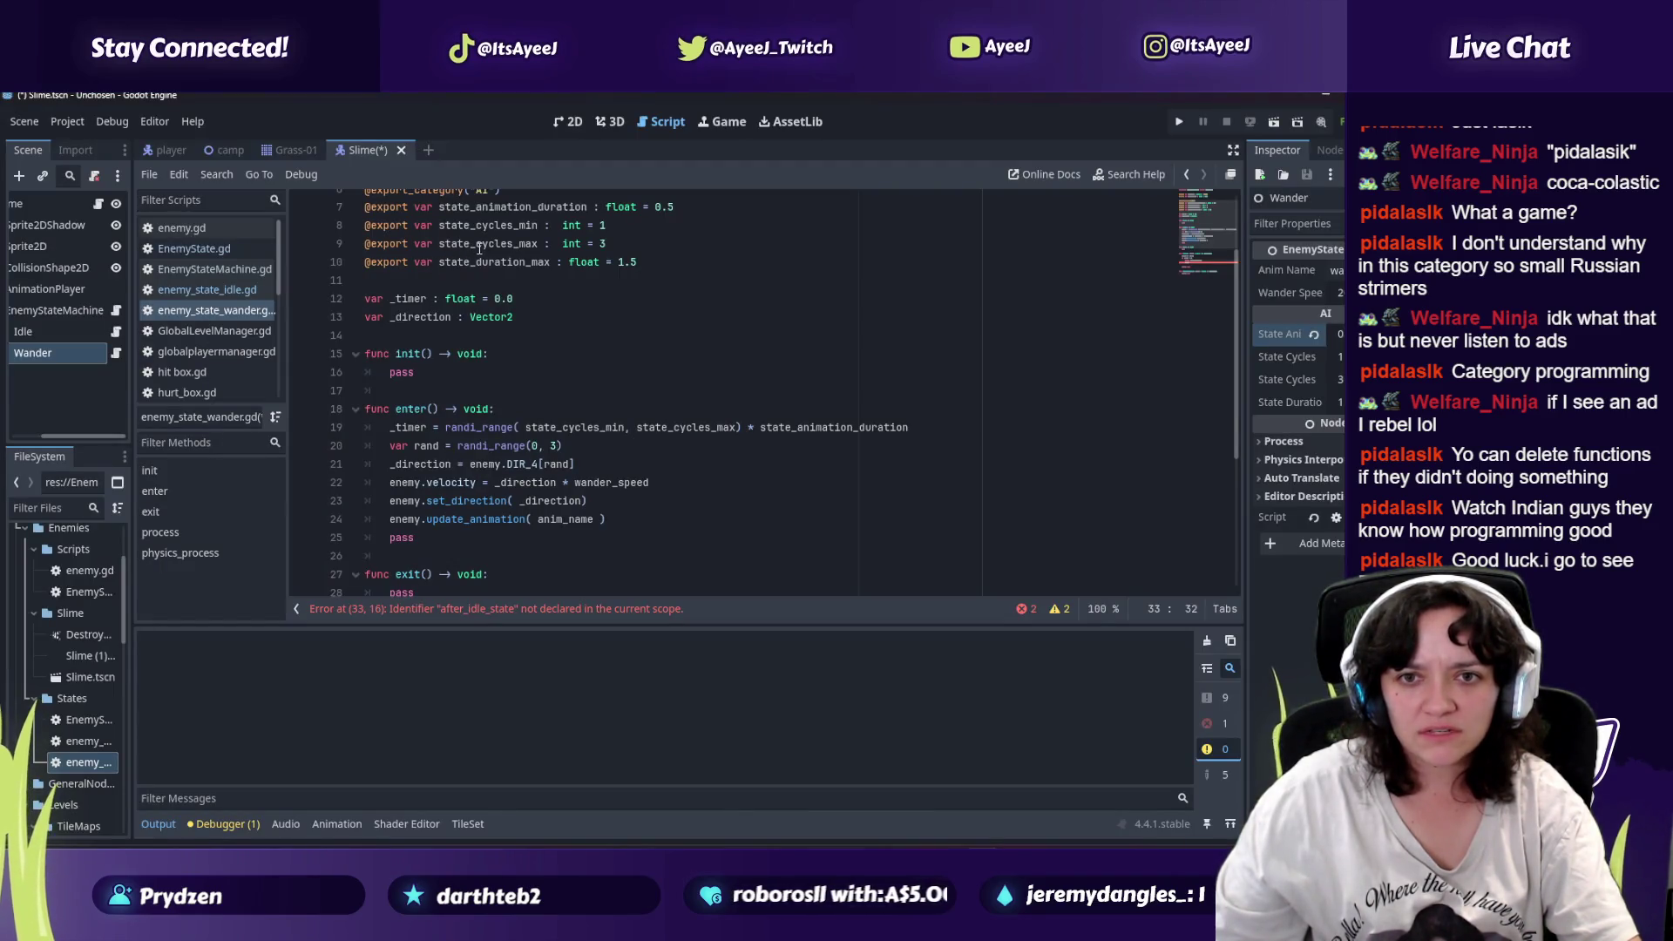
key("alt+Tab")
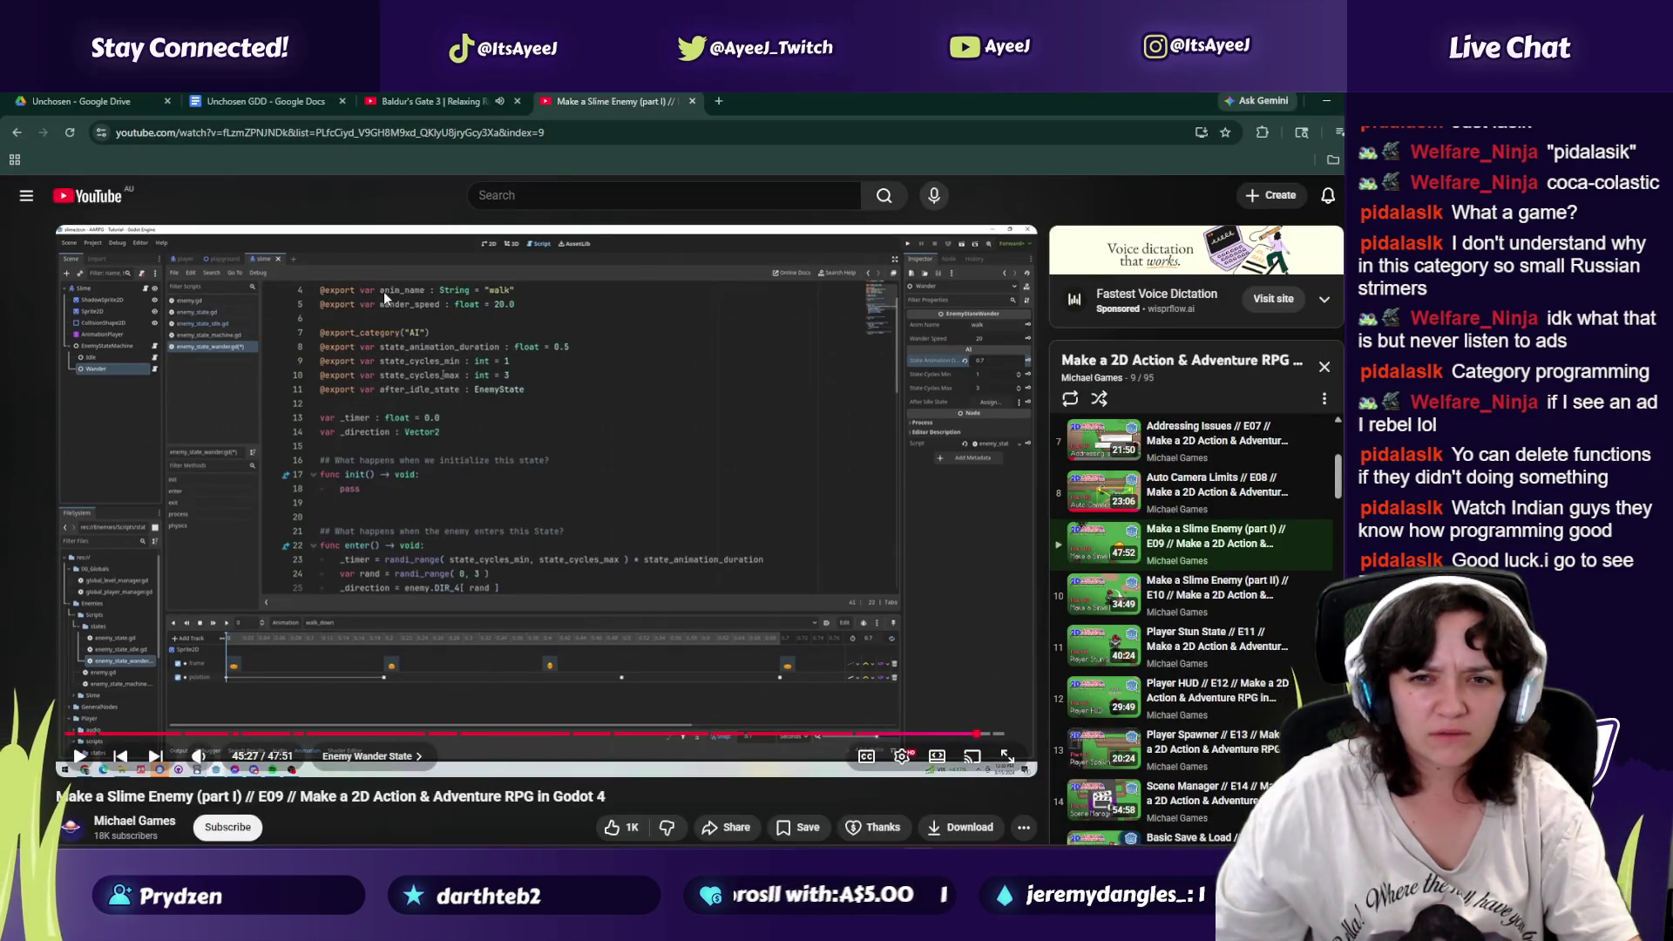
key("alt+Tab")
scroll(450, 225, "up", 2)
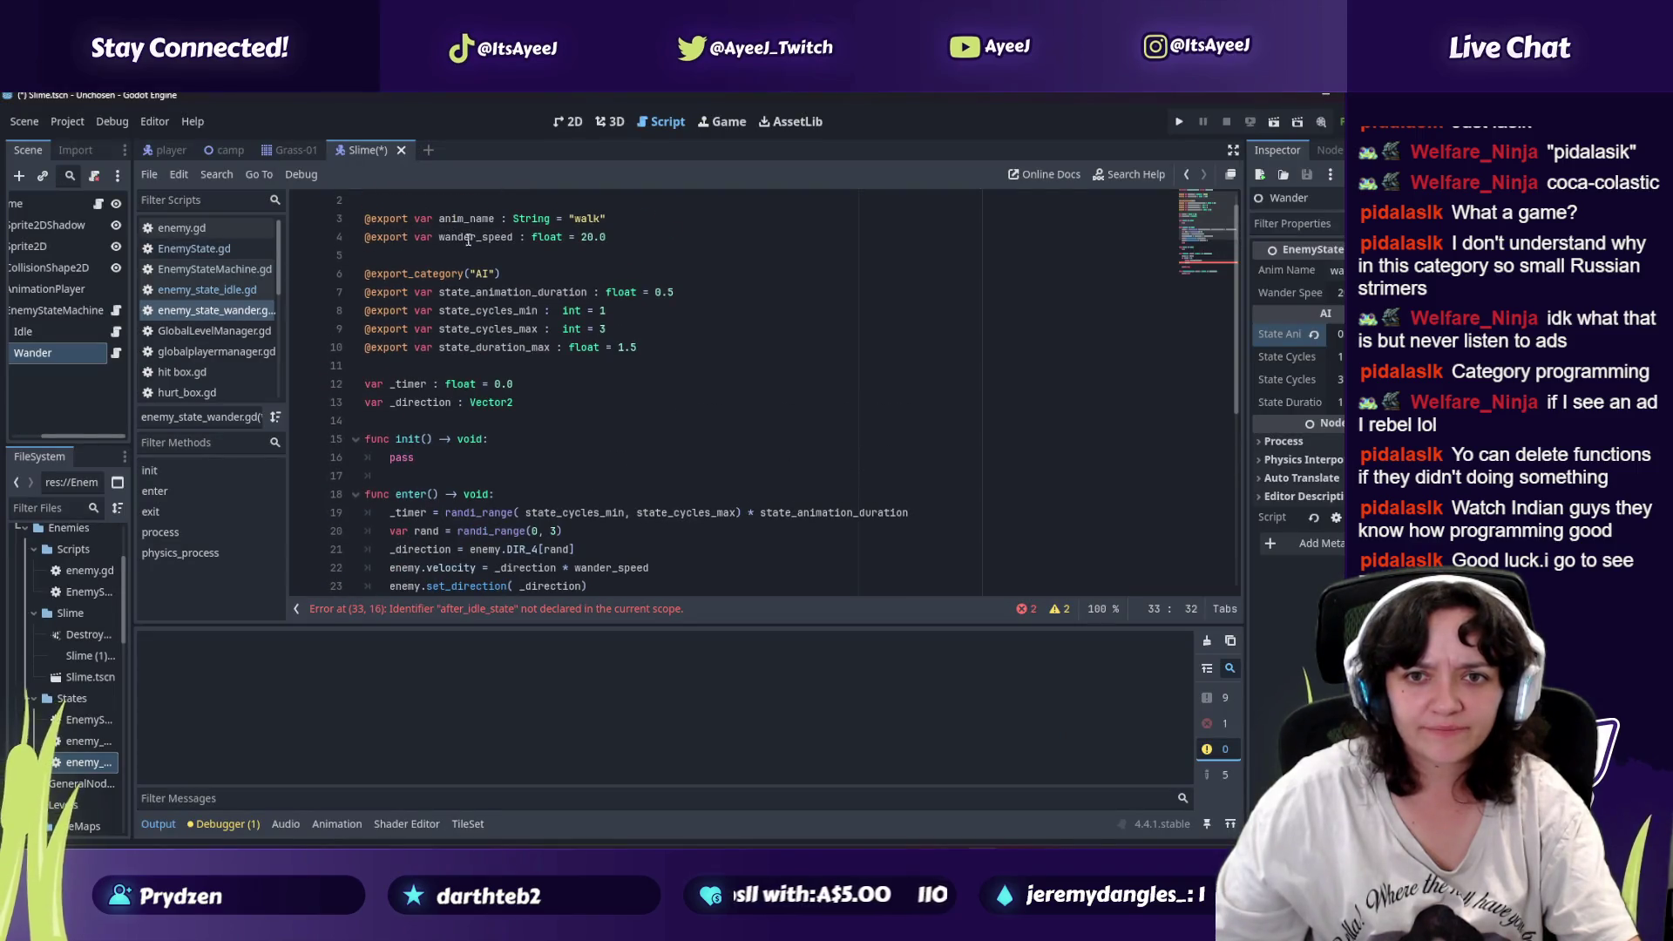
key("alt+Tab")
key("alt+Tab")
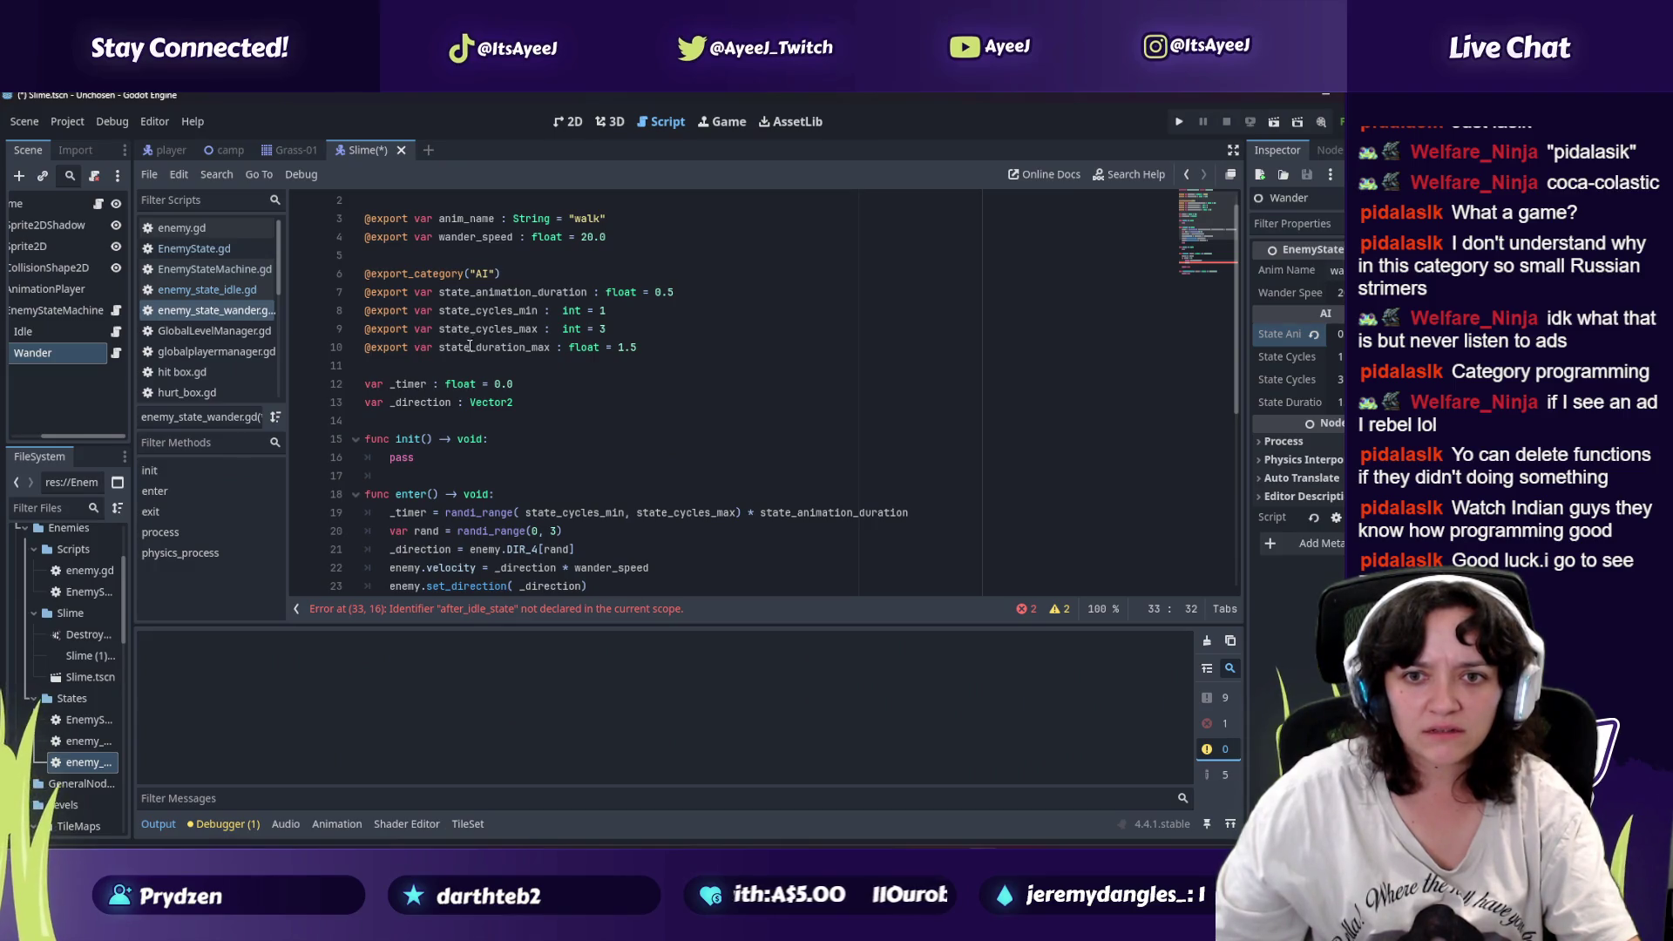
key("alt+Tab")
key("alt+Tab")
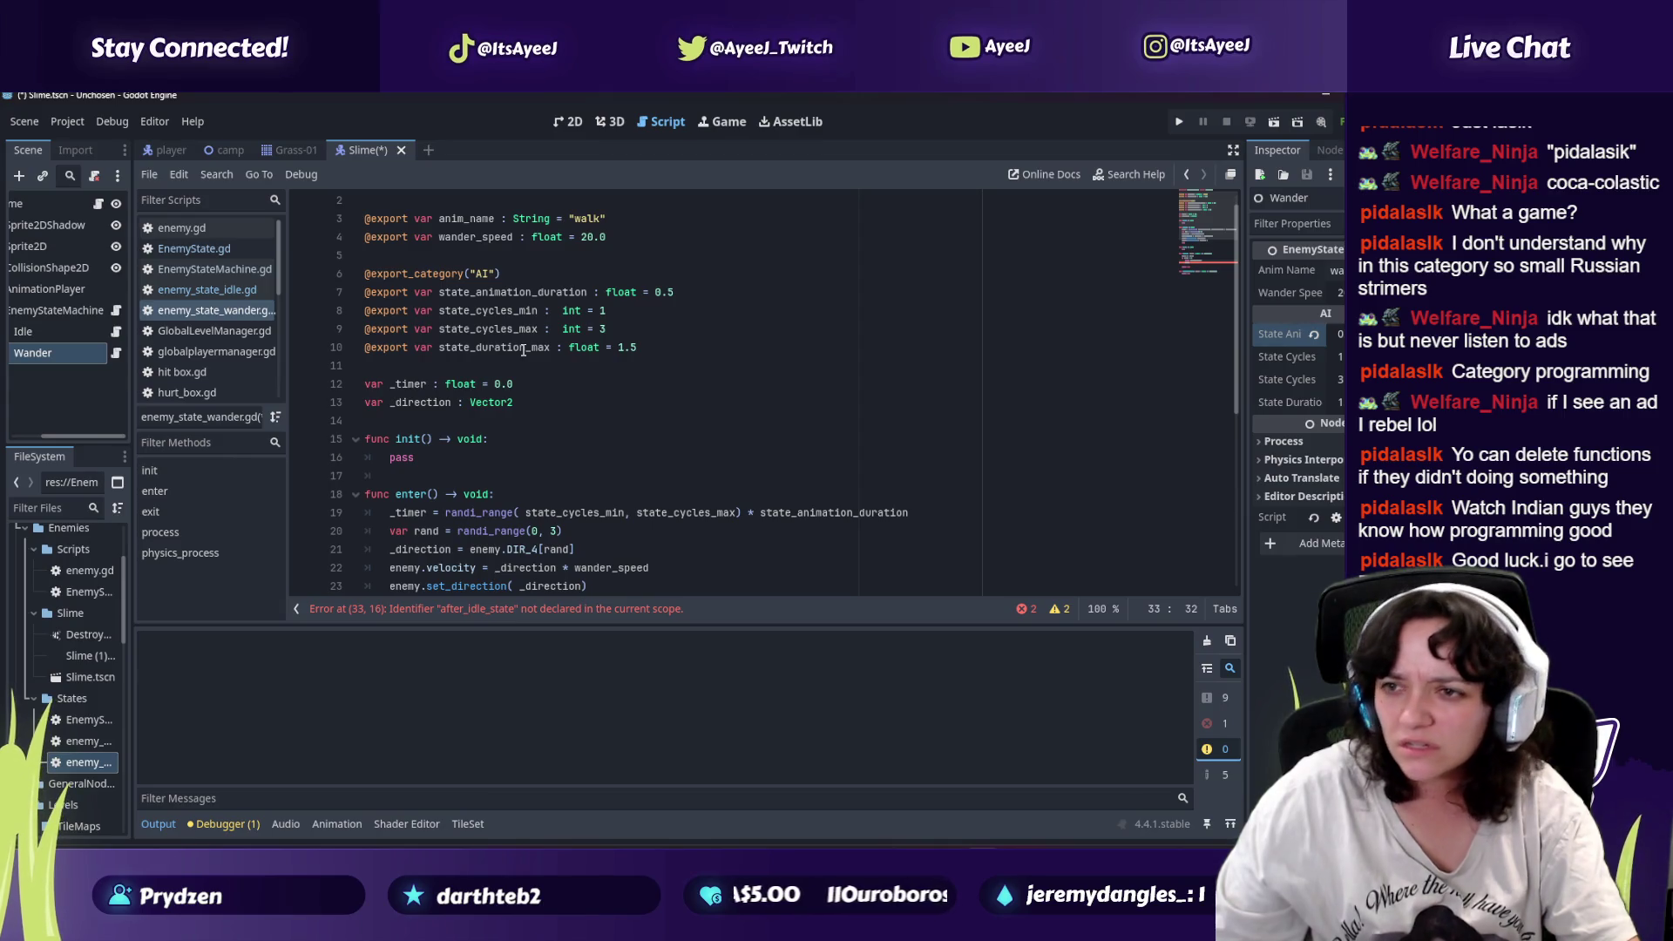
key("alt+Tab")
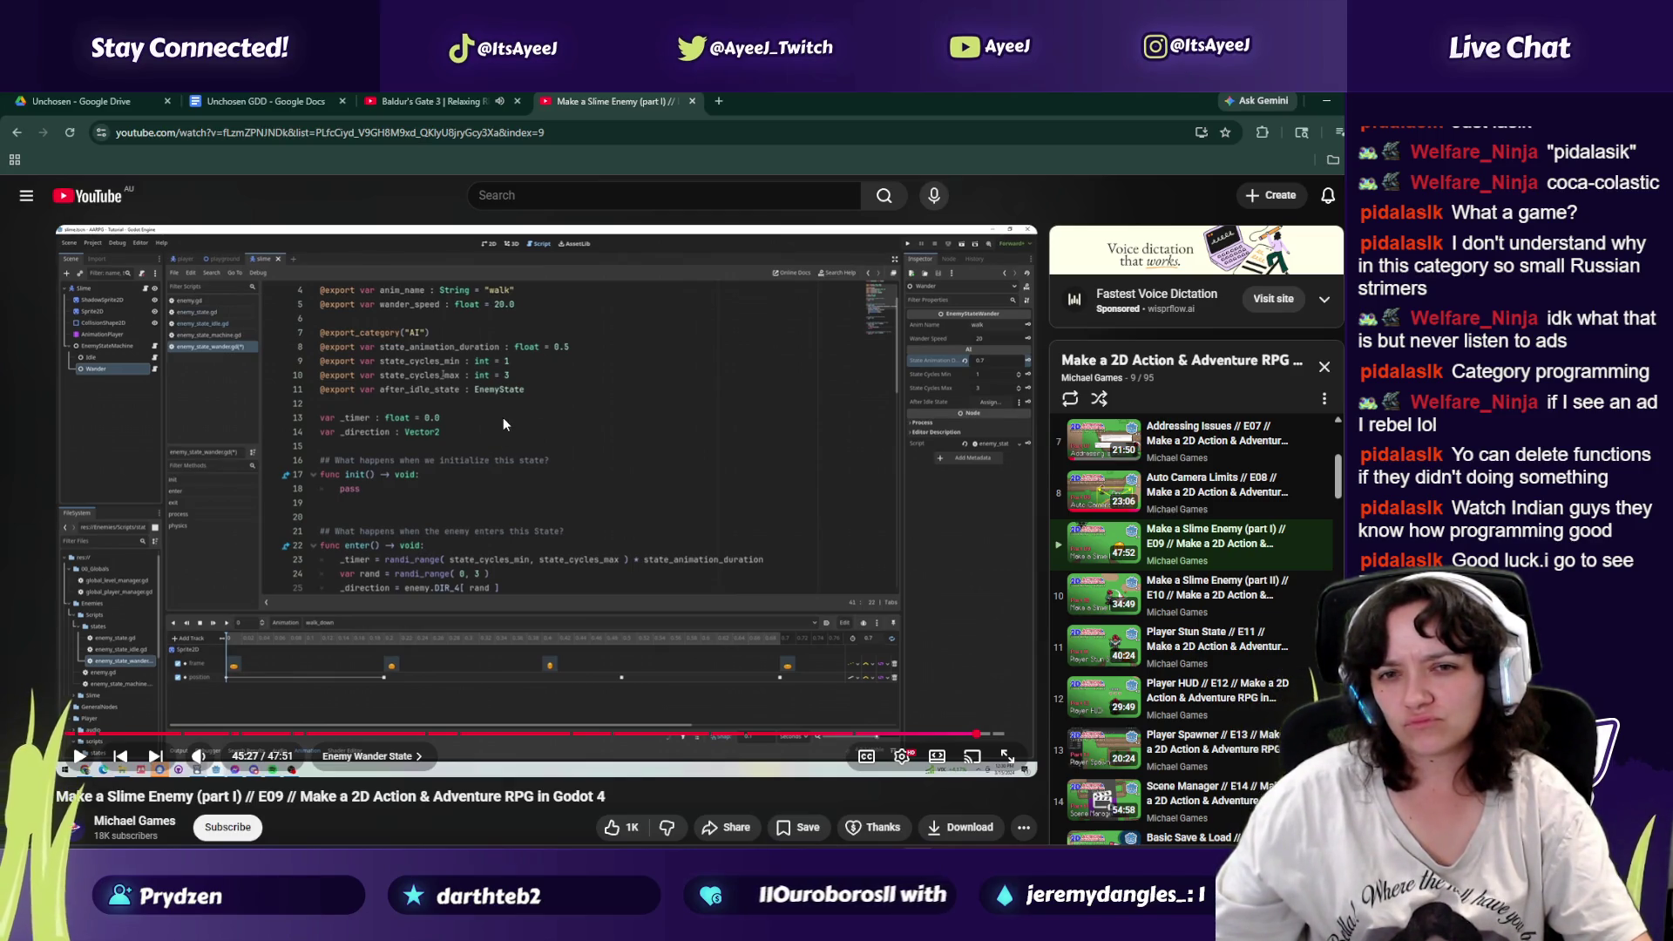
key("alt+Tab")
scroll(481, 361, "up", 3)
key("alt+Tab")
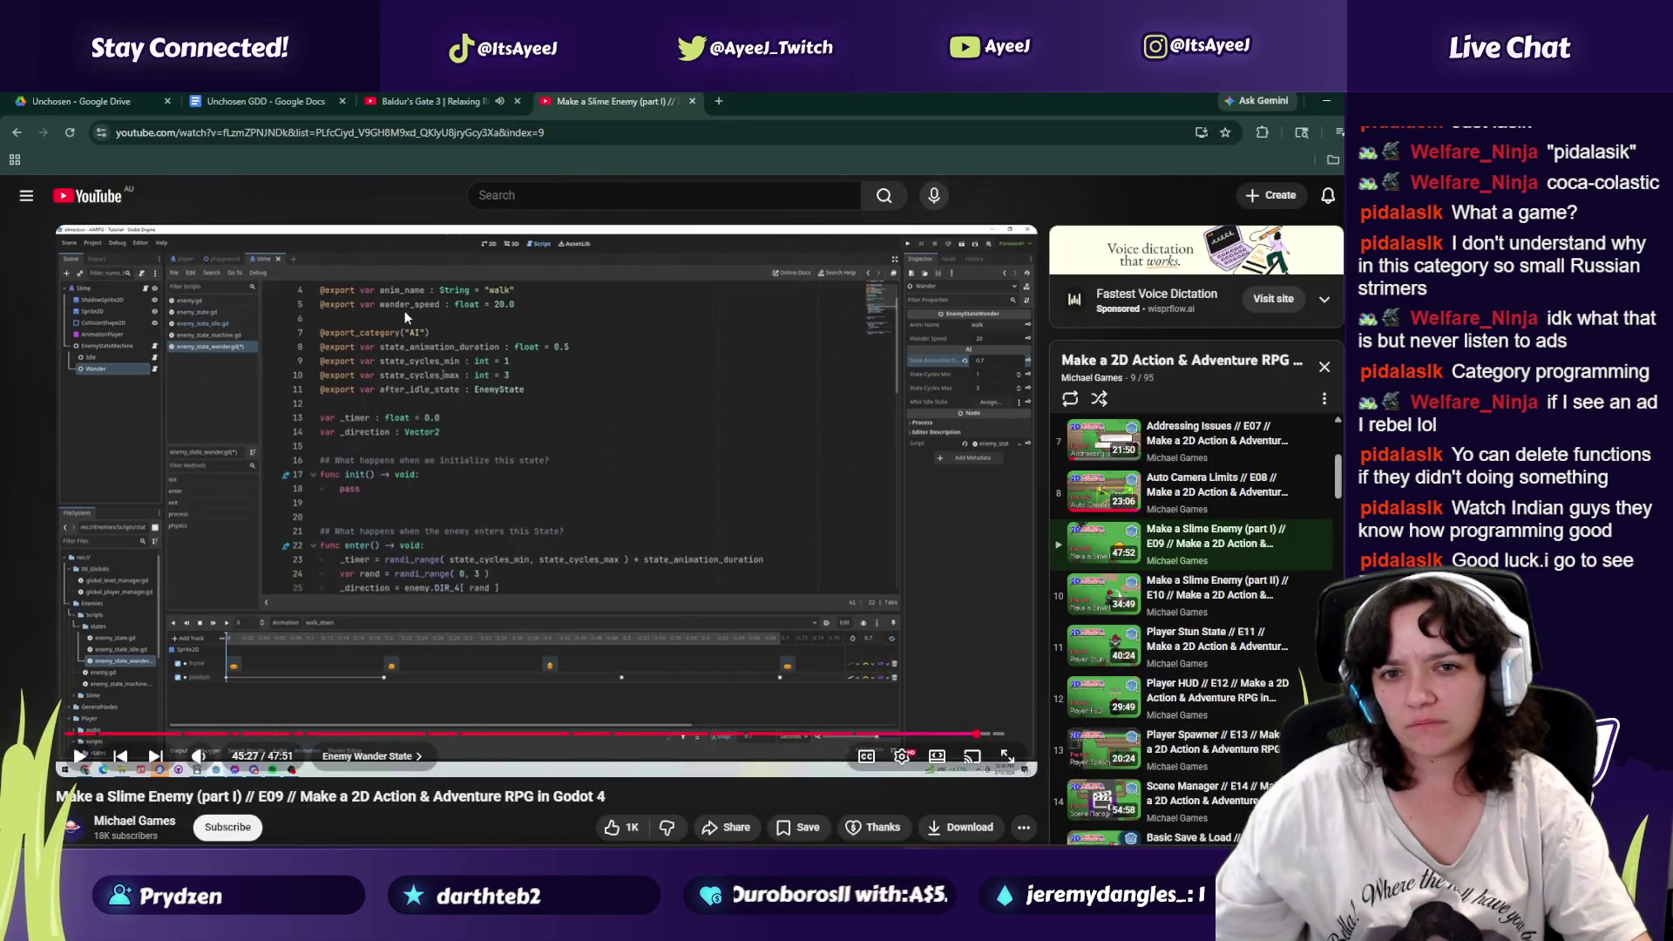
key("alt+Tab")
left_click(629, 347)
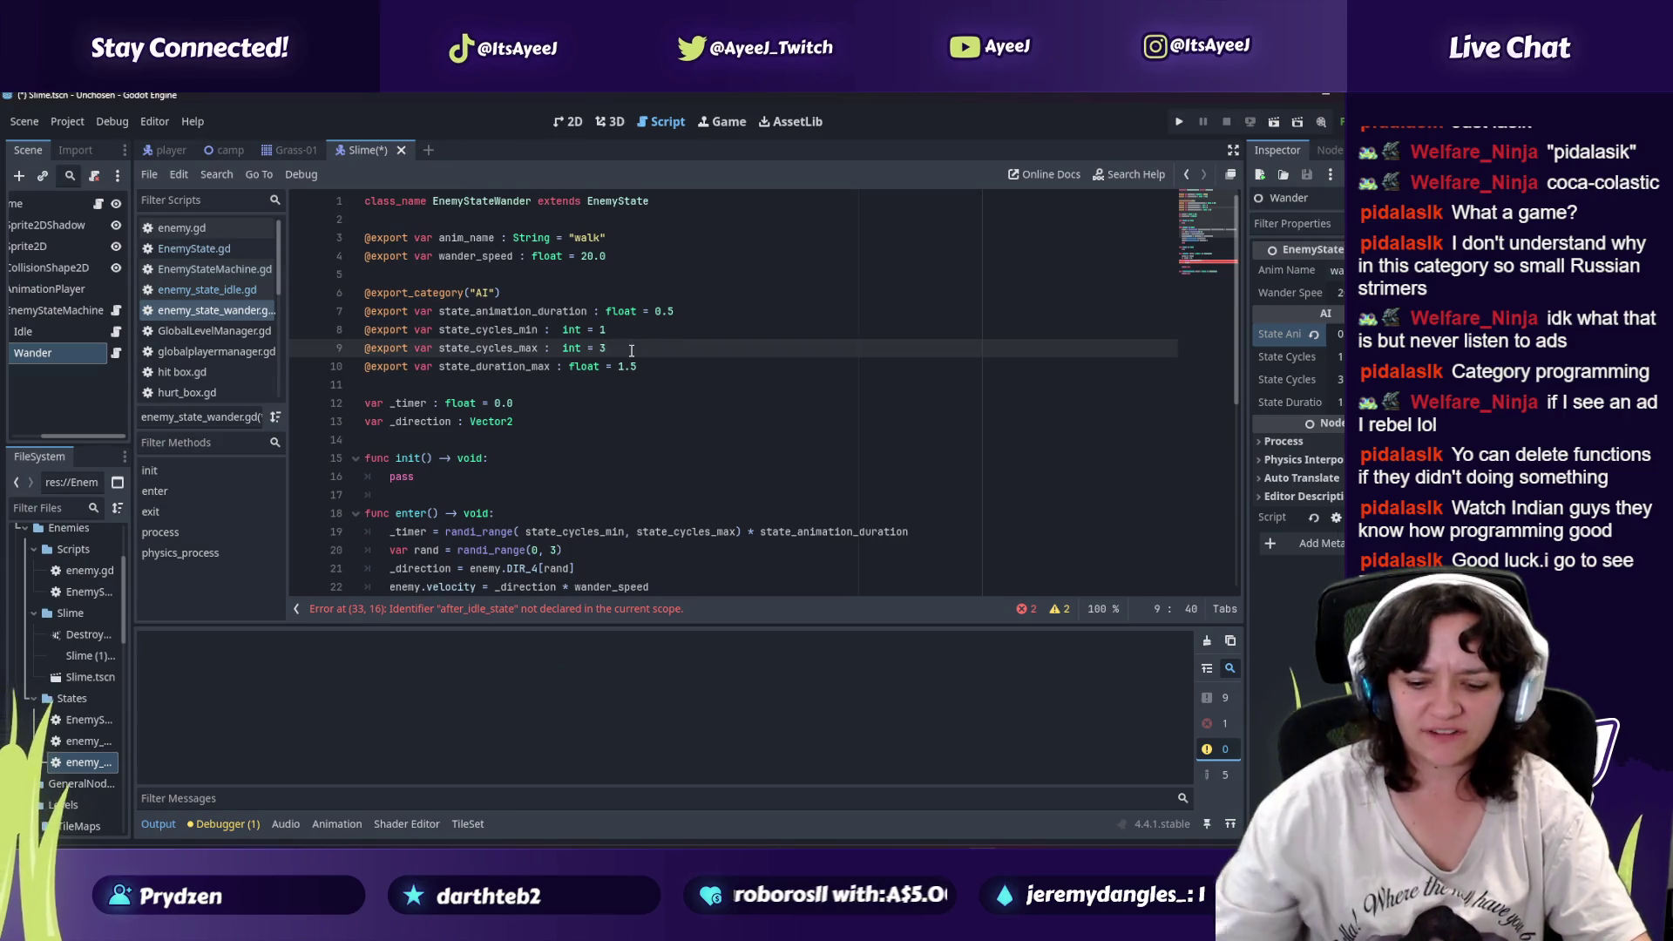
key("Return")
key("Return")
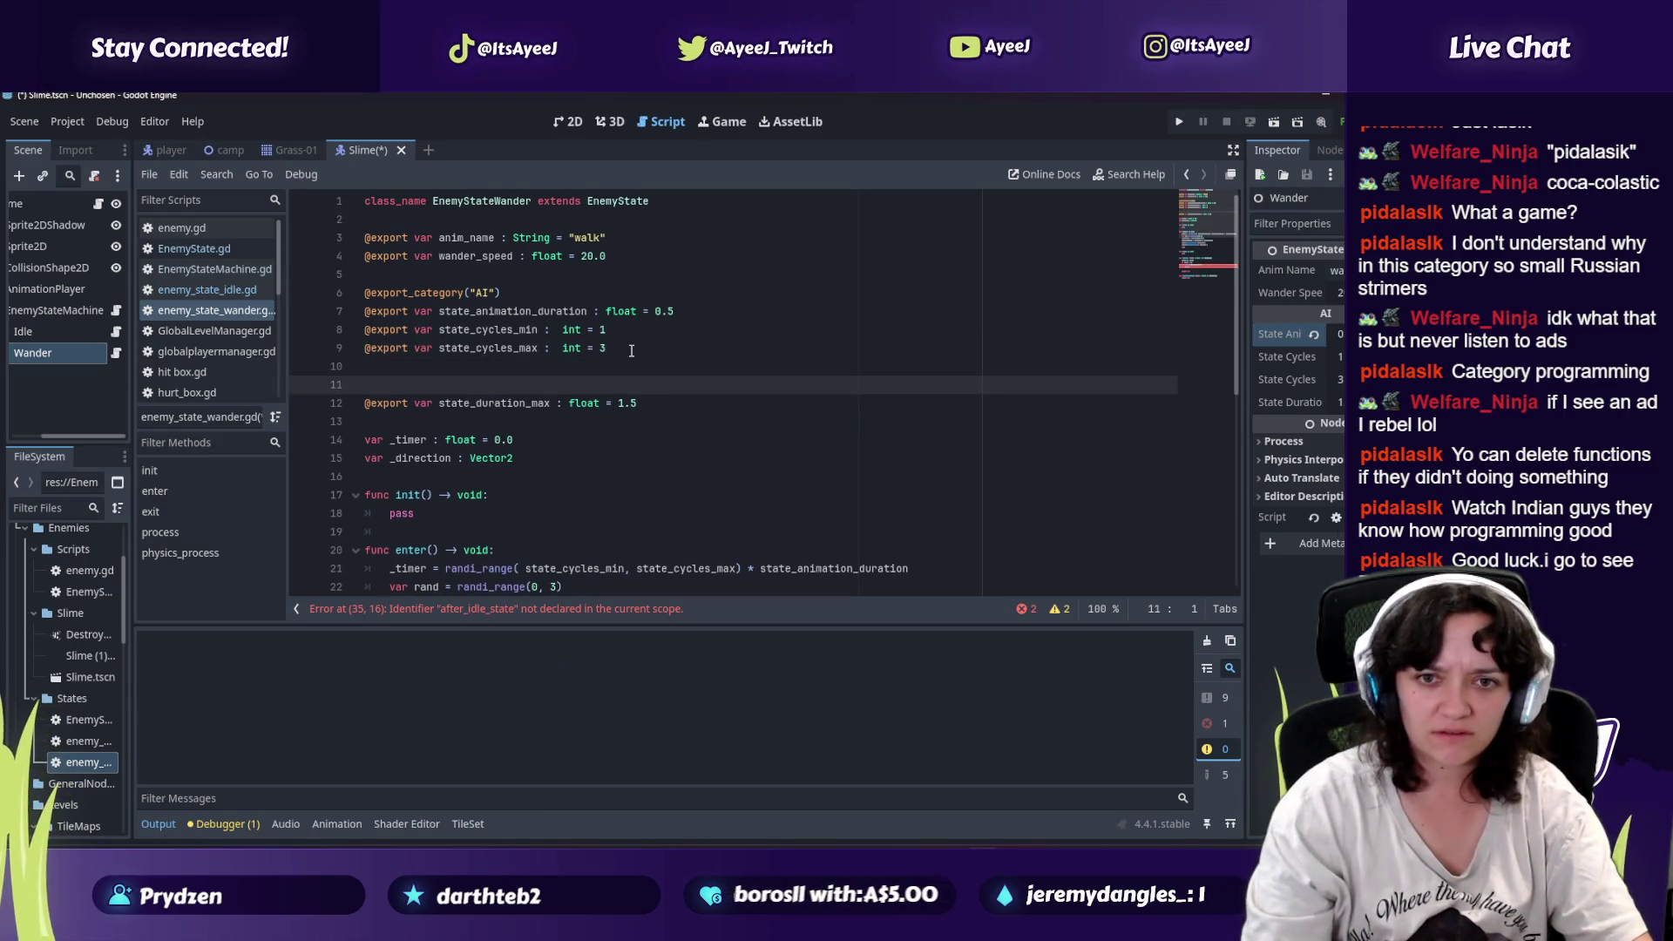
key("alt+Tab")
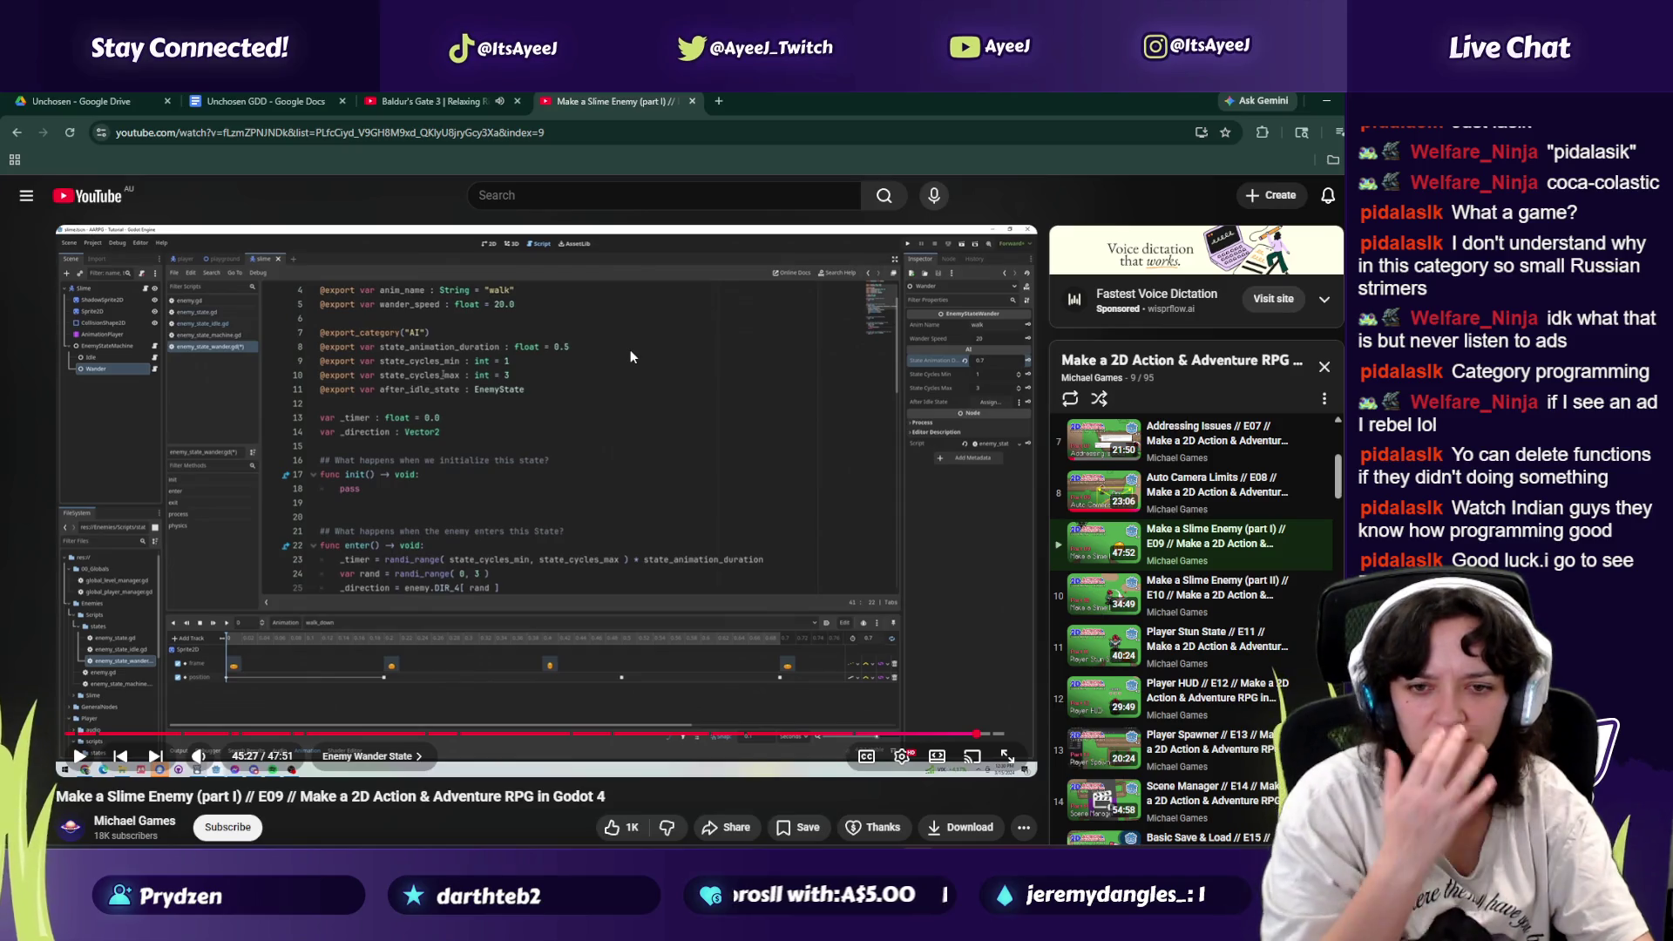
left_click(80, 754)
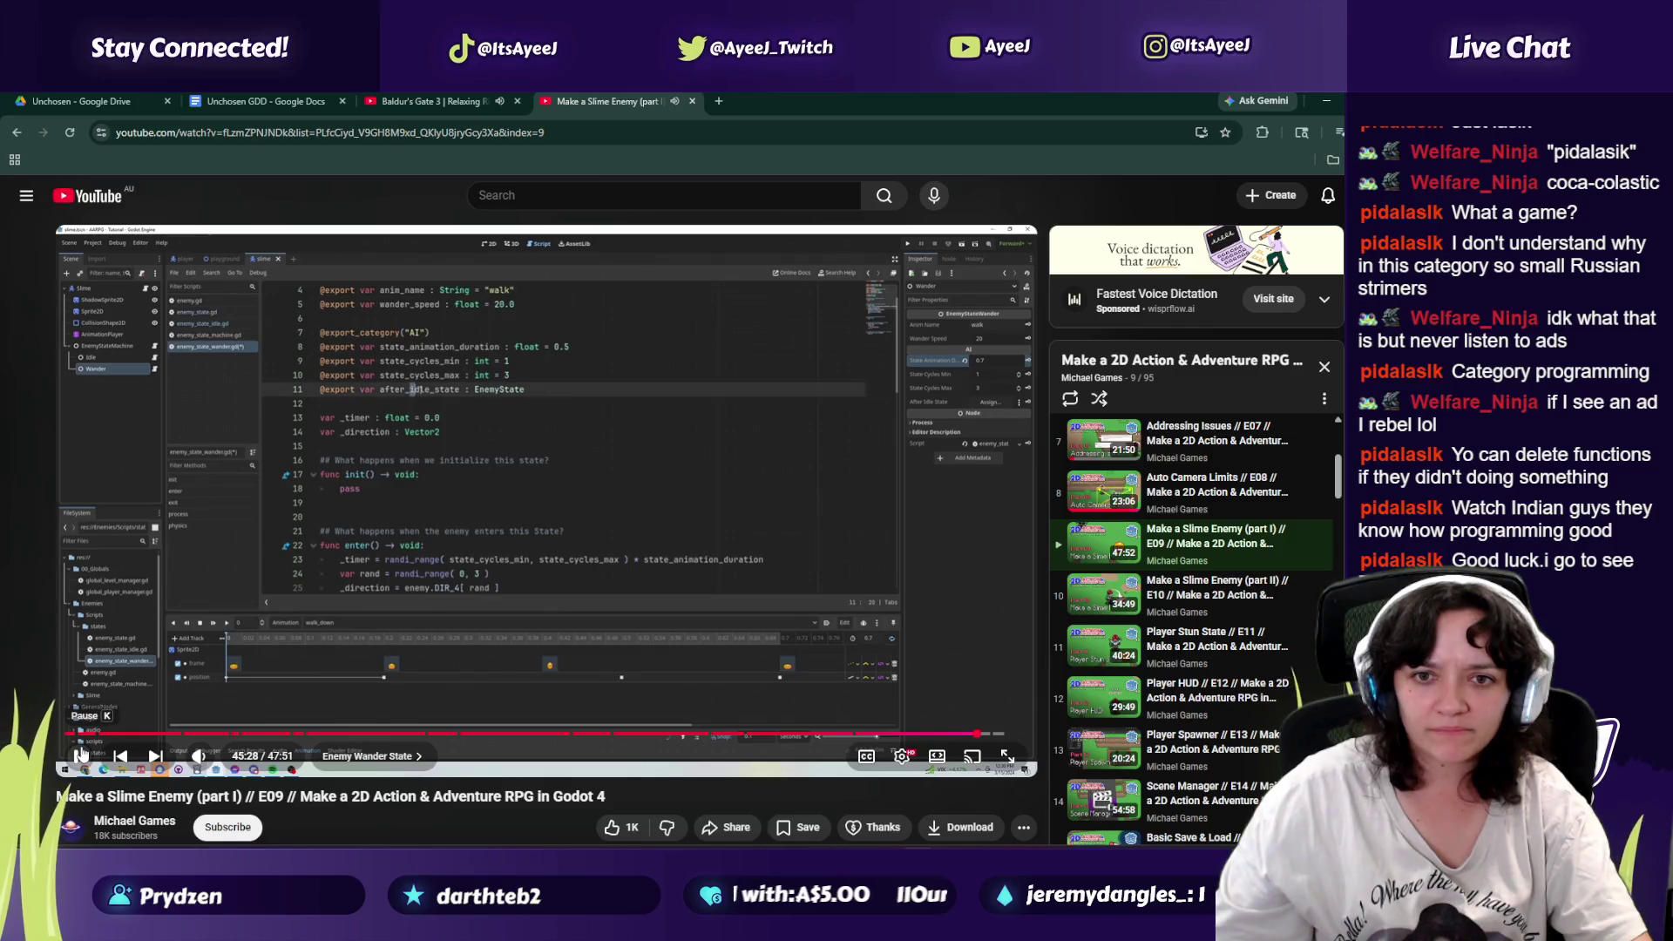
key("alt+Tab")
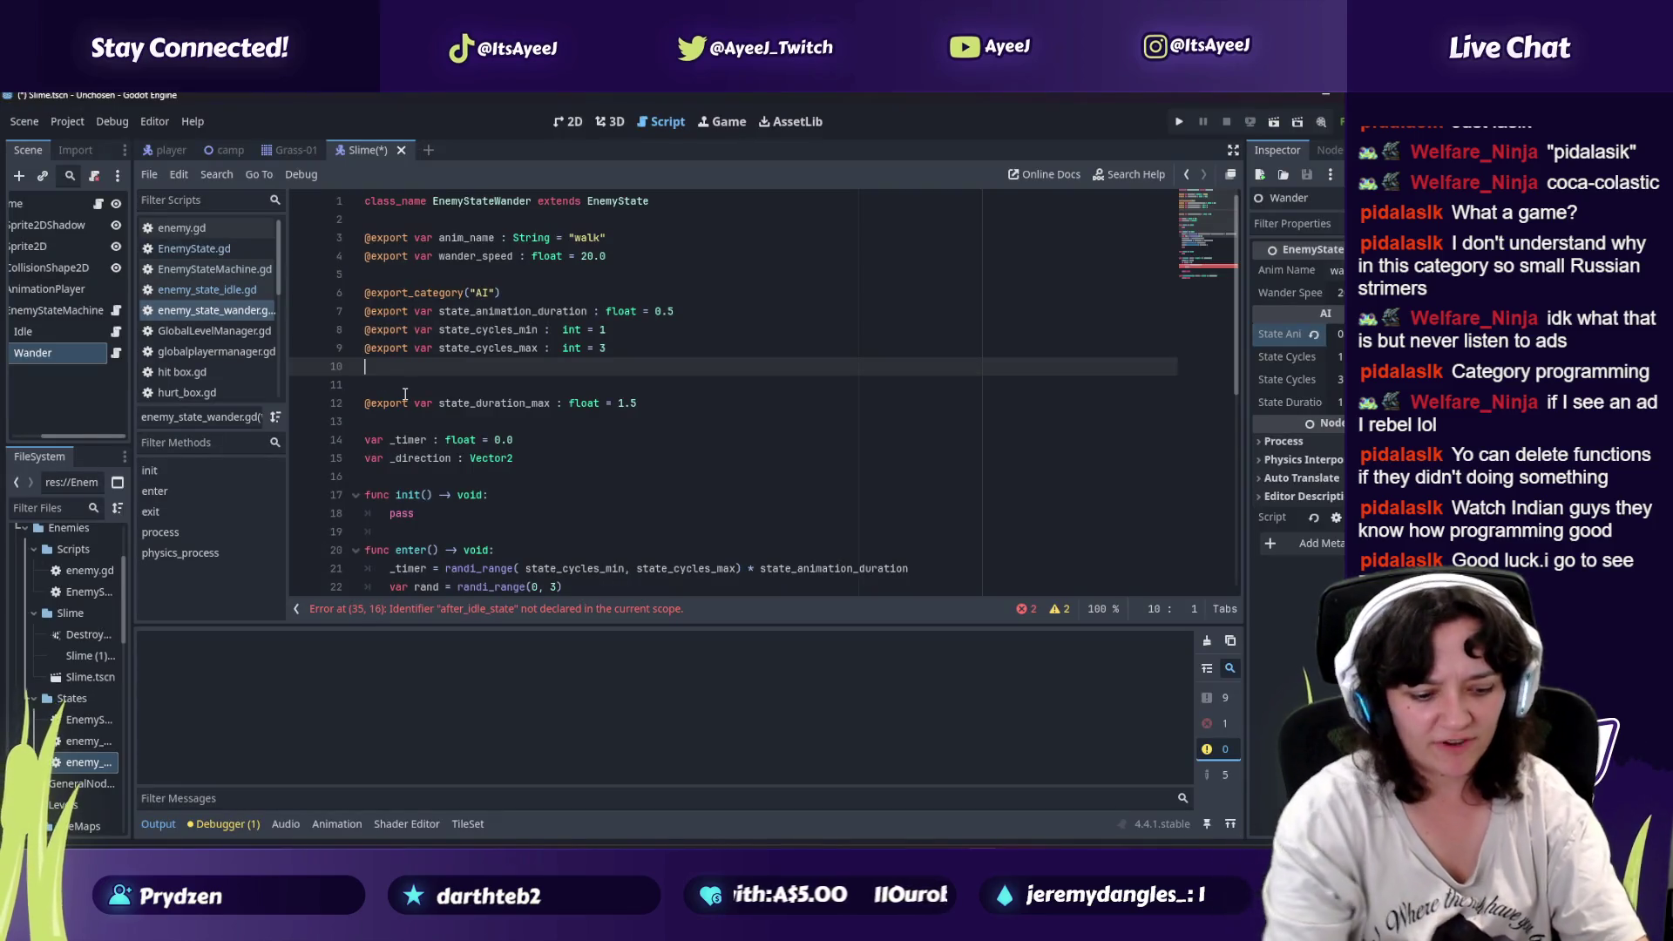
type("@export var")
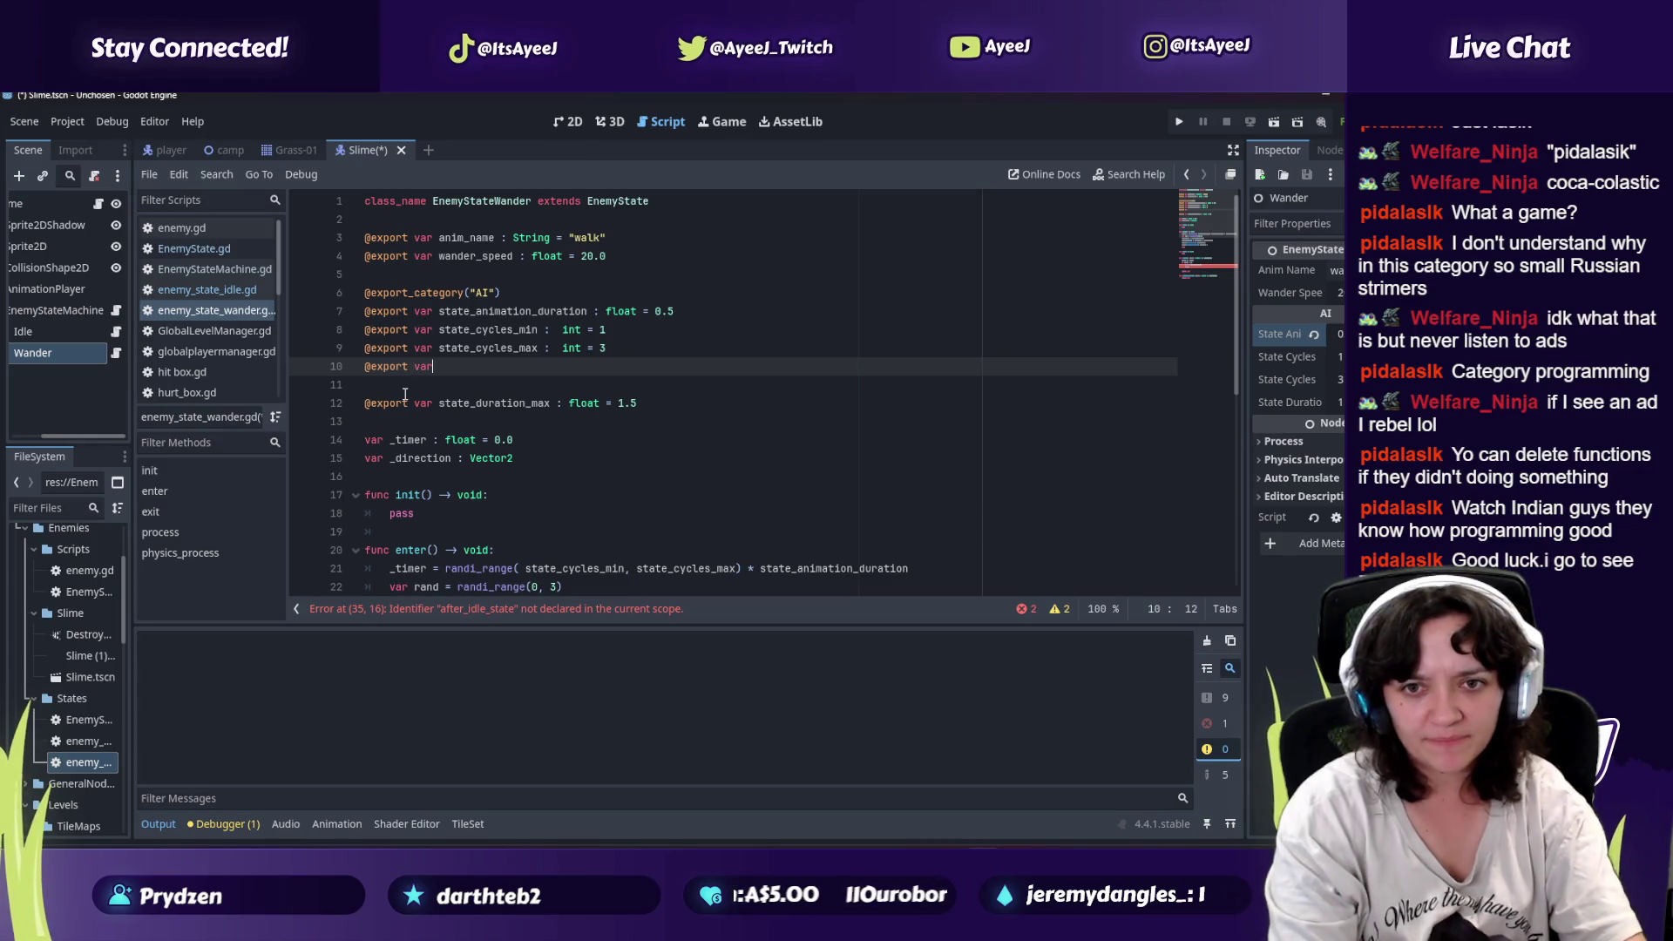
key("alt+Tab")
key("alt+Tab")
type("af")
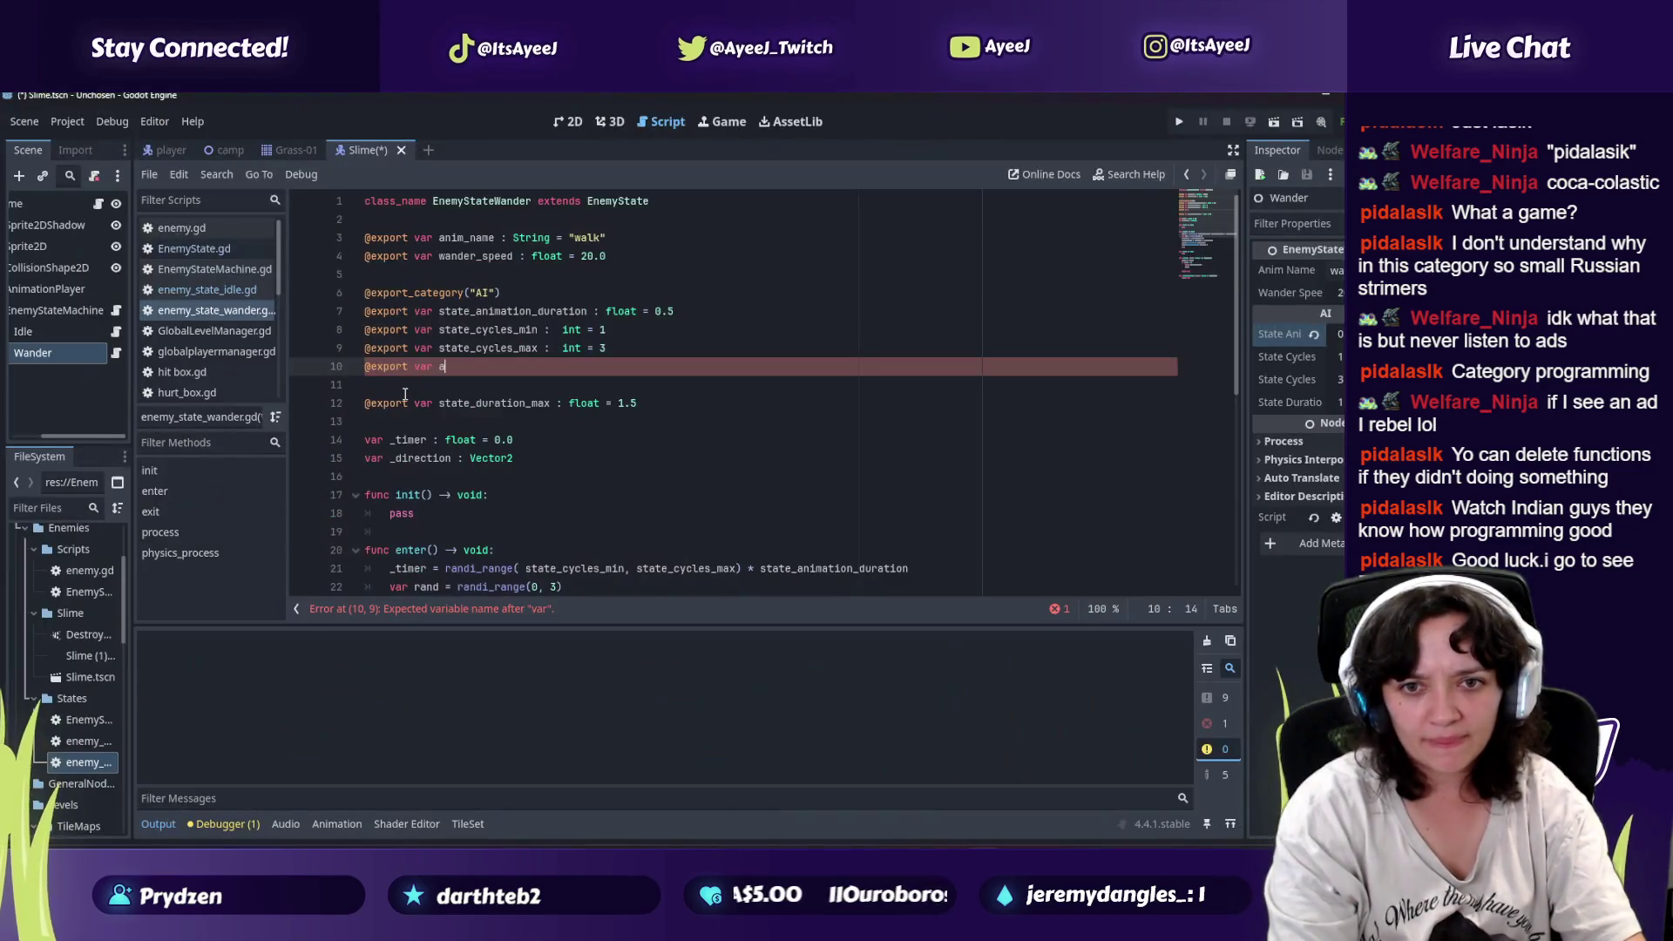
key("alt+Tab")
Continue typing the next_state variable with an Enemy state type, checking the tutorial.
key("space")
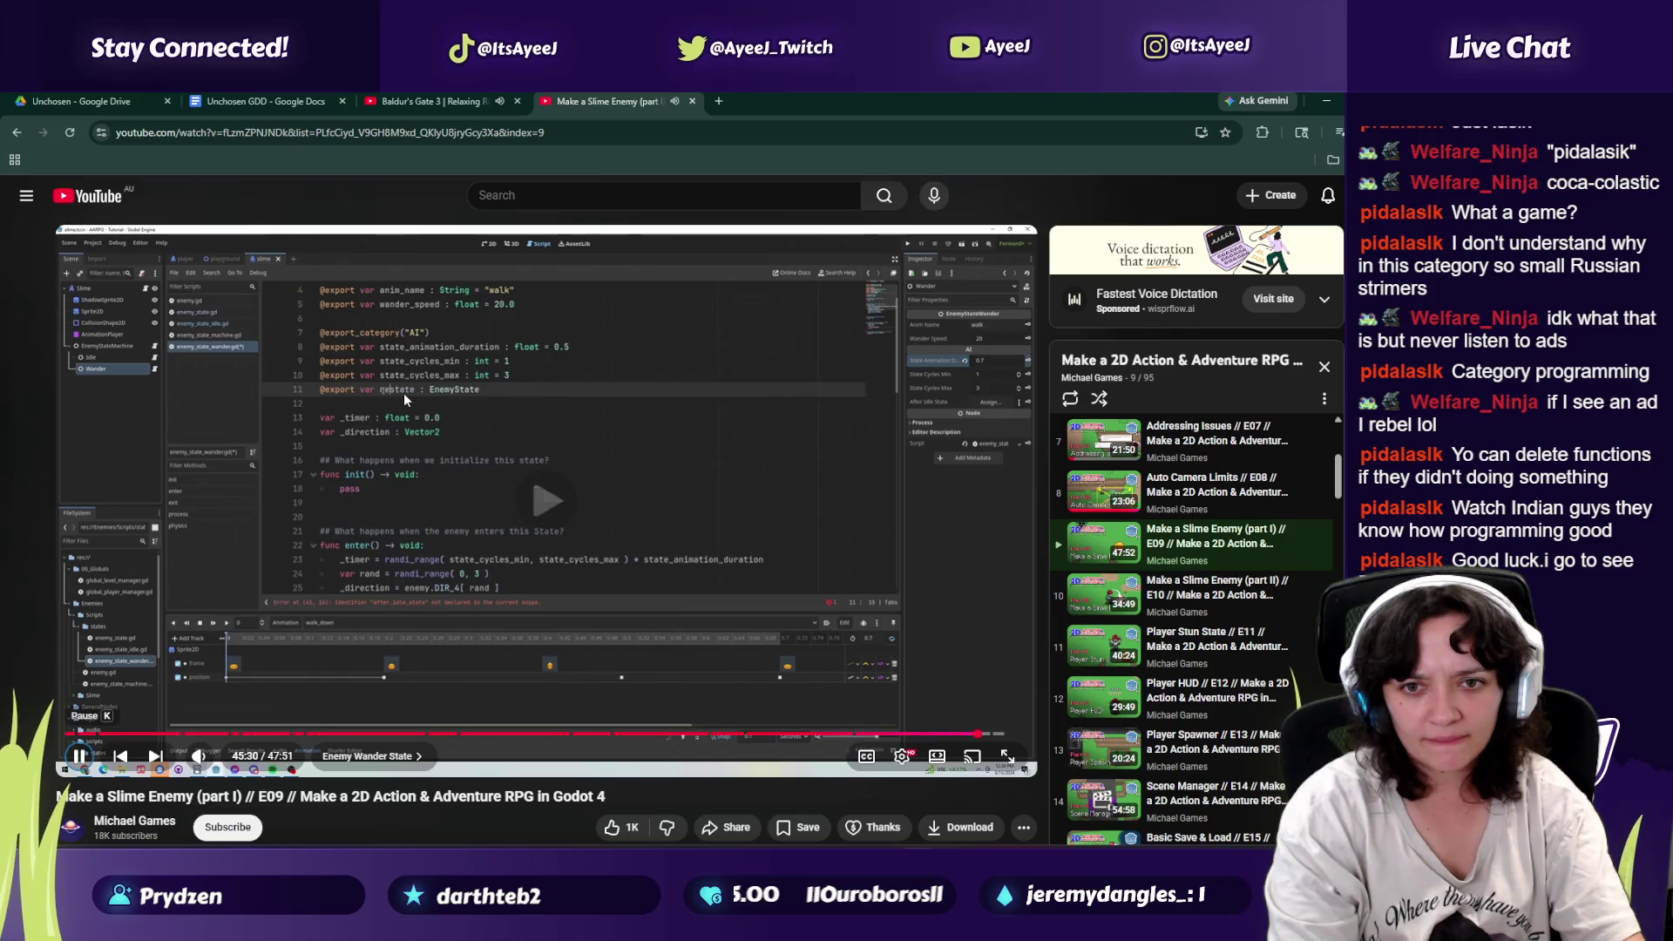
key("space")
key("space")
key("space")
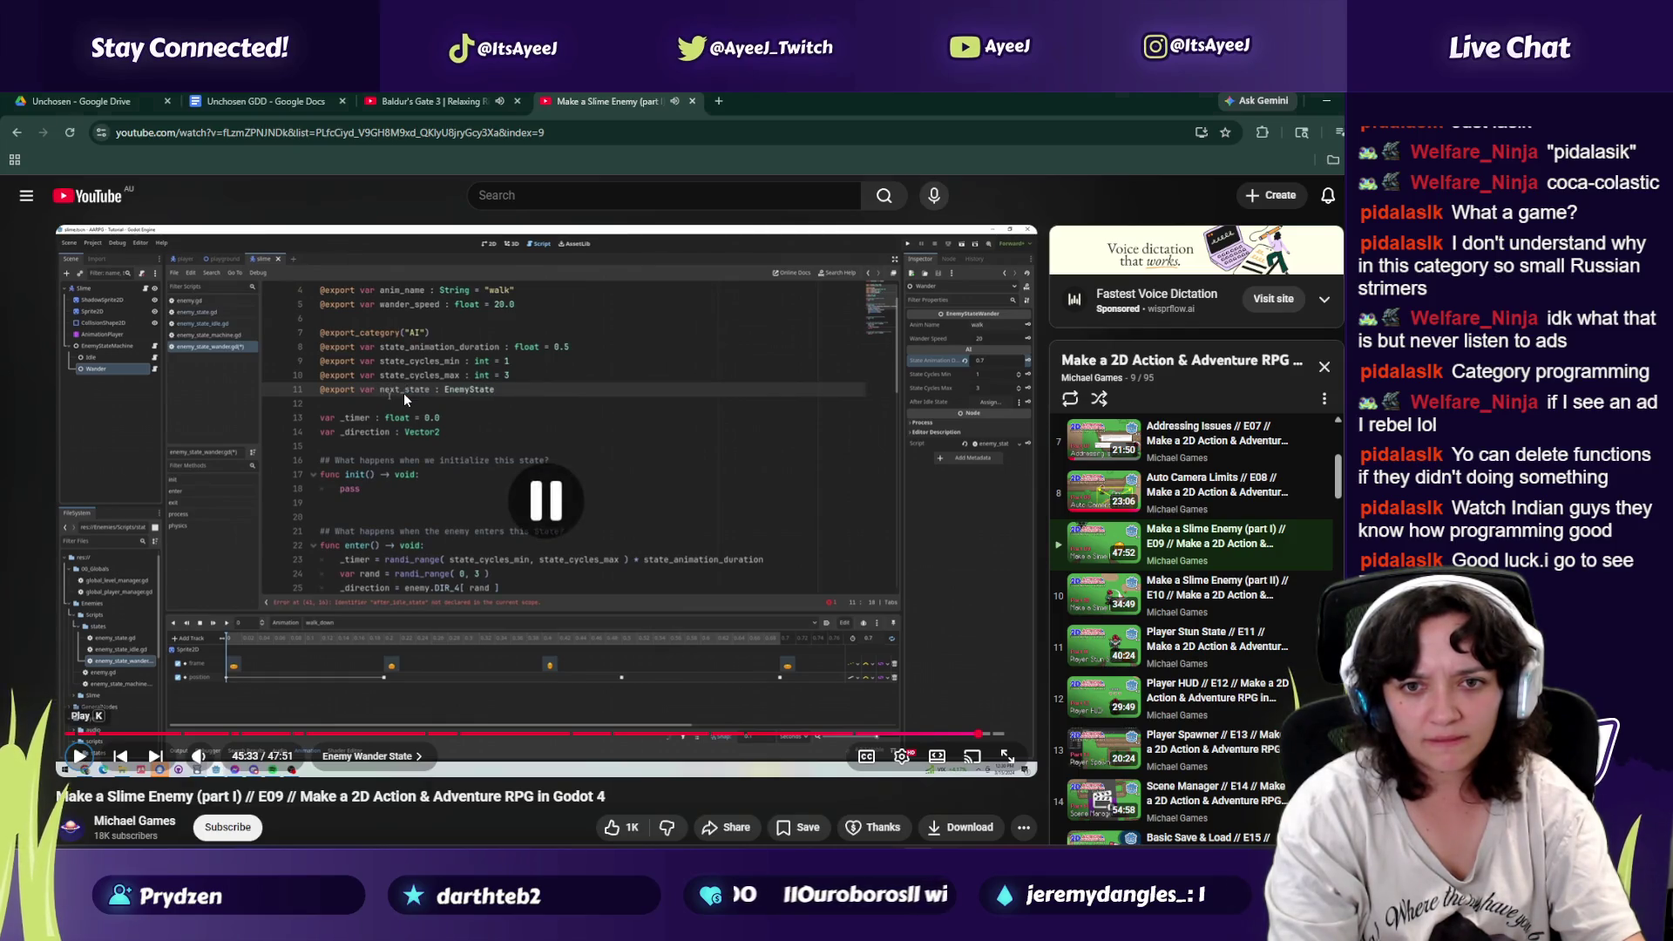
key("alt+Tab")
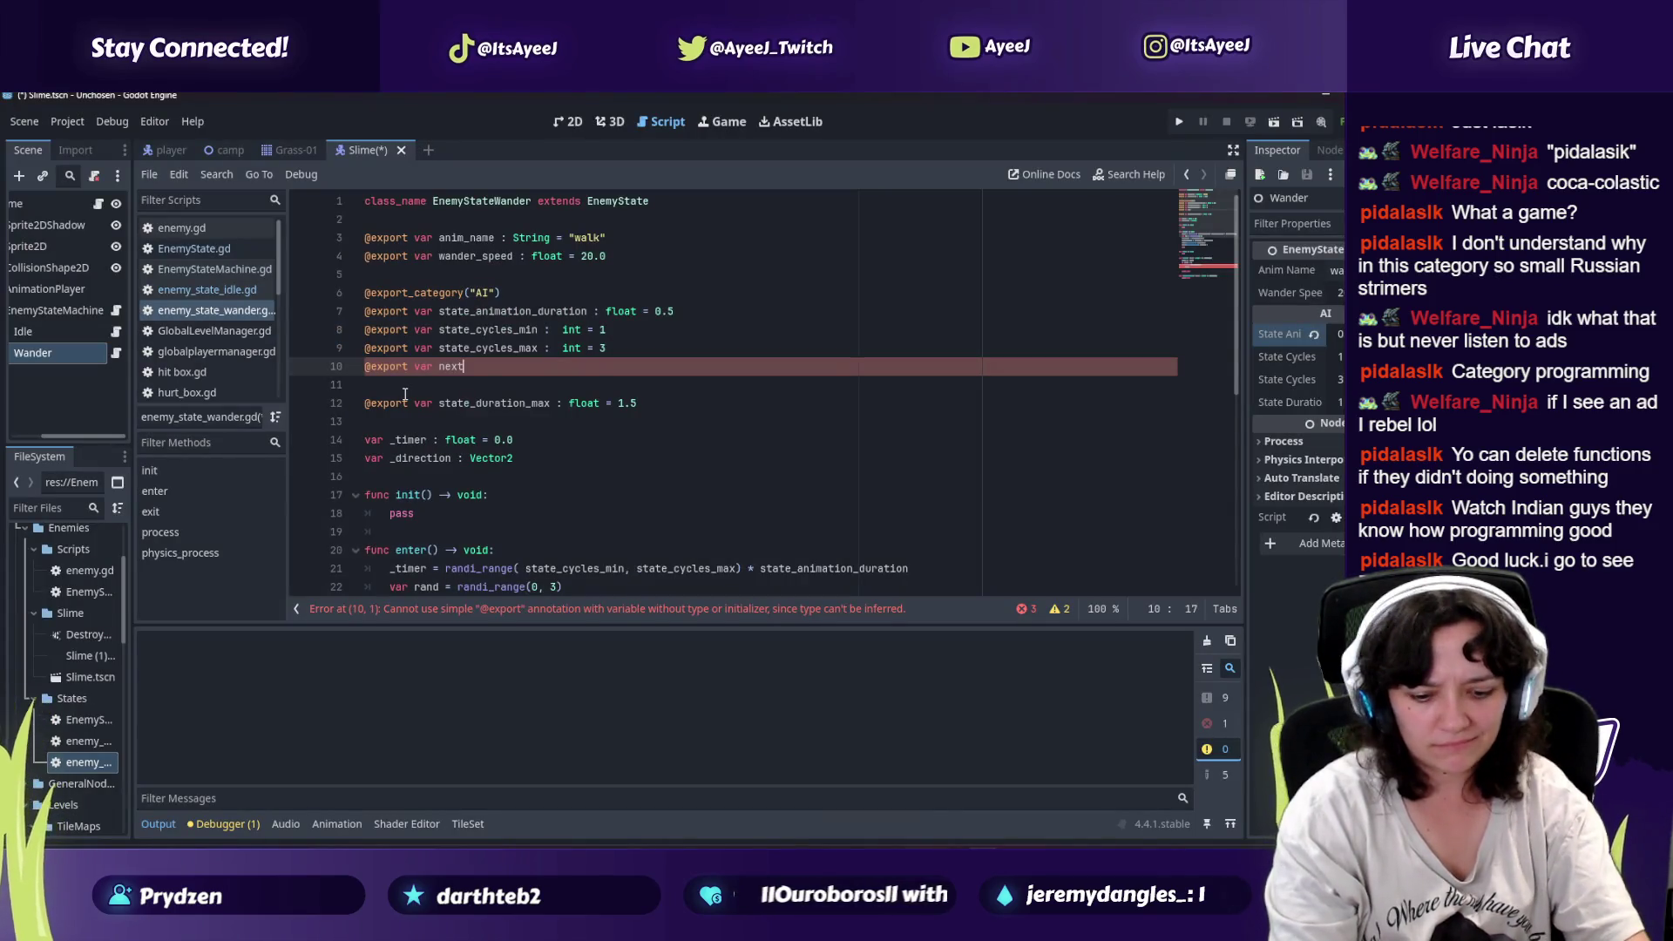
key("alt+Tab")
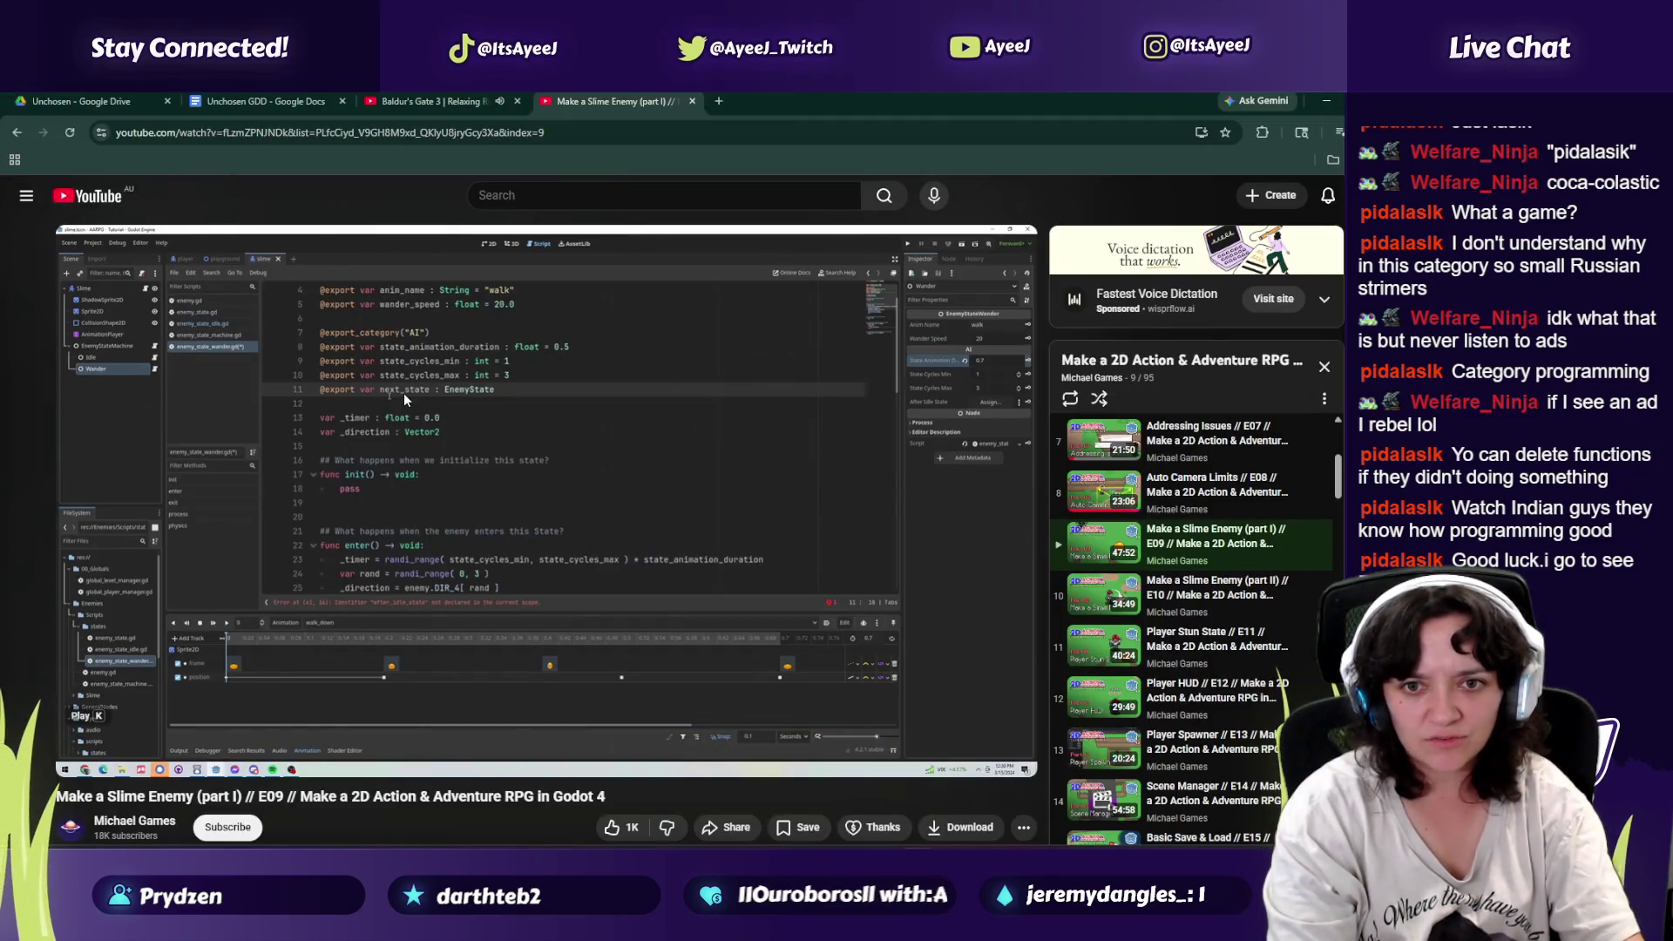
key("alt+Tab")
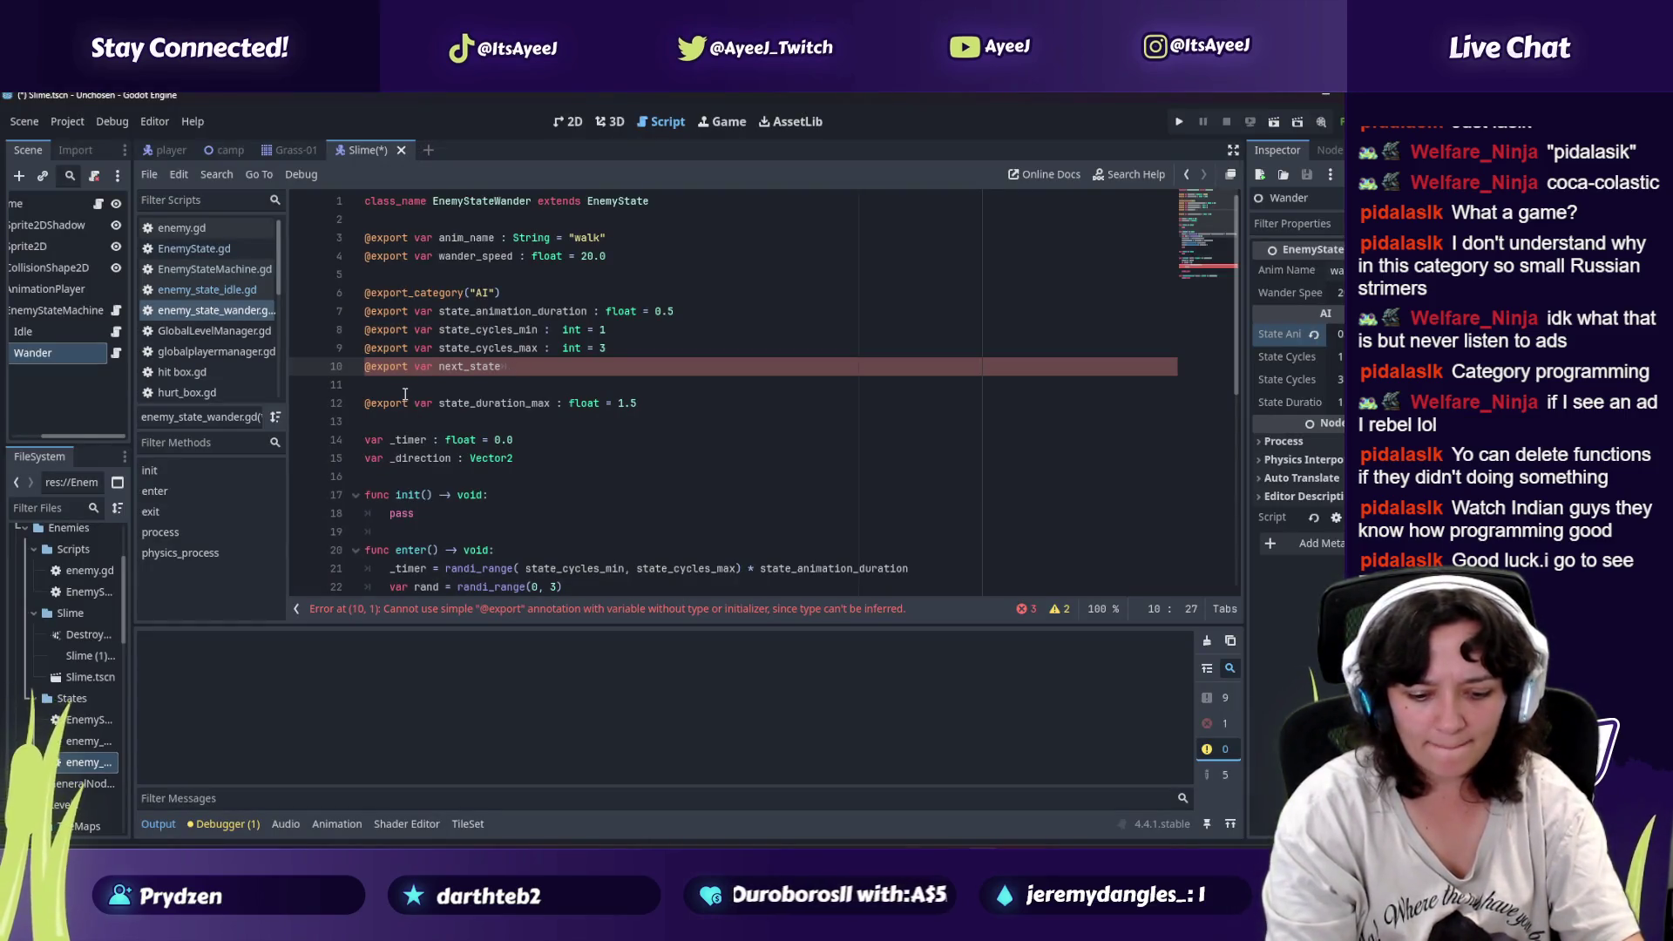
type("meyt")
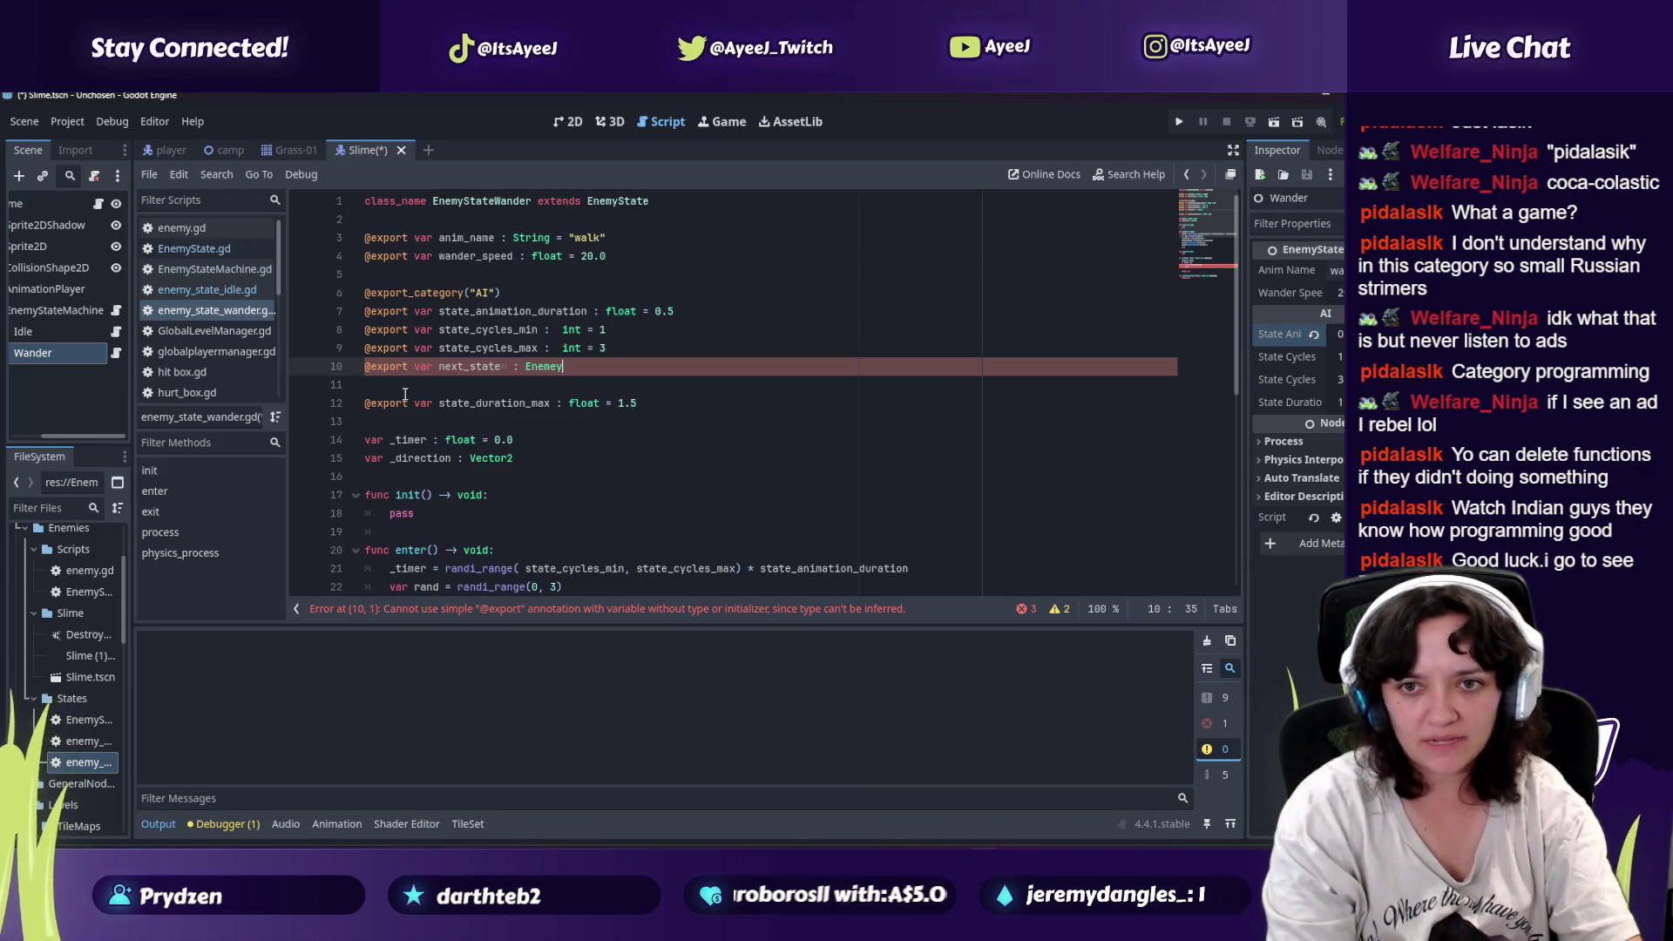
type("m")
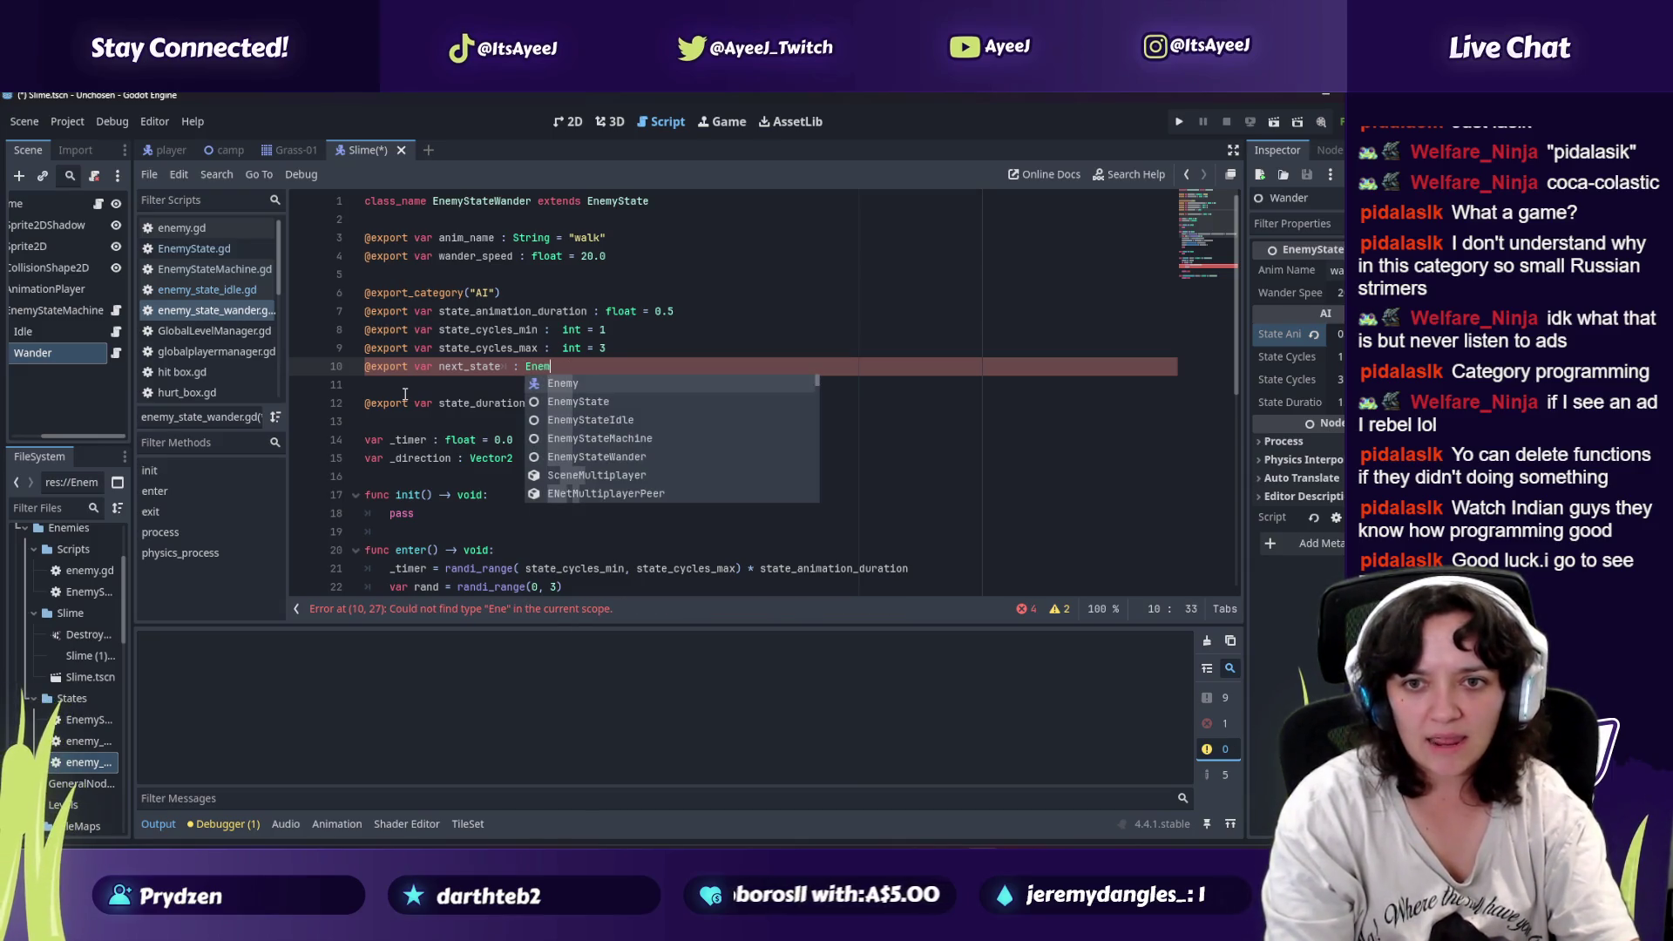
key("alt+Tab")
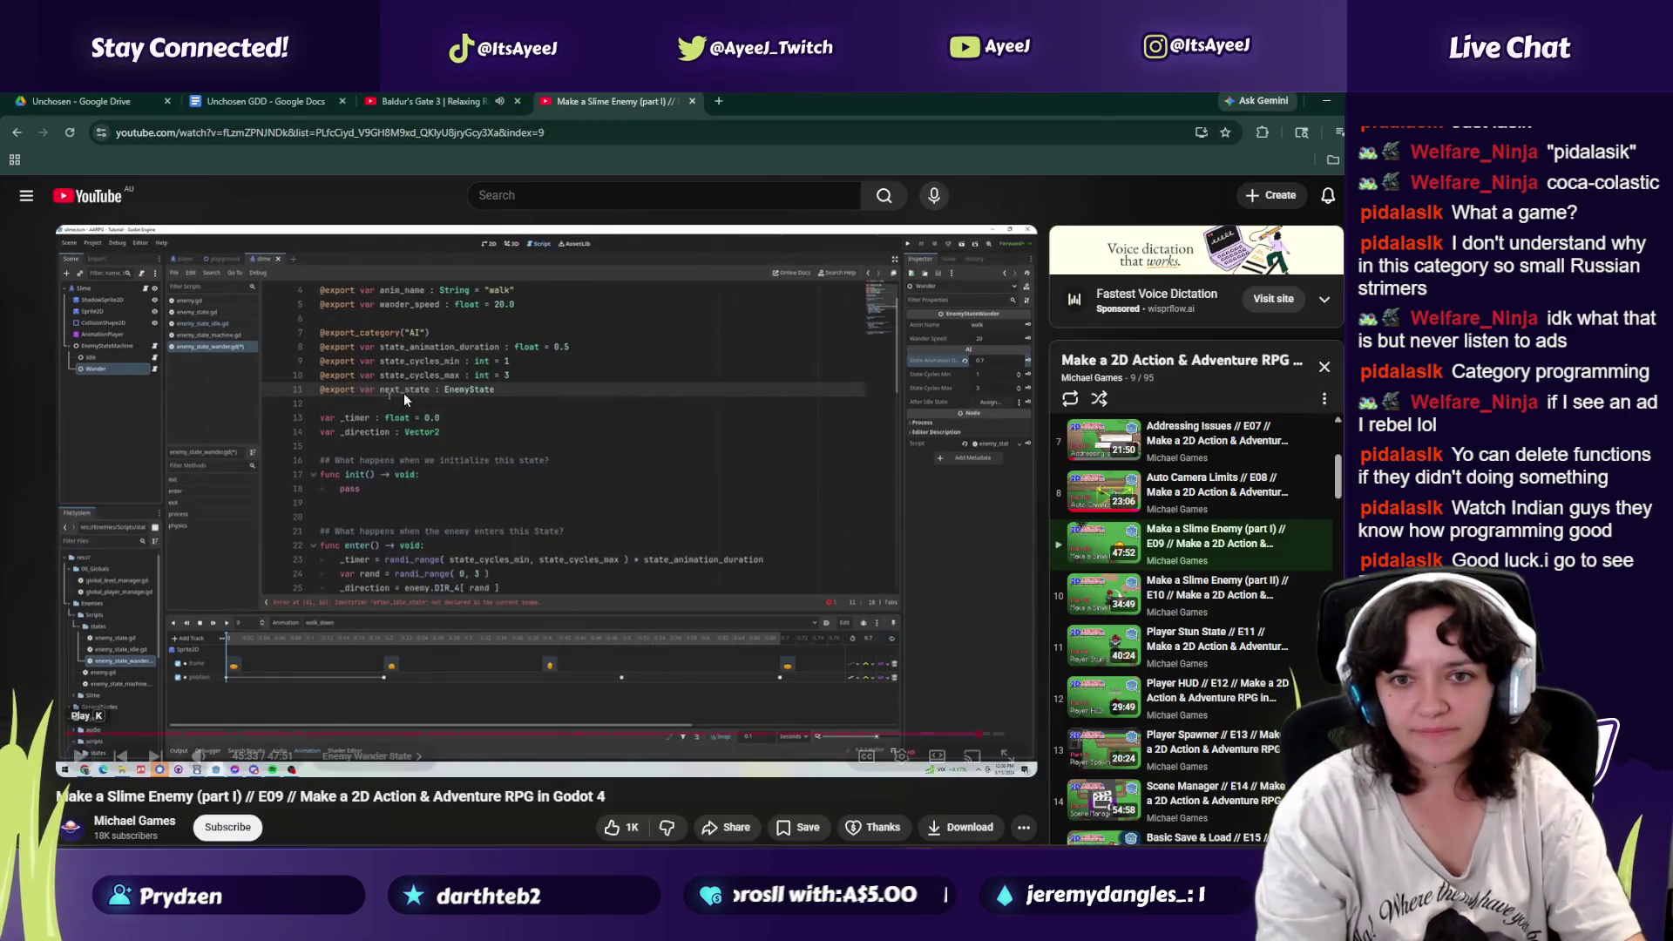
key("space")
key("space")
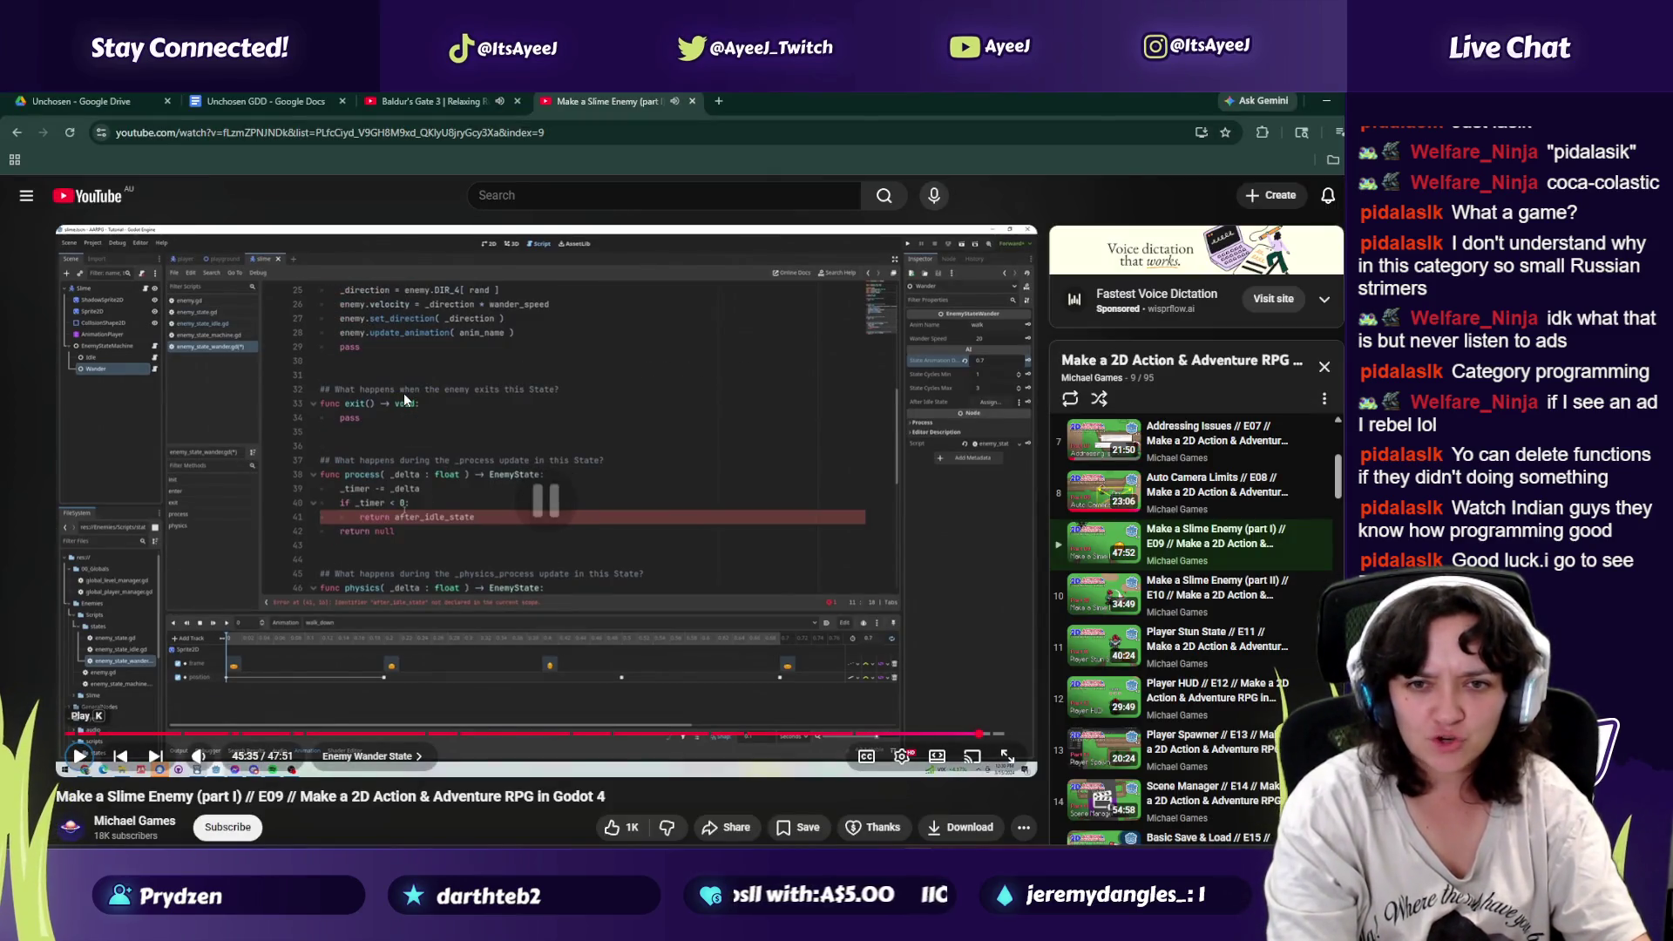
Replace after_idle_state on the return line with next_state.
key("space")
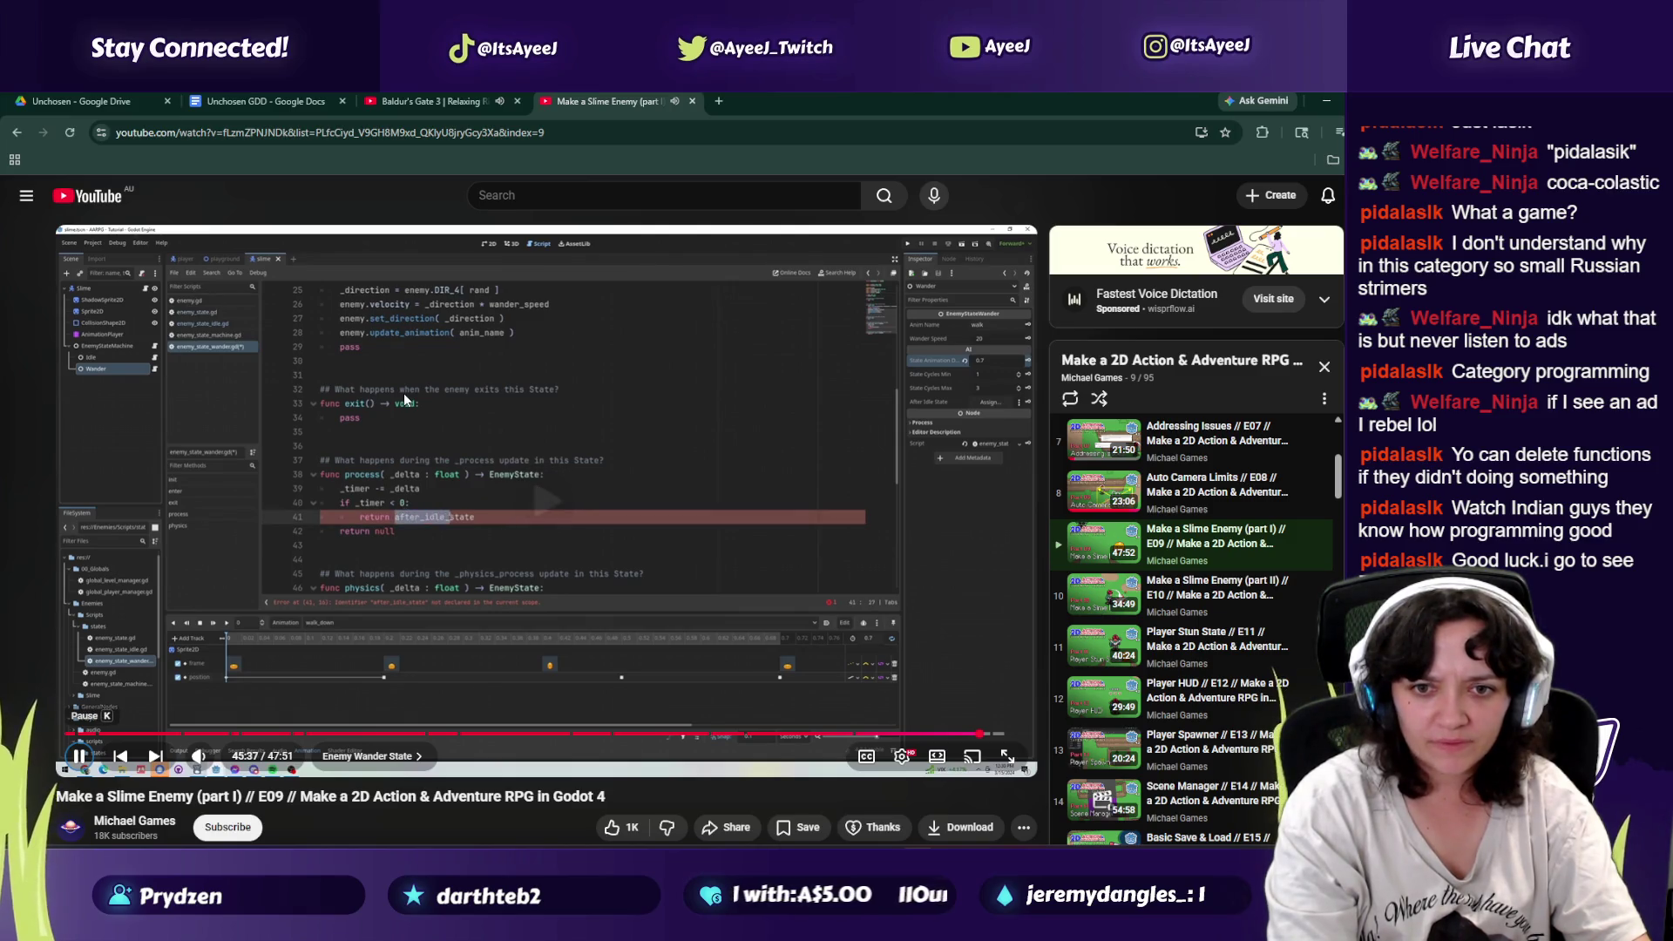
key("space")
key("alt+Tab")
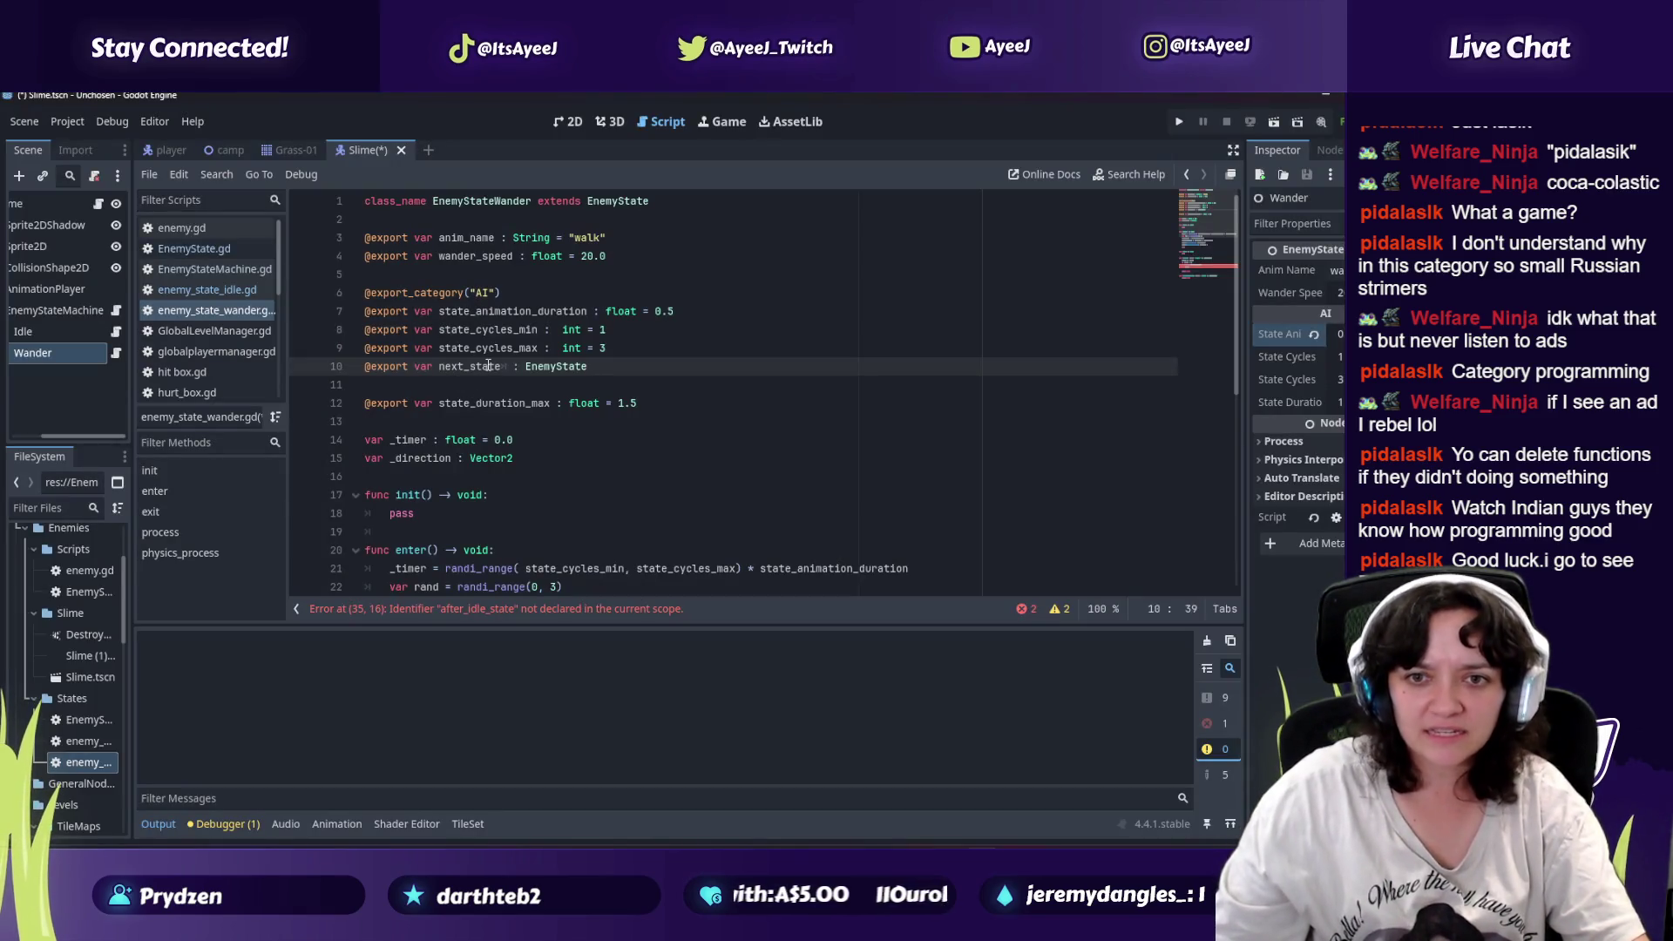
double_click(489, 366)
key("ctrl+c")
scroll(489, 366, "down", 7)
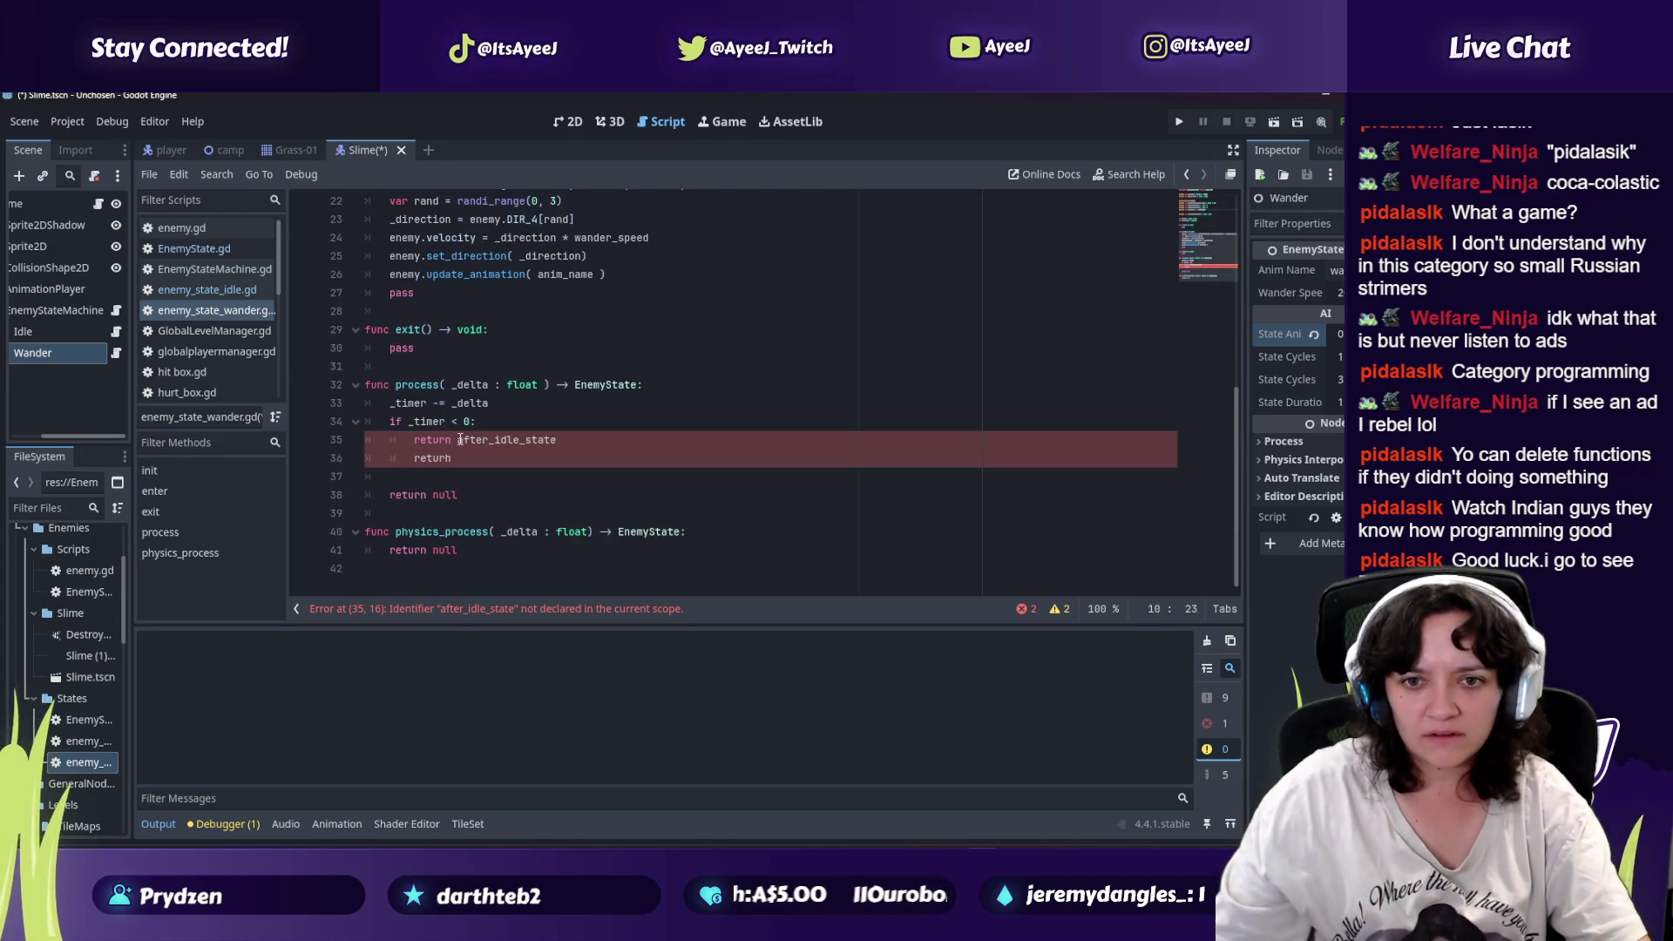
left_click(493, 441)
mouse_move(558, 441)
left_mouse_down()
mouse_move(479, 440)
mouse_move(415, 465)
left_mouse_up()
key("ctrl+v")
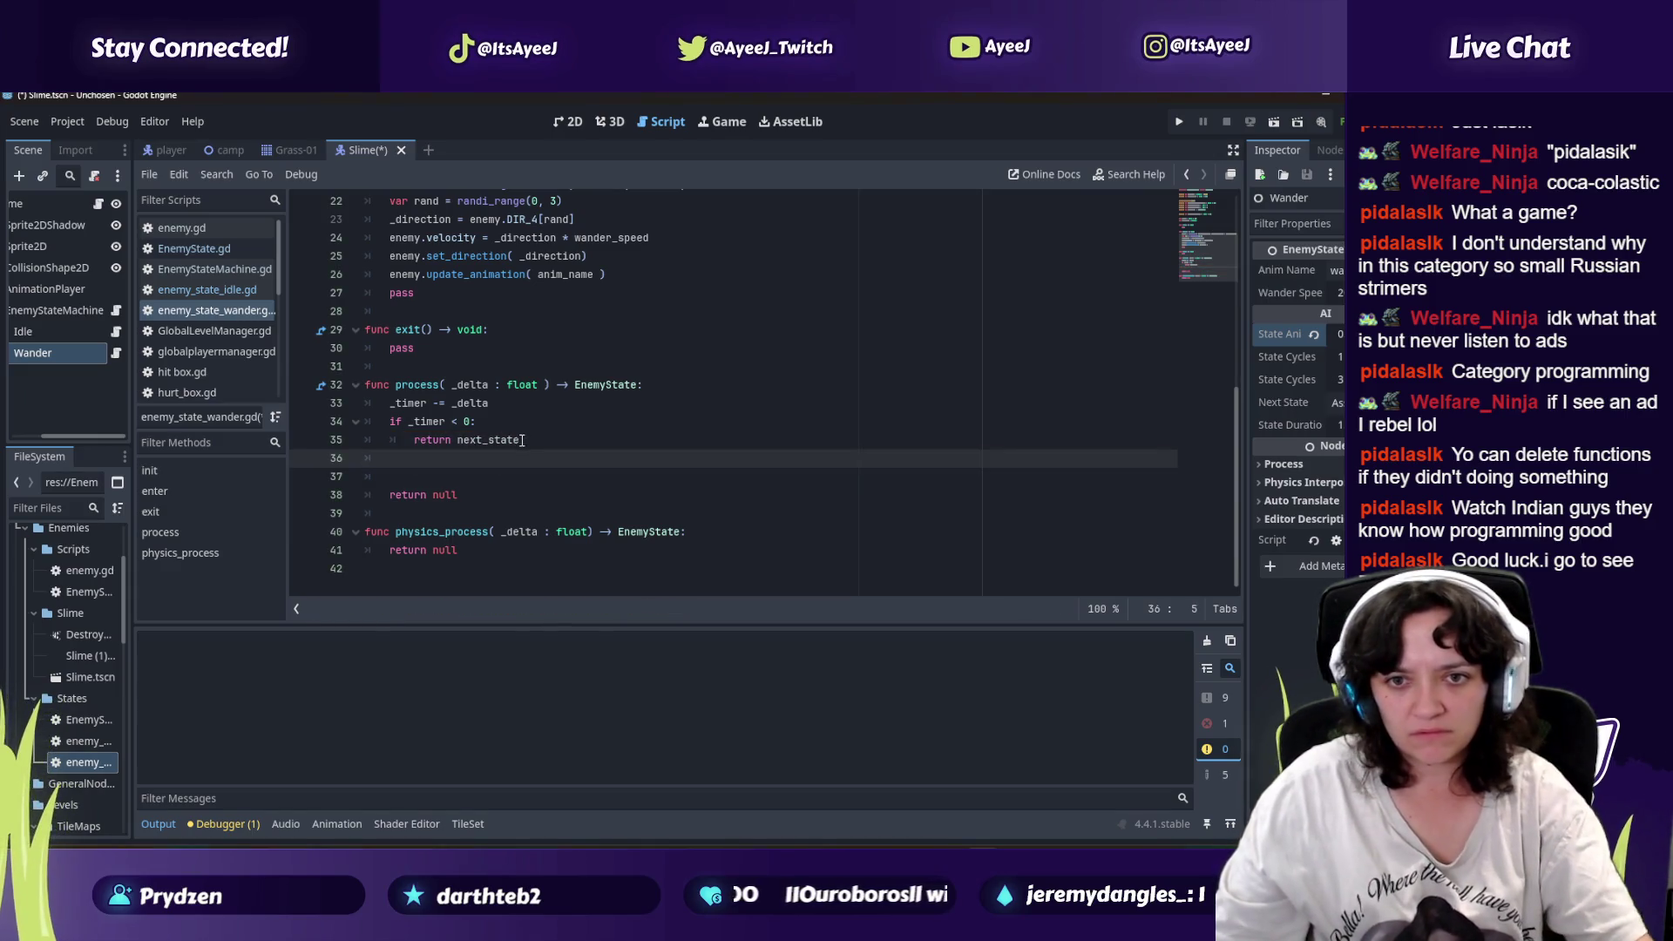
Add return null on the following line, then rewatch the tutorial to compare.
key("alt+Tab")
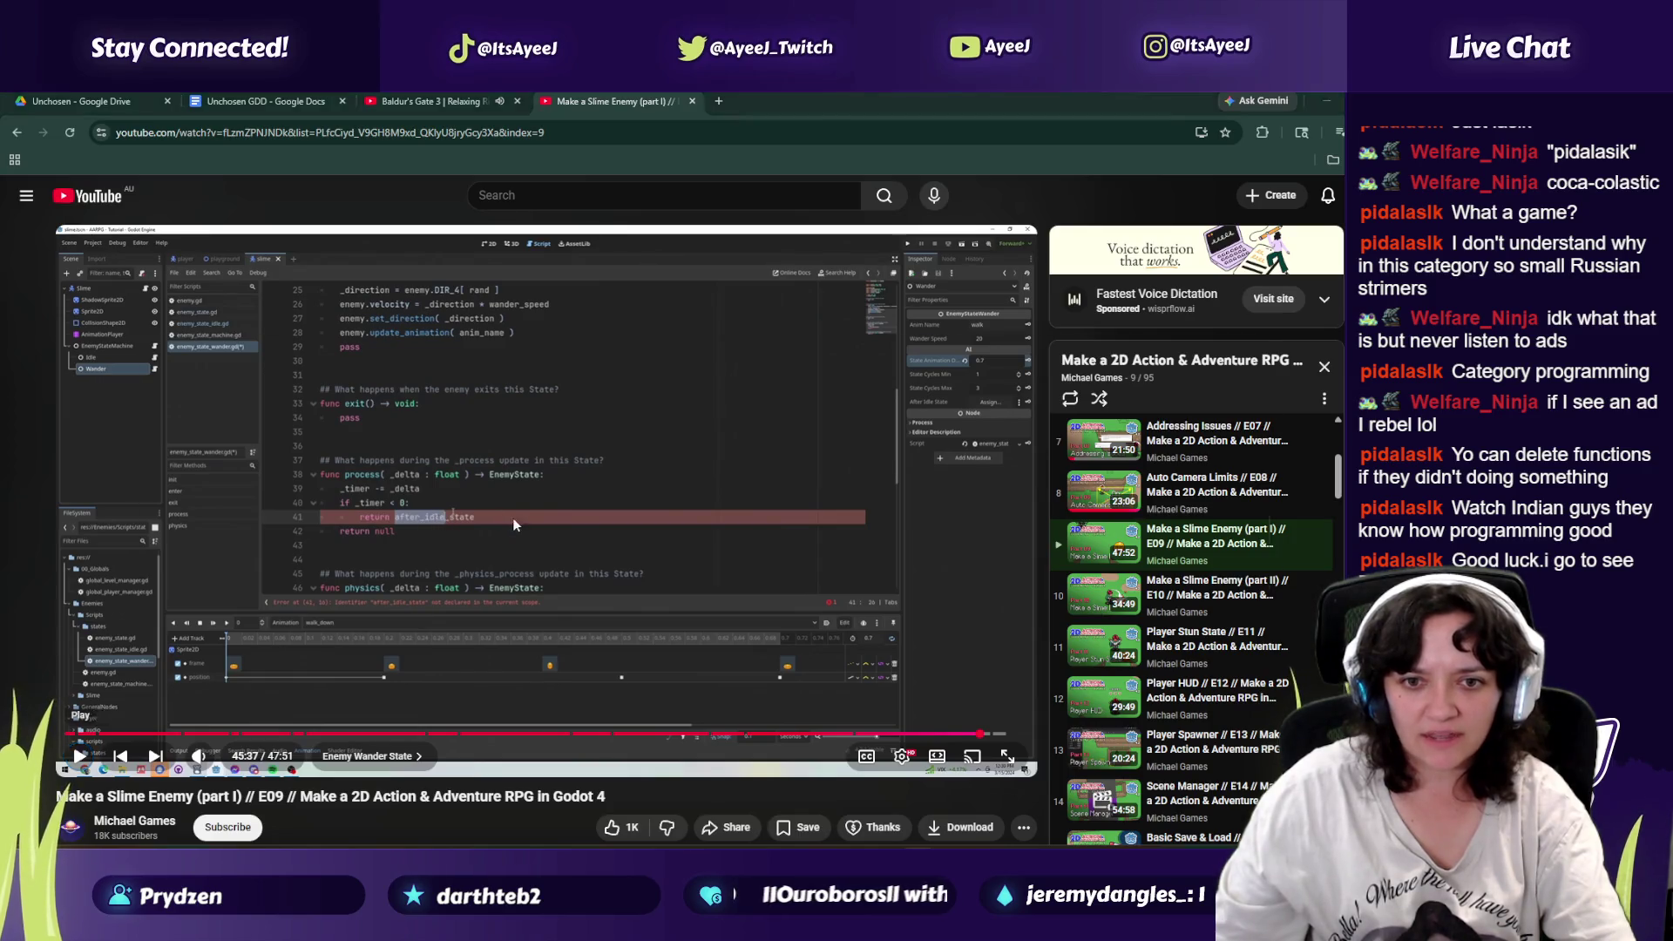
key("alt+Tab")
key("Return")
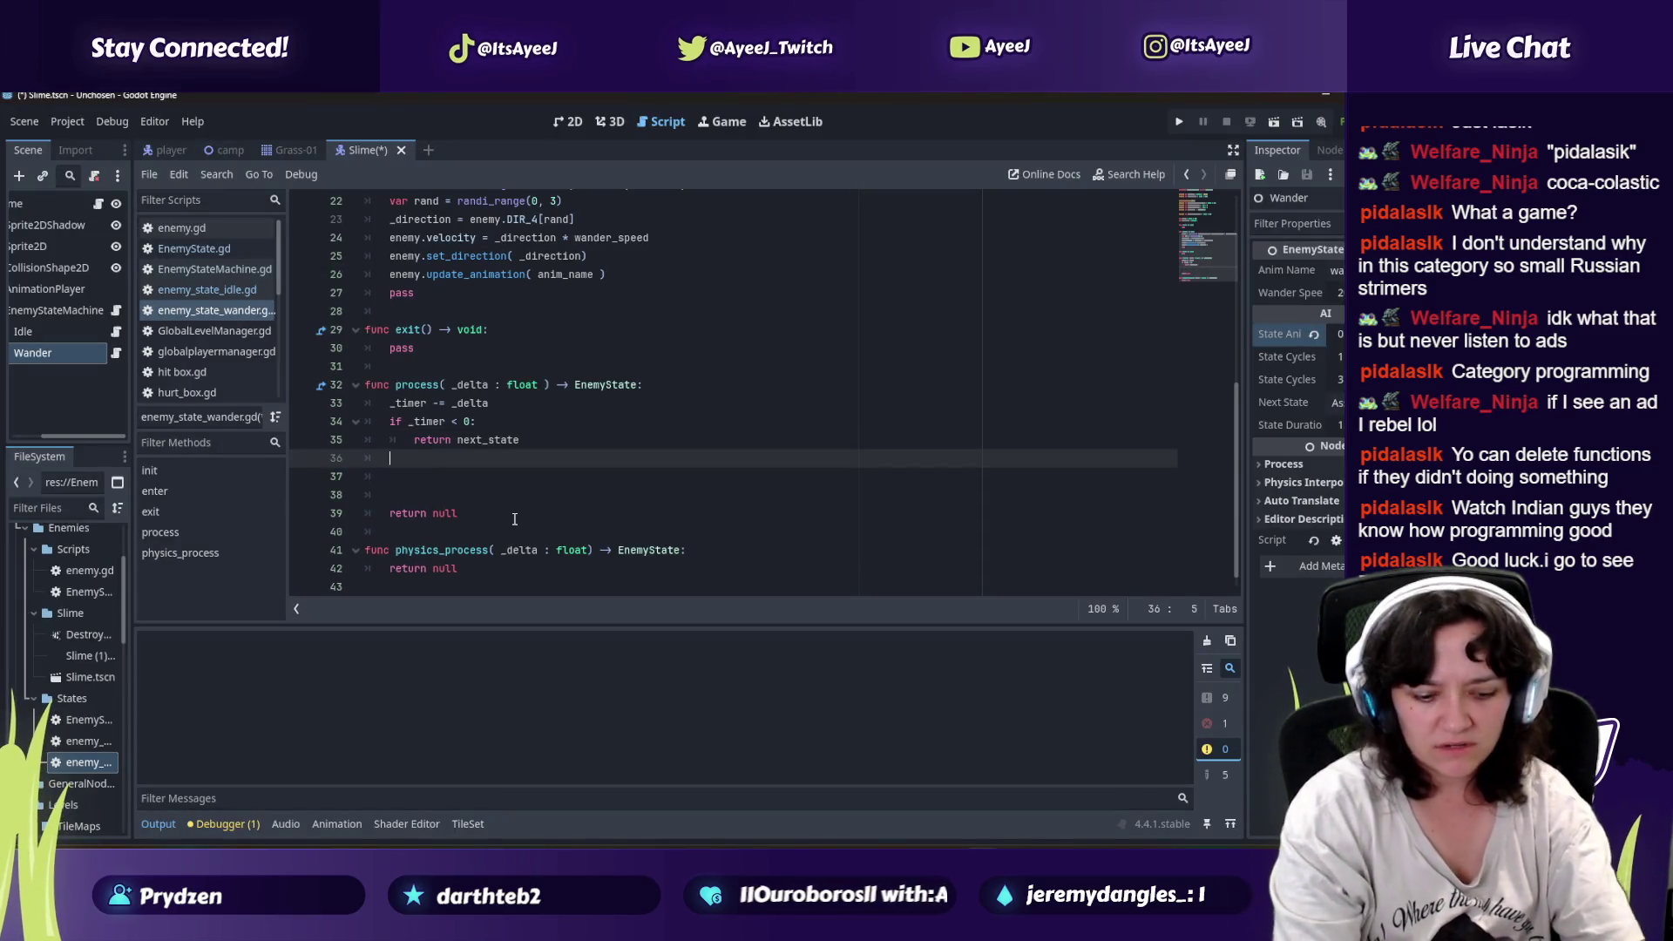
key("BackSpace")
key("BackSpace")
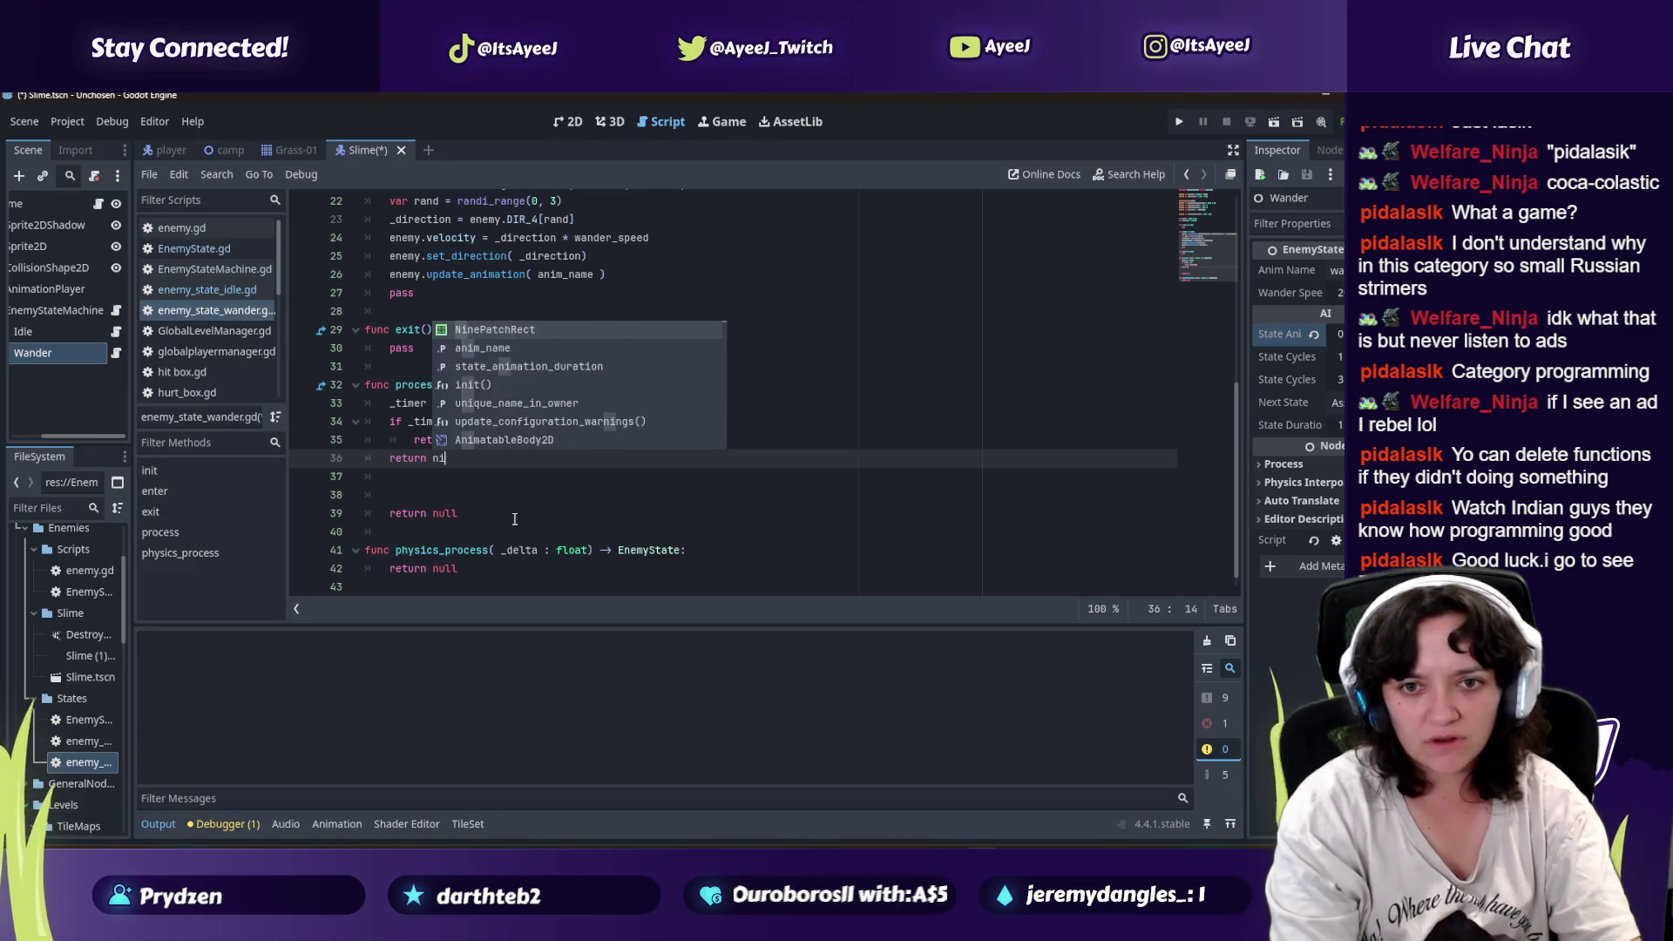
type("l")
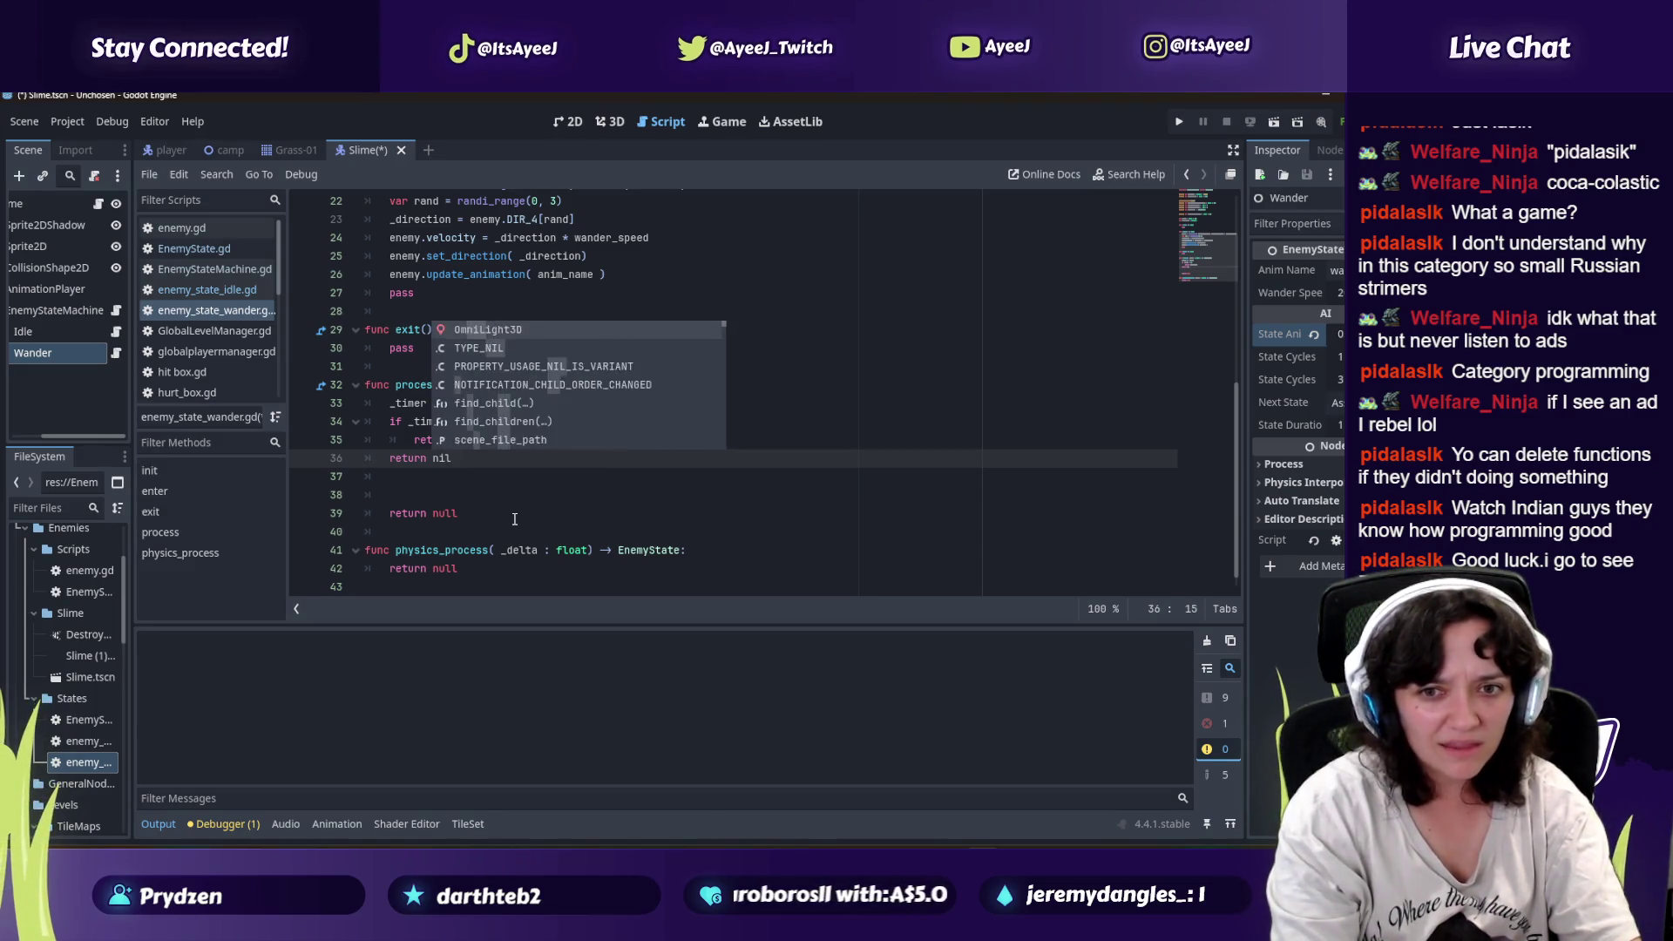
key("alt+Tab")
left_click(513, 518)
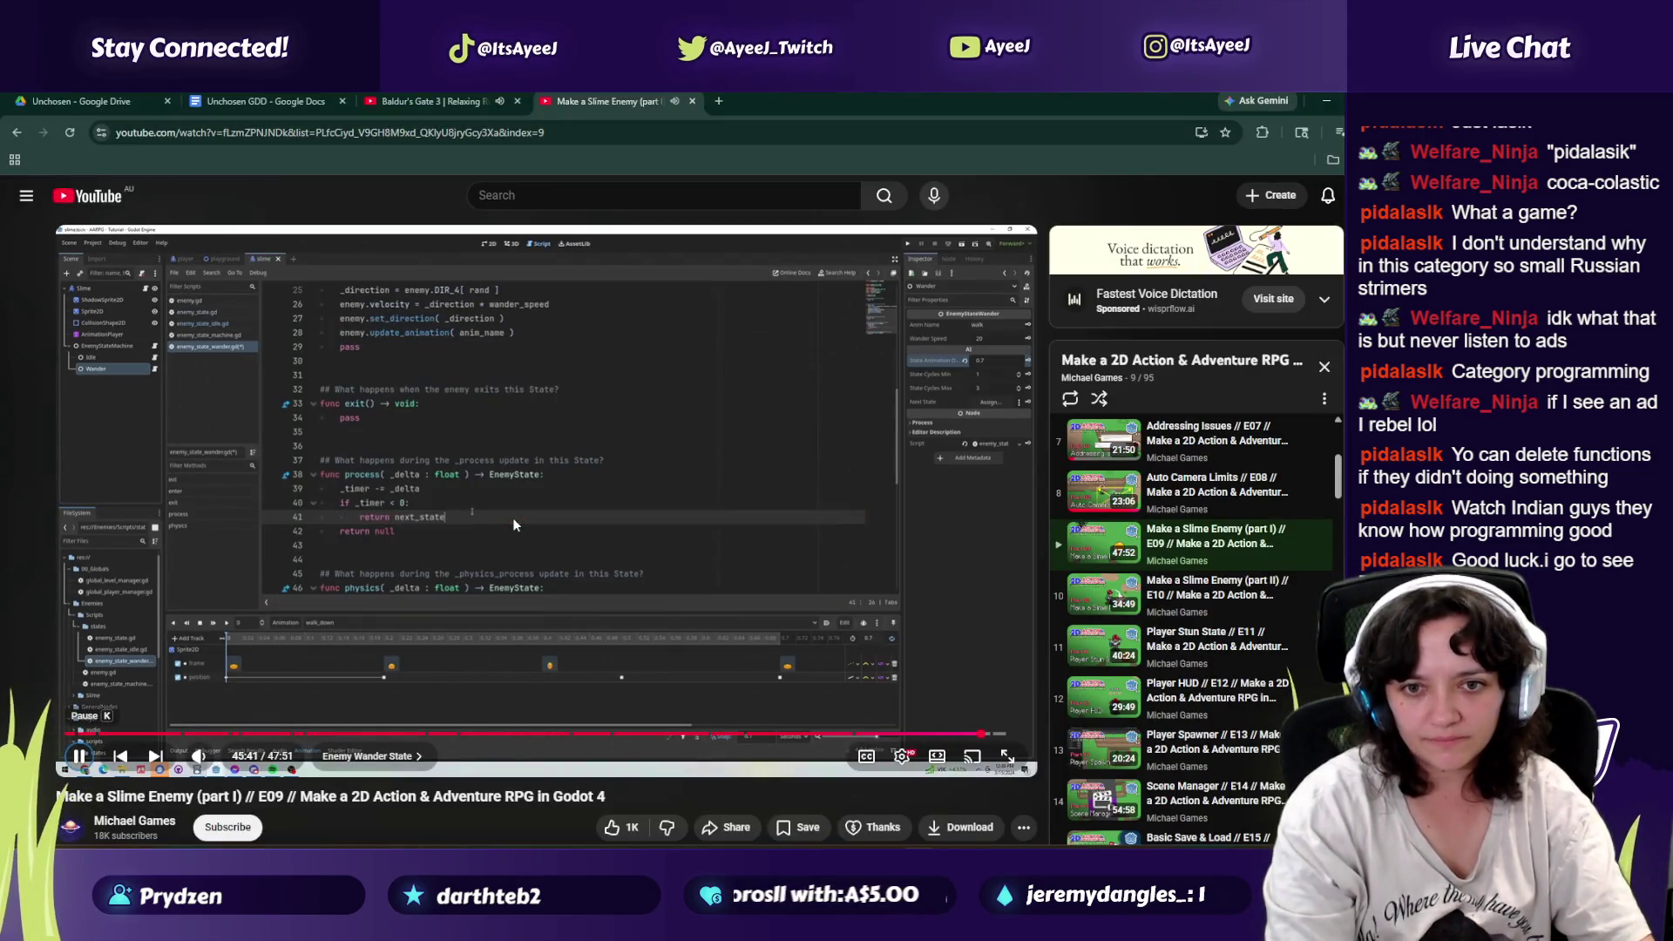
left_click(513, 518)
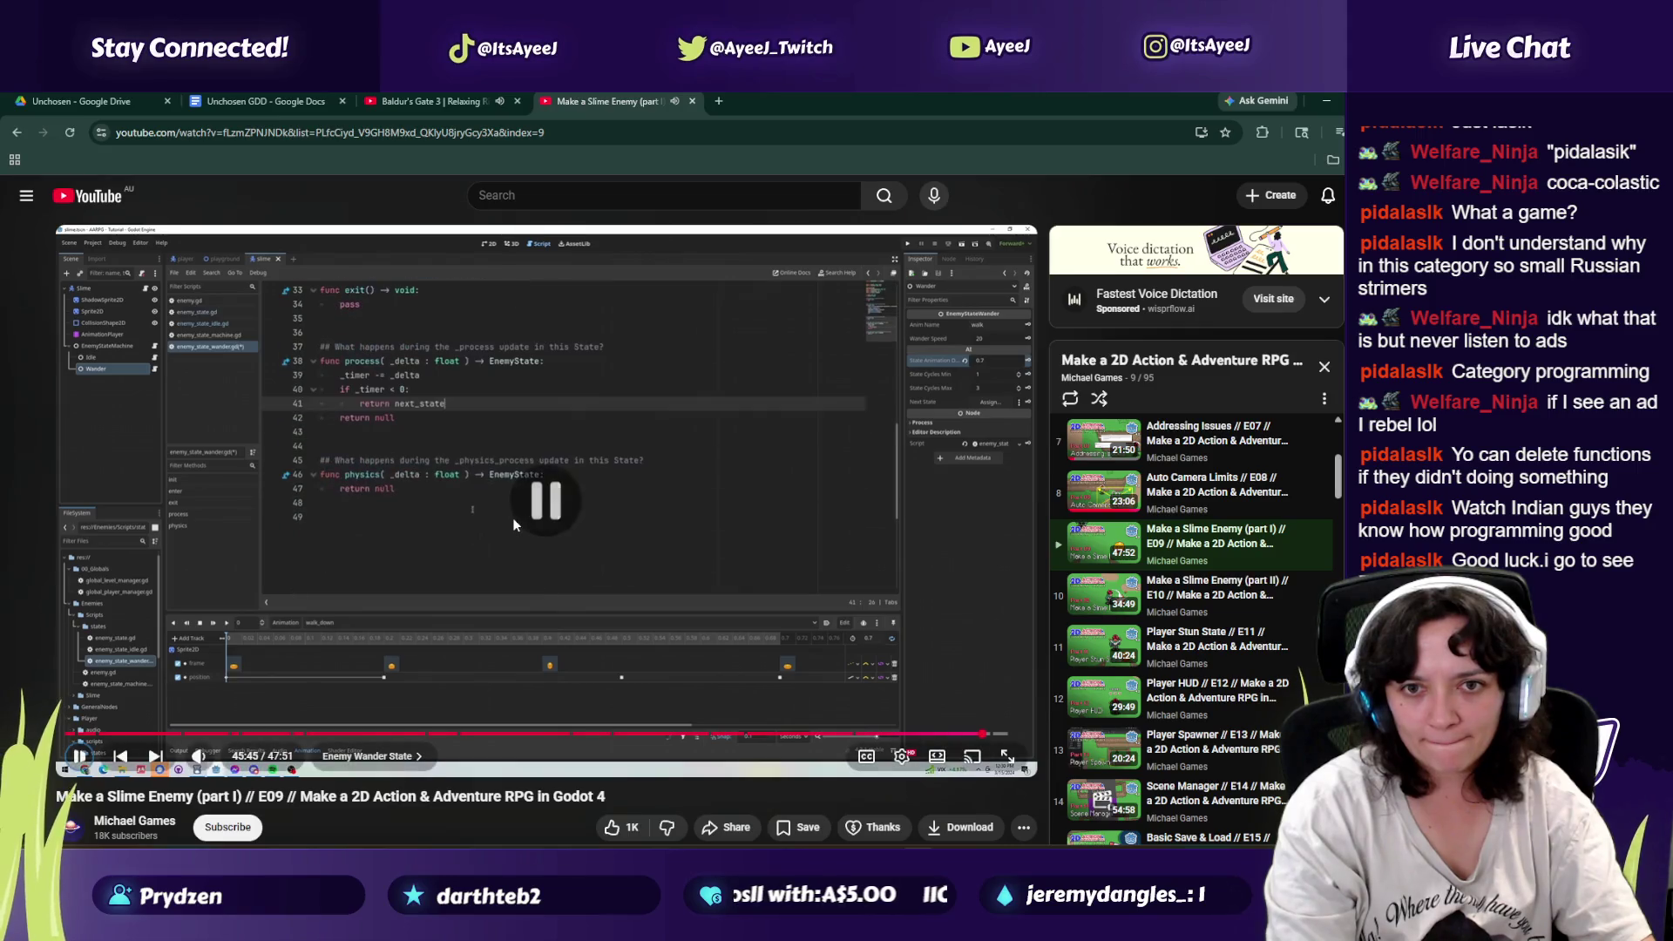
left_click(512, 517)
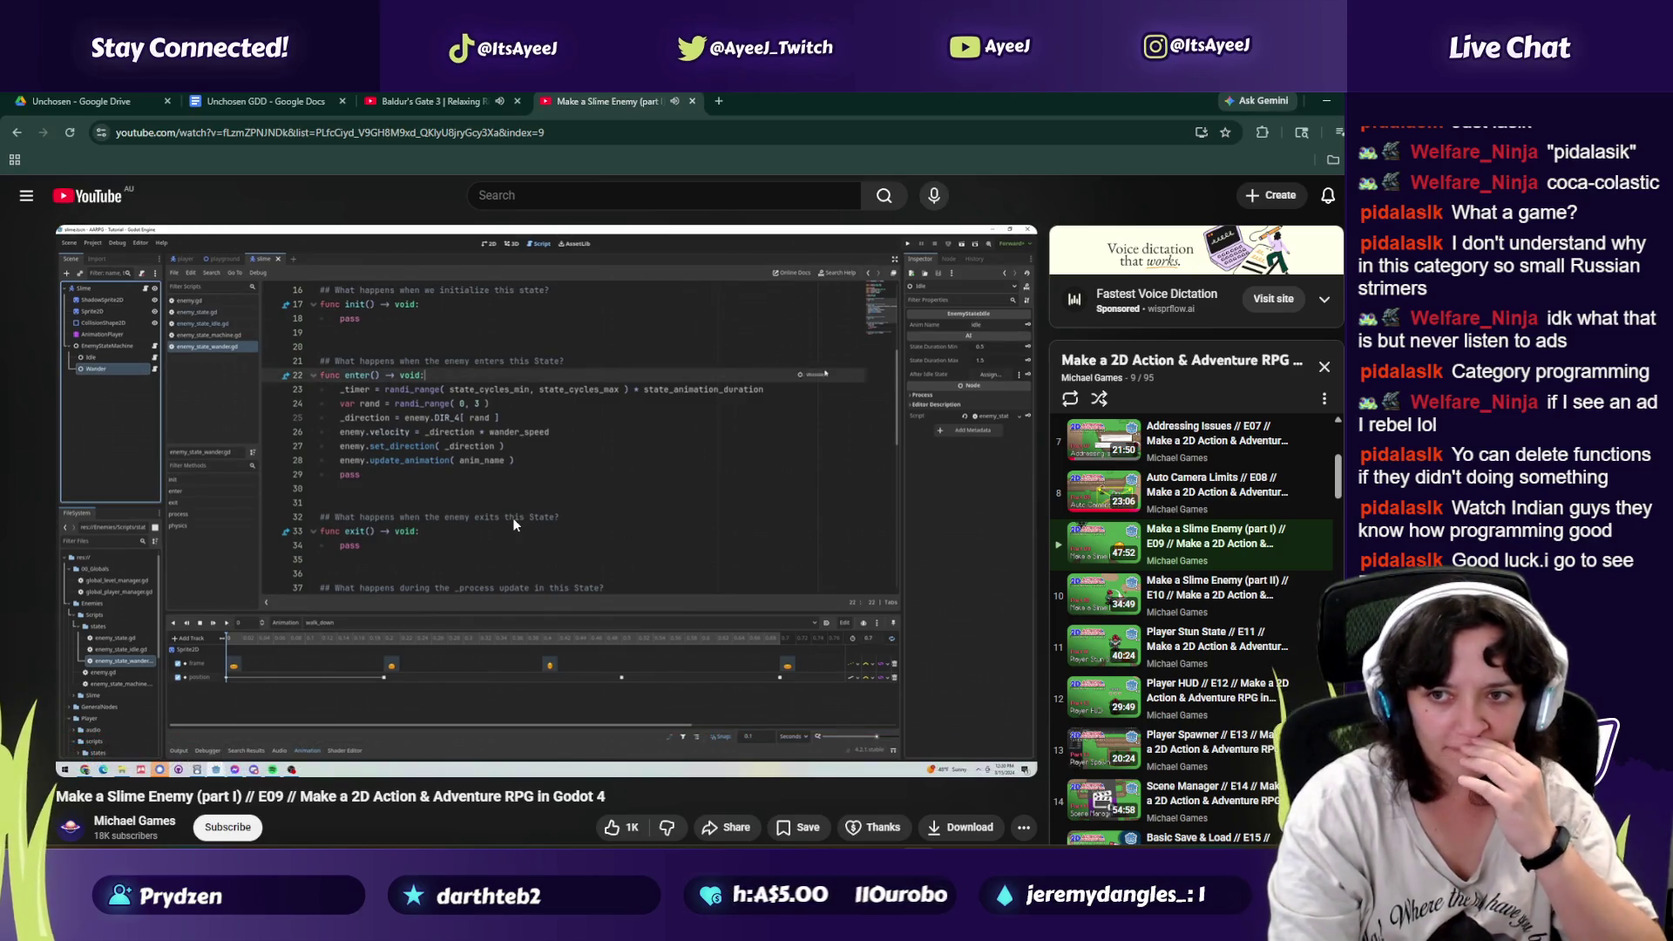
left_click(513, 518)
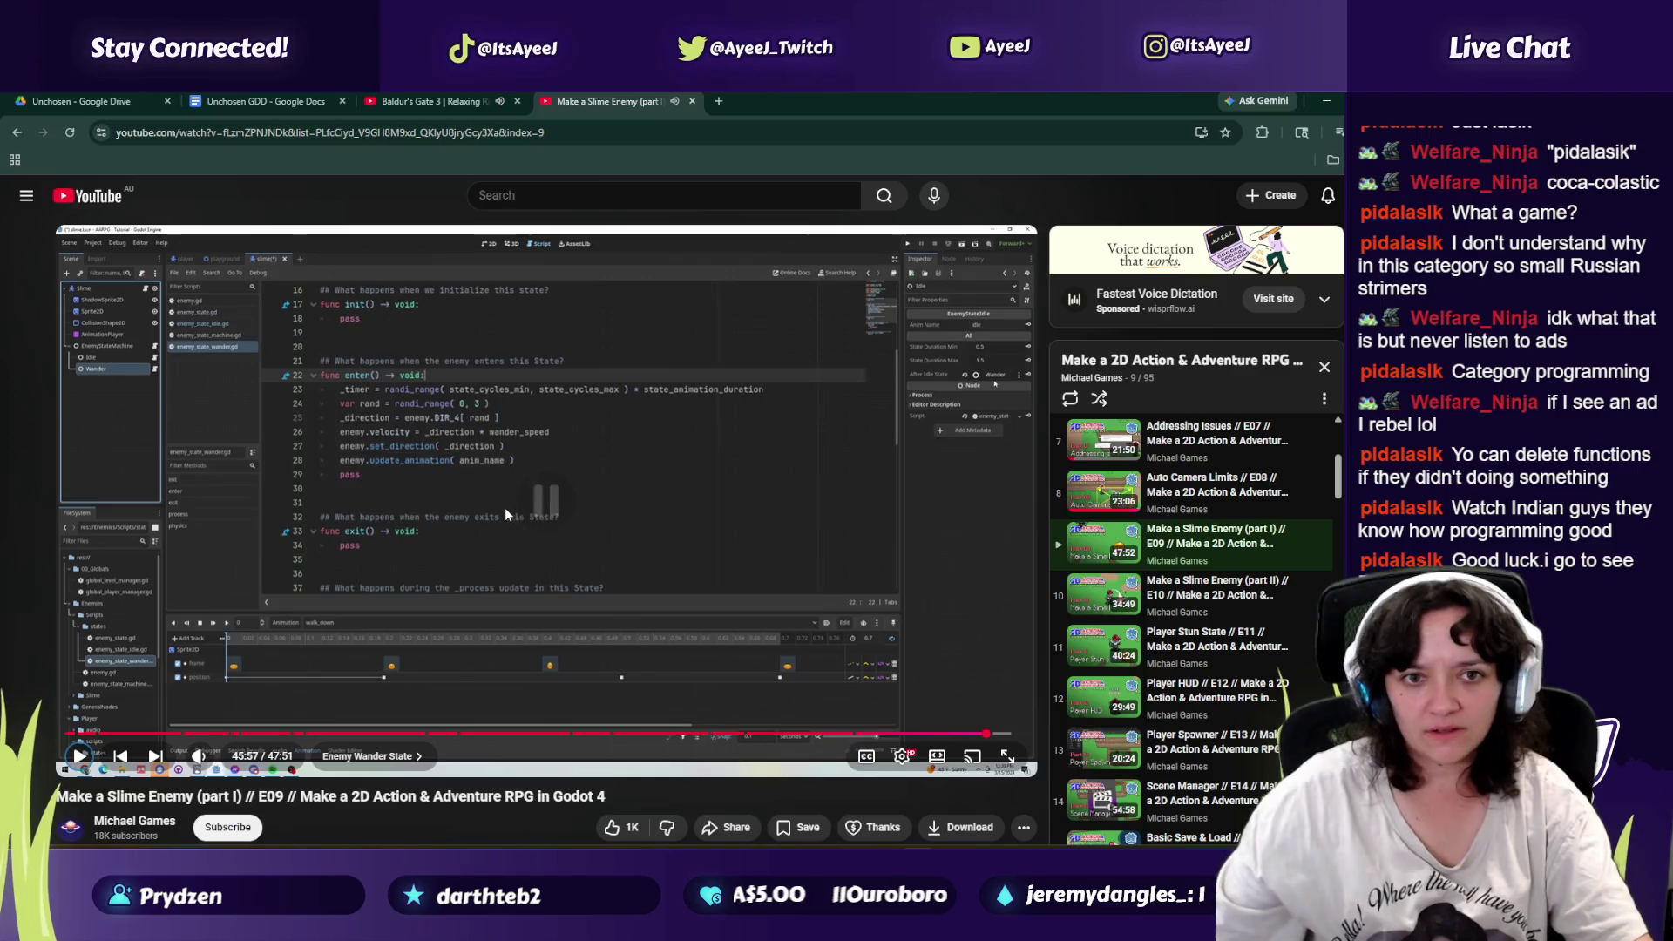
key("alt+Tab")
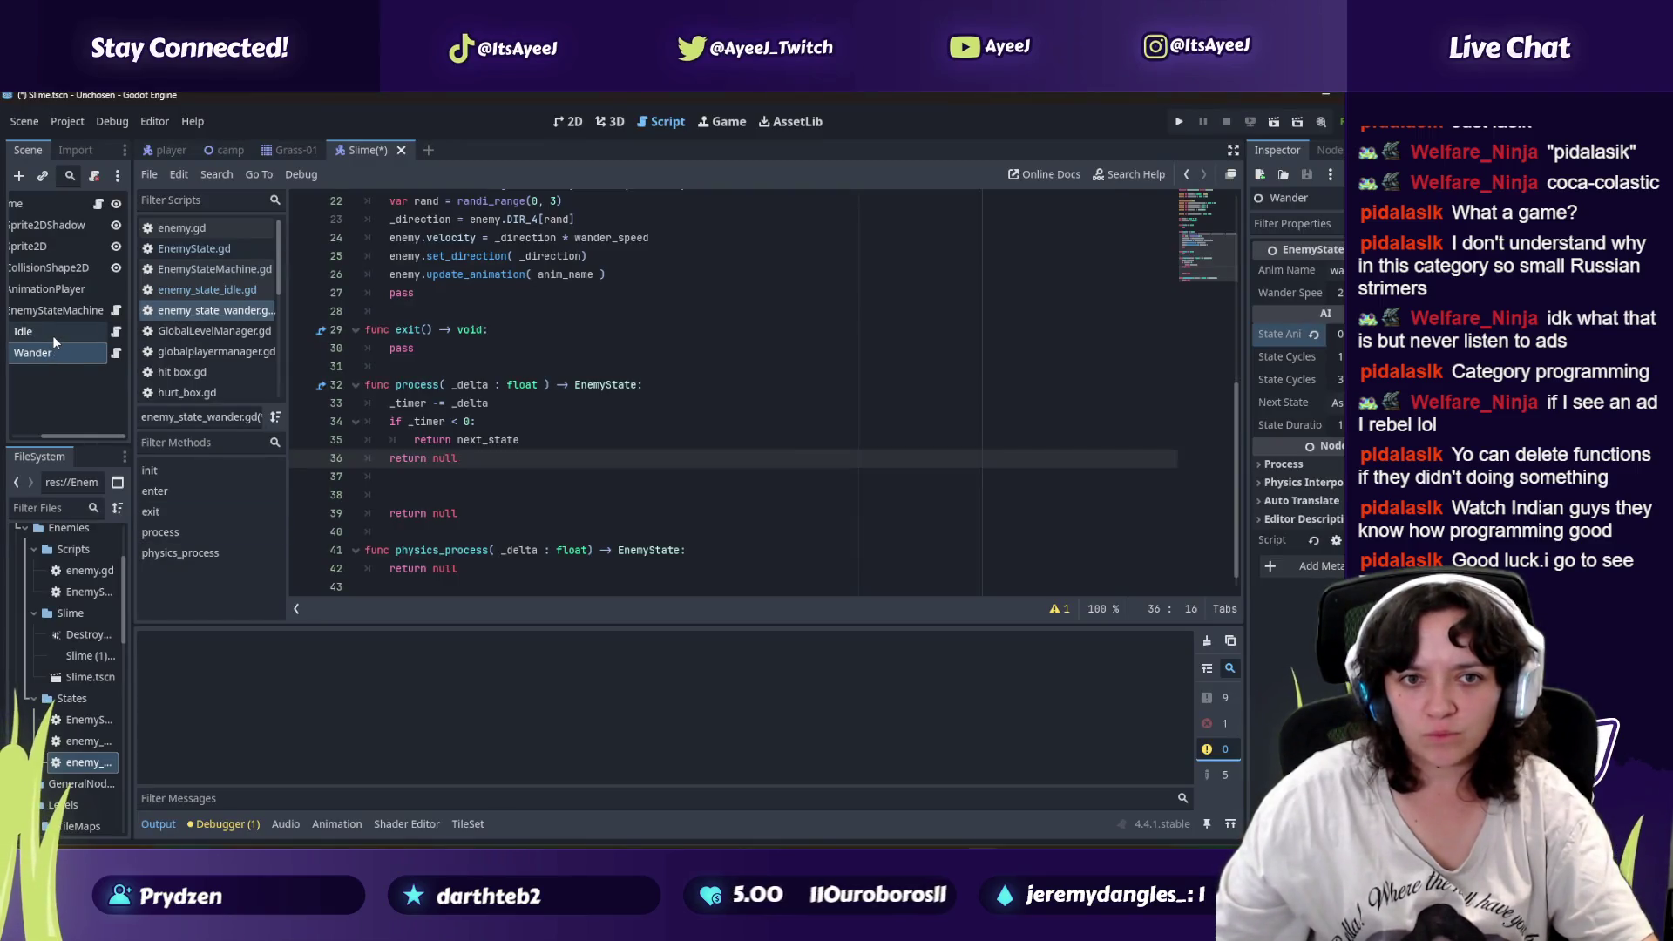
Select the Wander state and drag the Idle node into its Next State property.
left_click(53, 336)
left_click(45, 352)
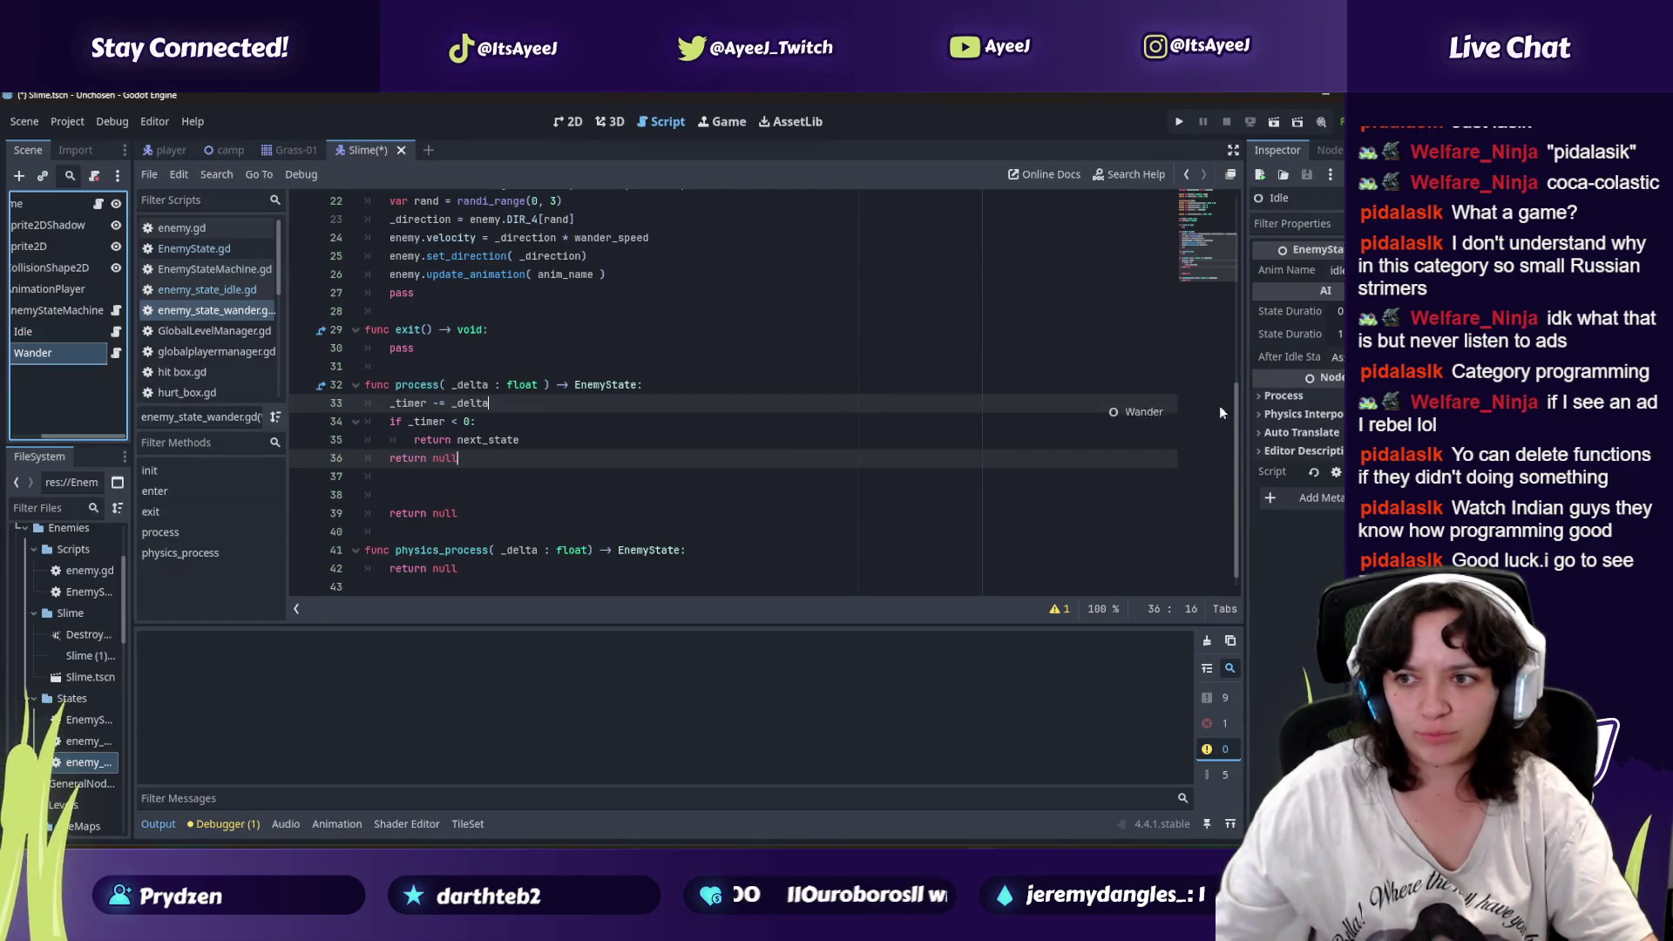
key("alt+Tab")
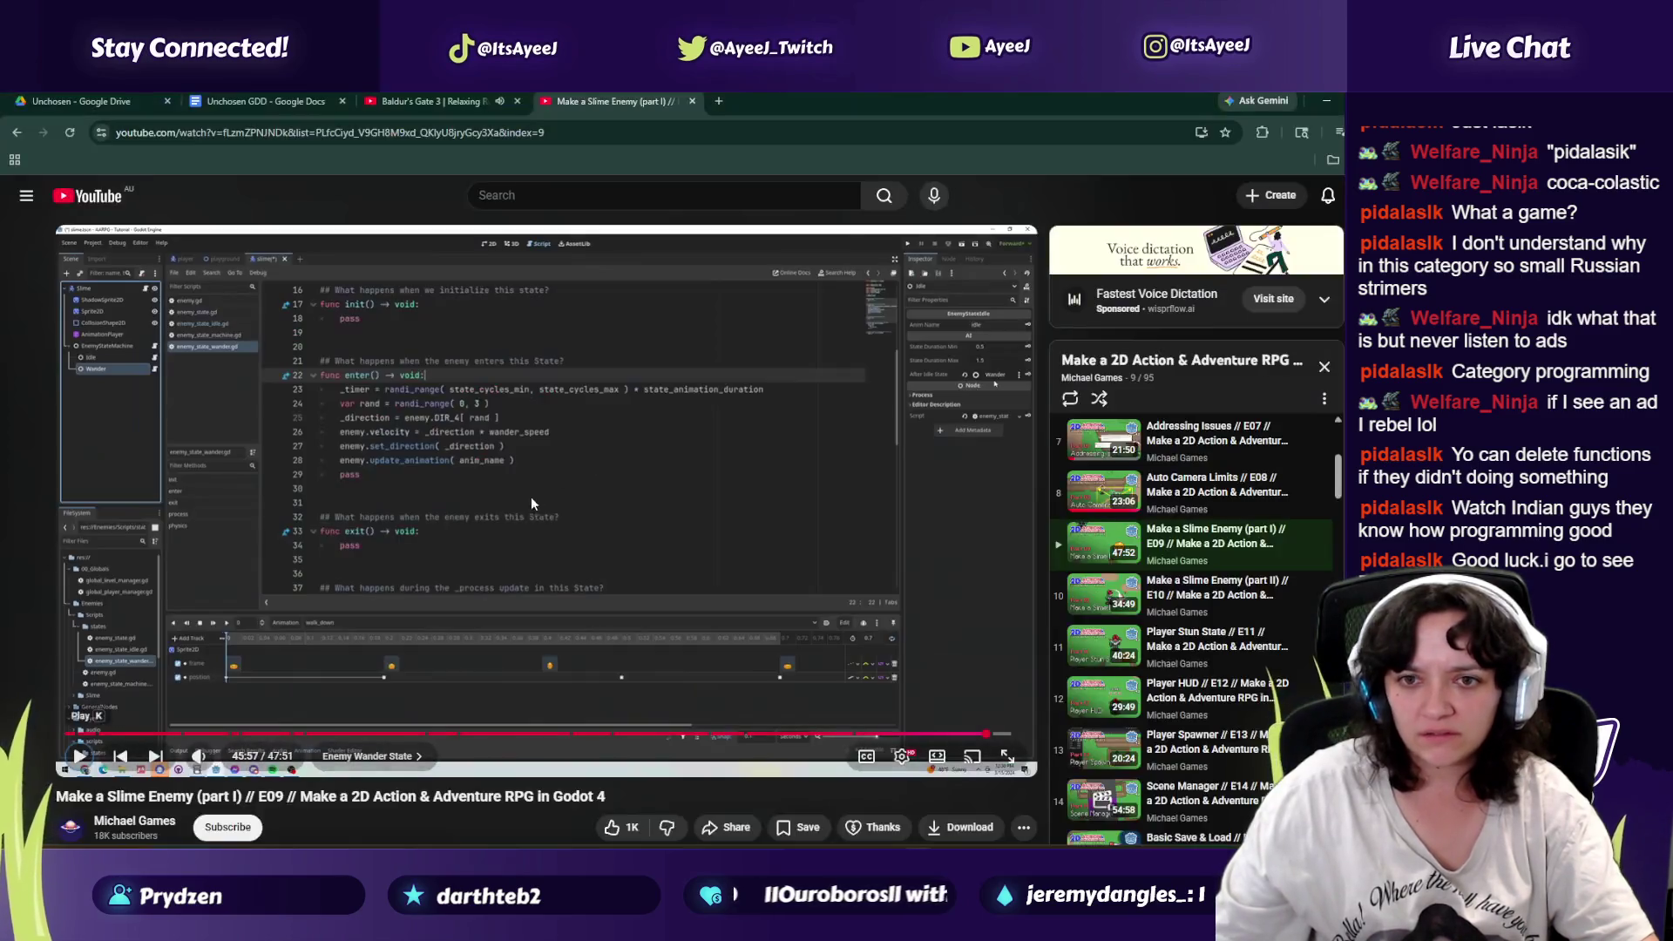
left_click(687, 513)
key("alt+Tab")
double_click(71, 353)
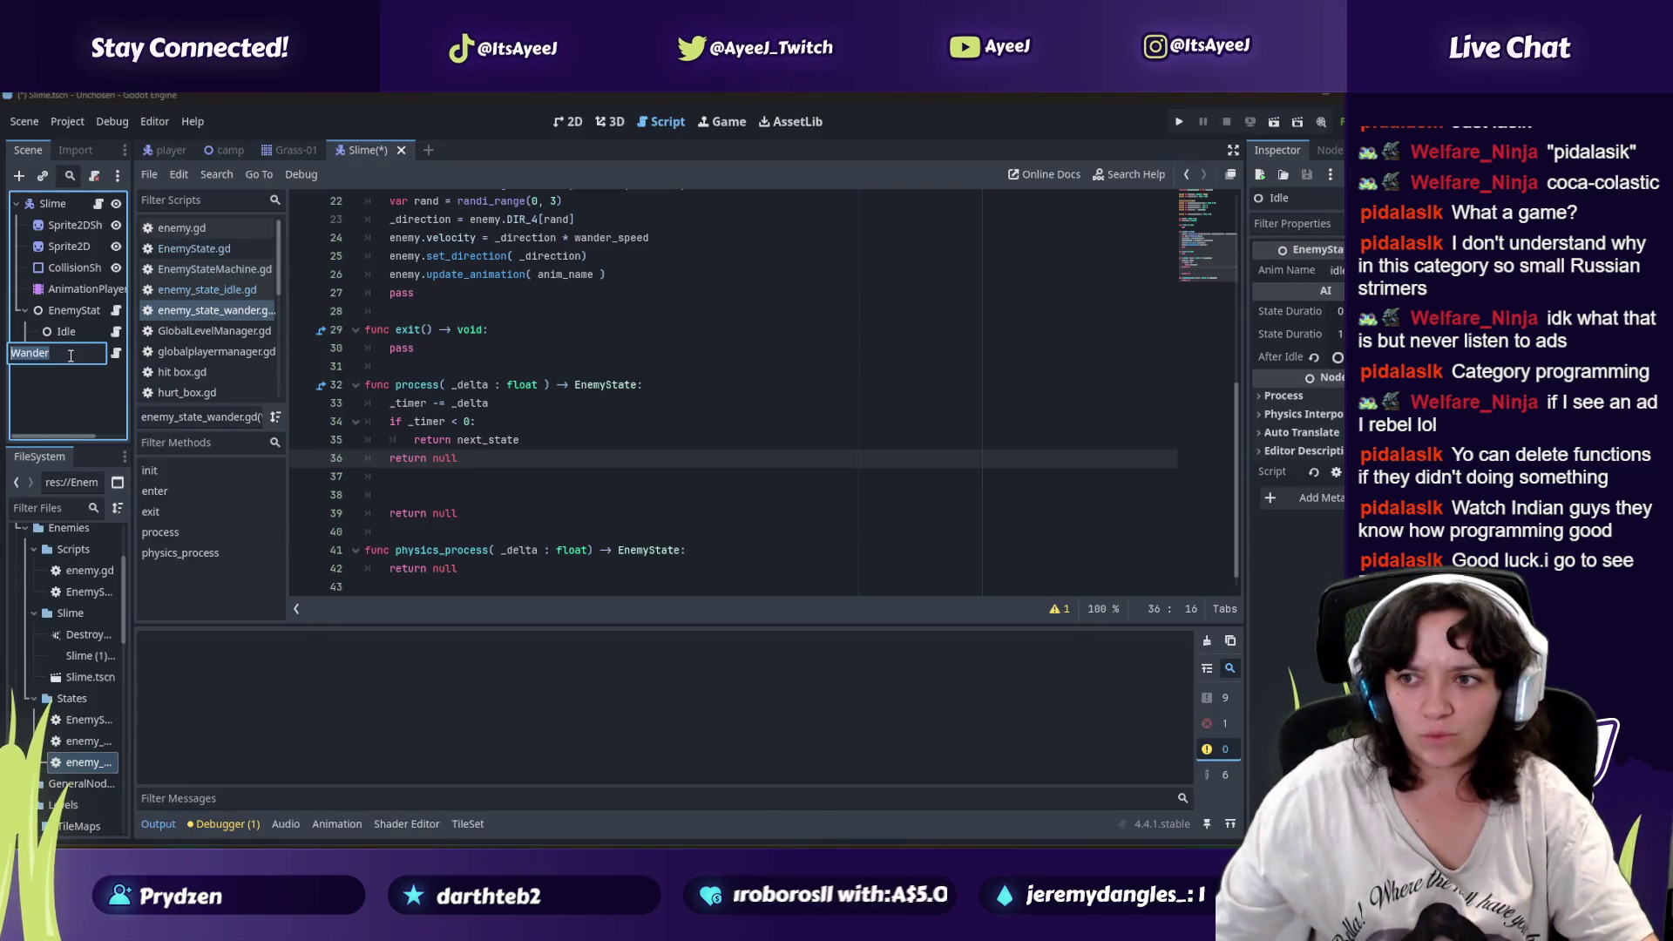
key("Return")
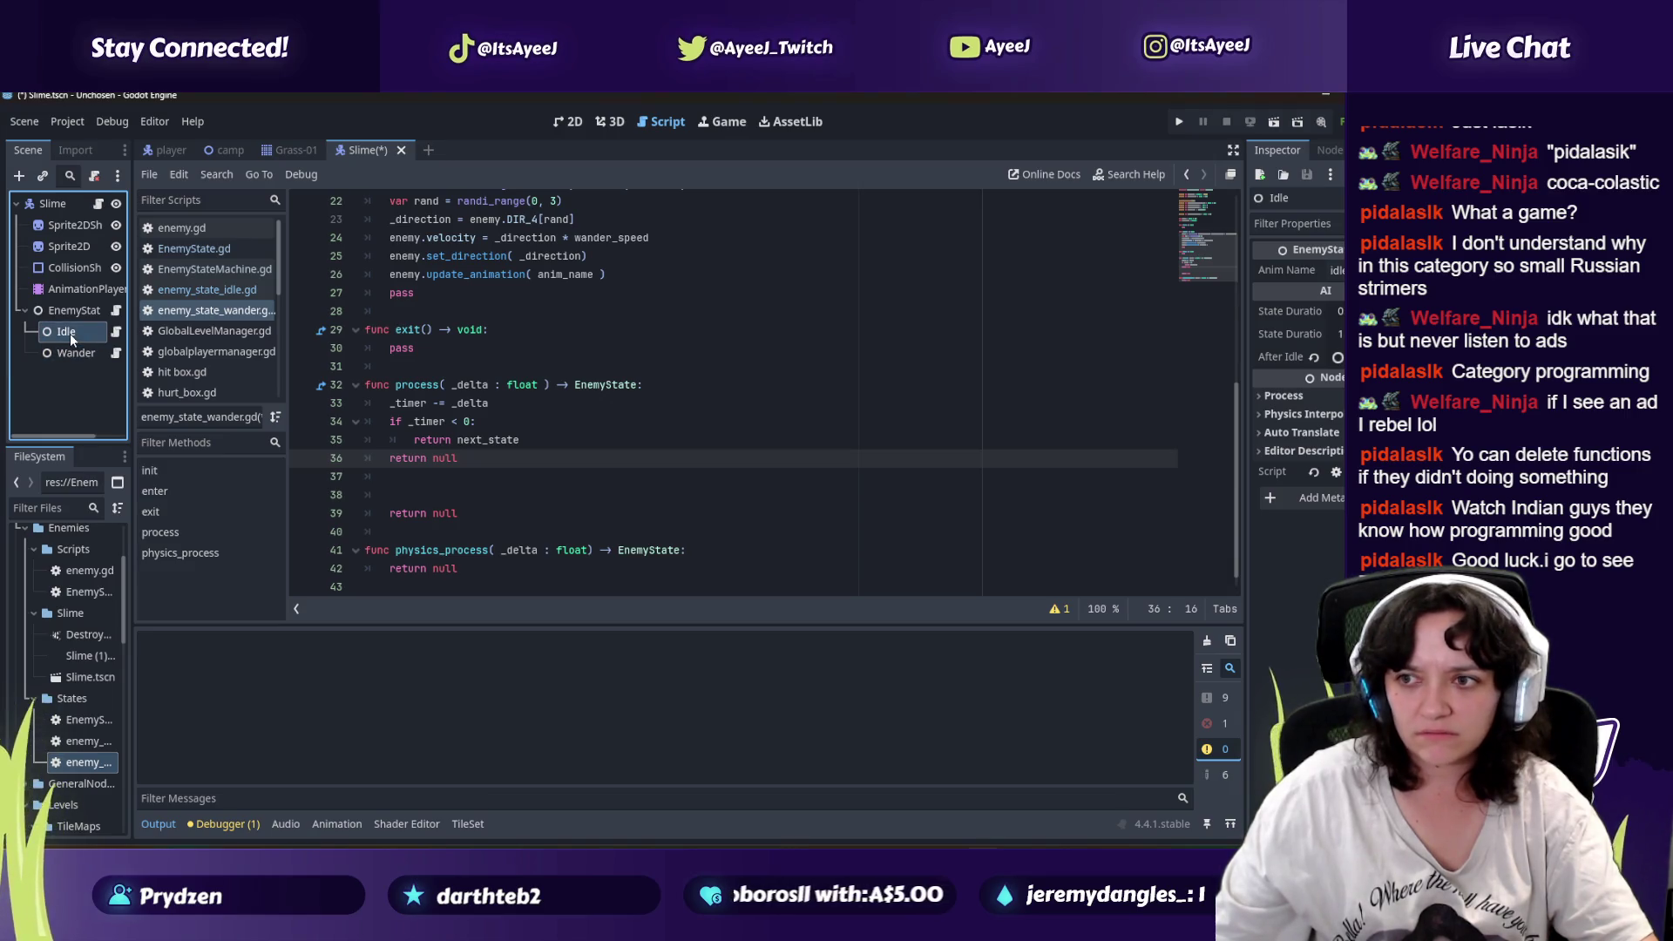
left_click(68, 353)
mouse_move(57, 331)
left_mouse_down()
mouse_move(845, 328)
mouse_move(355, 364)
mouse_move(381, 345)
mouse_move(1333, 402)
left_mouse_up()
Watch the tutorial up to its testing part, then save the Slime scene.
key("alt+Tab")
left_click(457, 517)
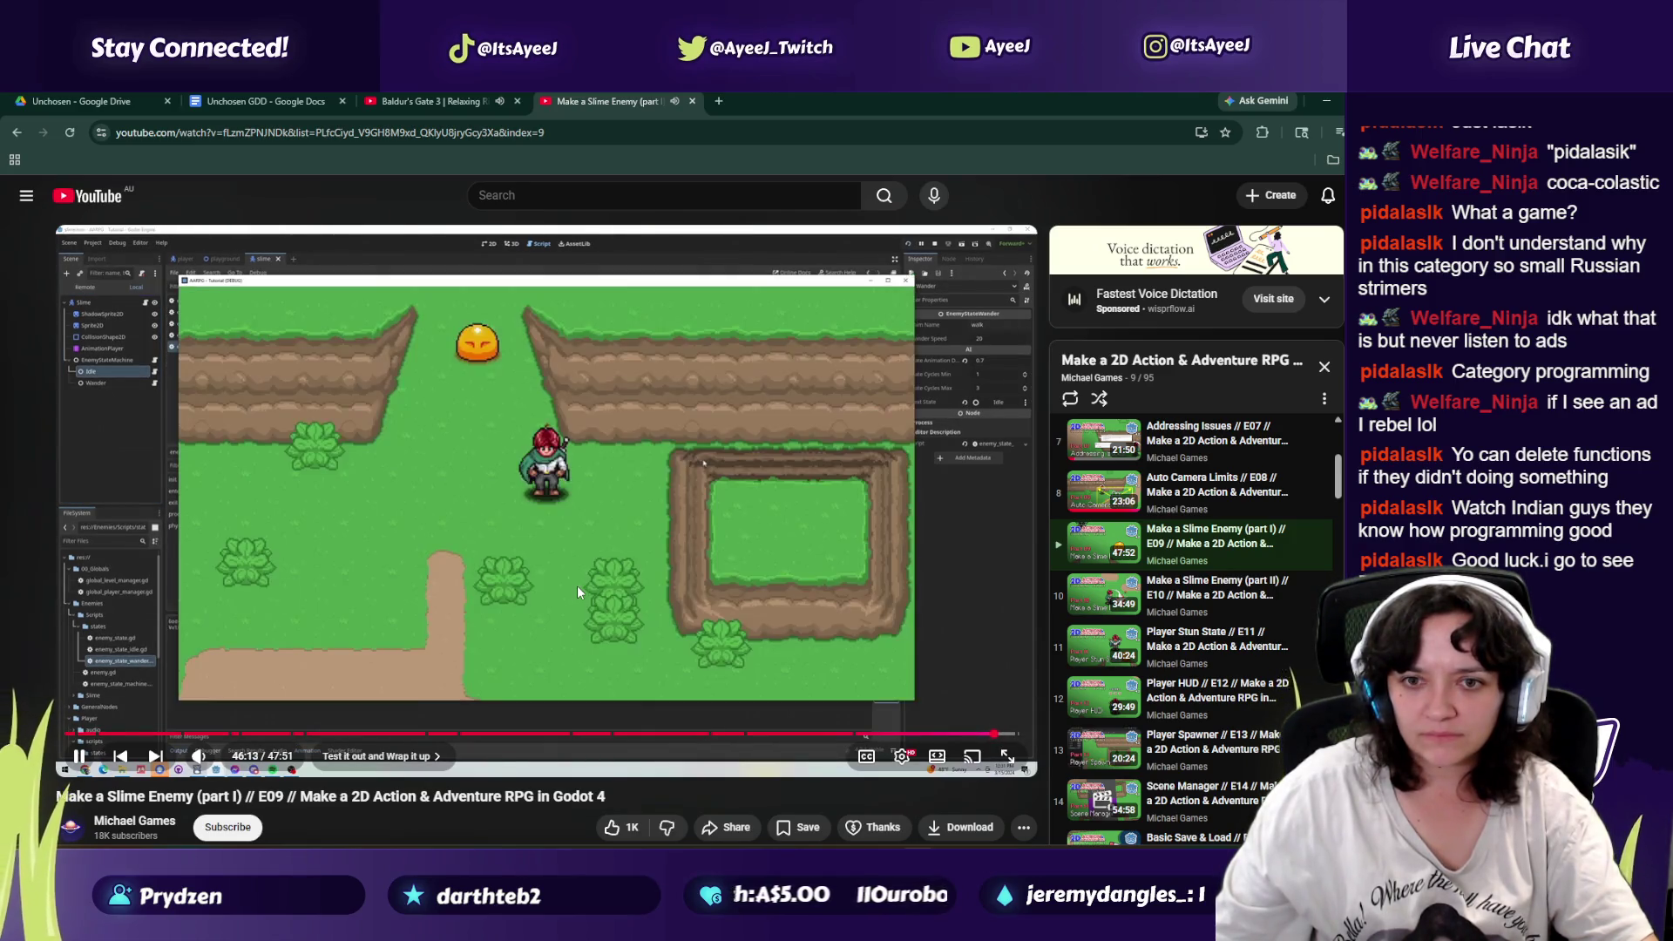
left_click(577, 585)
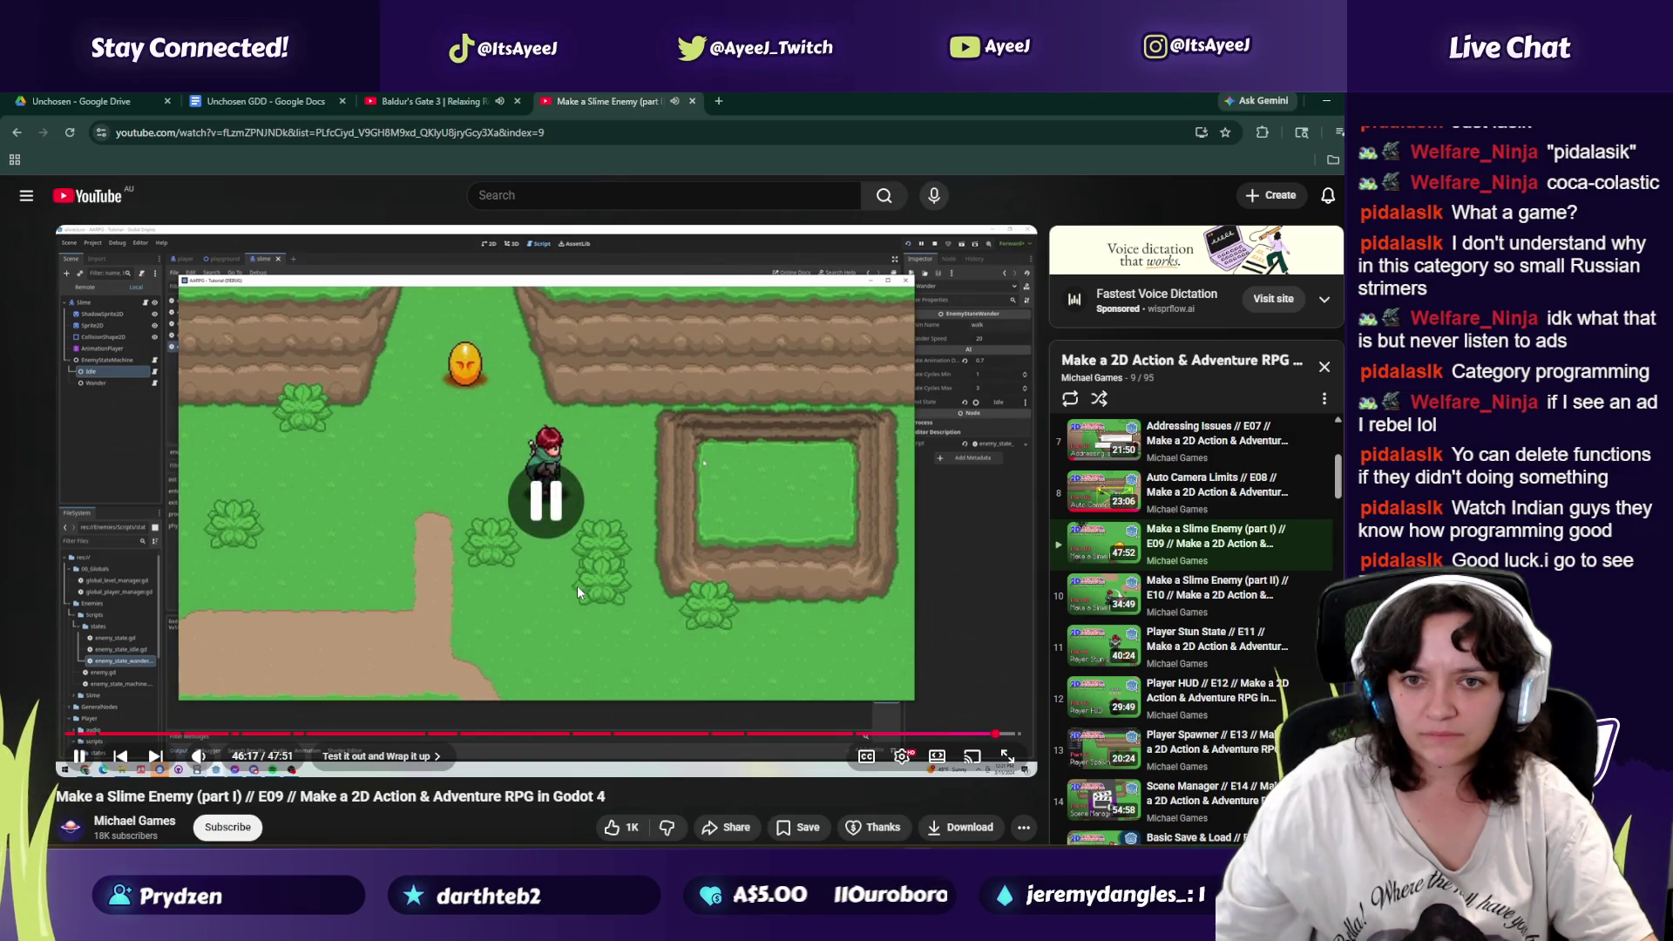
key("alt+Tab")
key("ctrl+s")
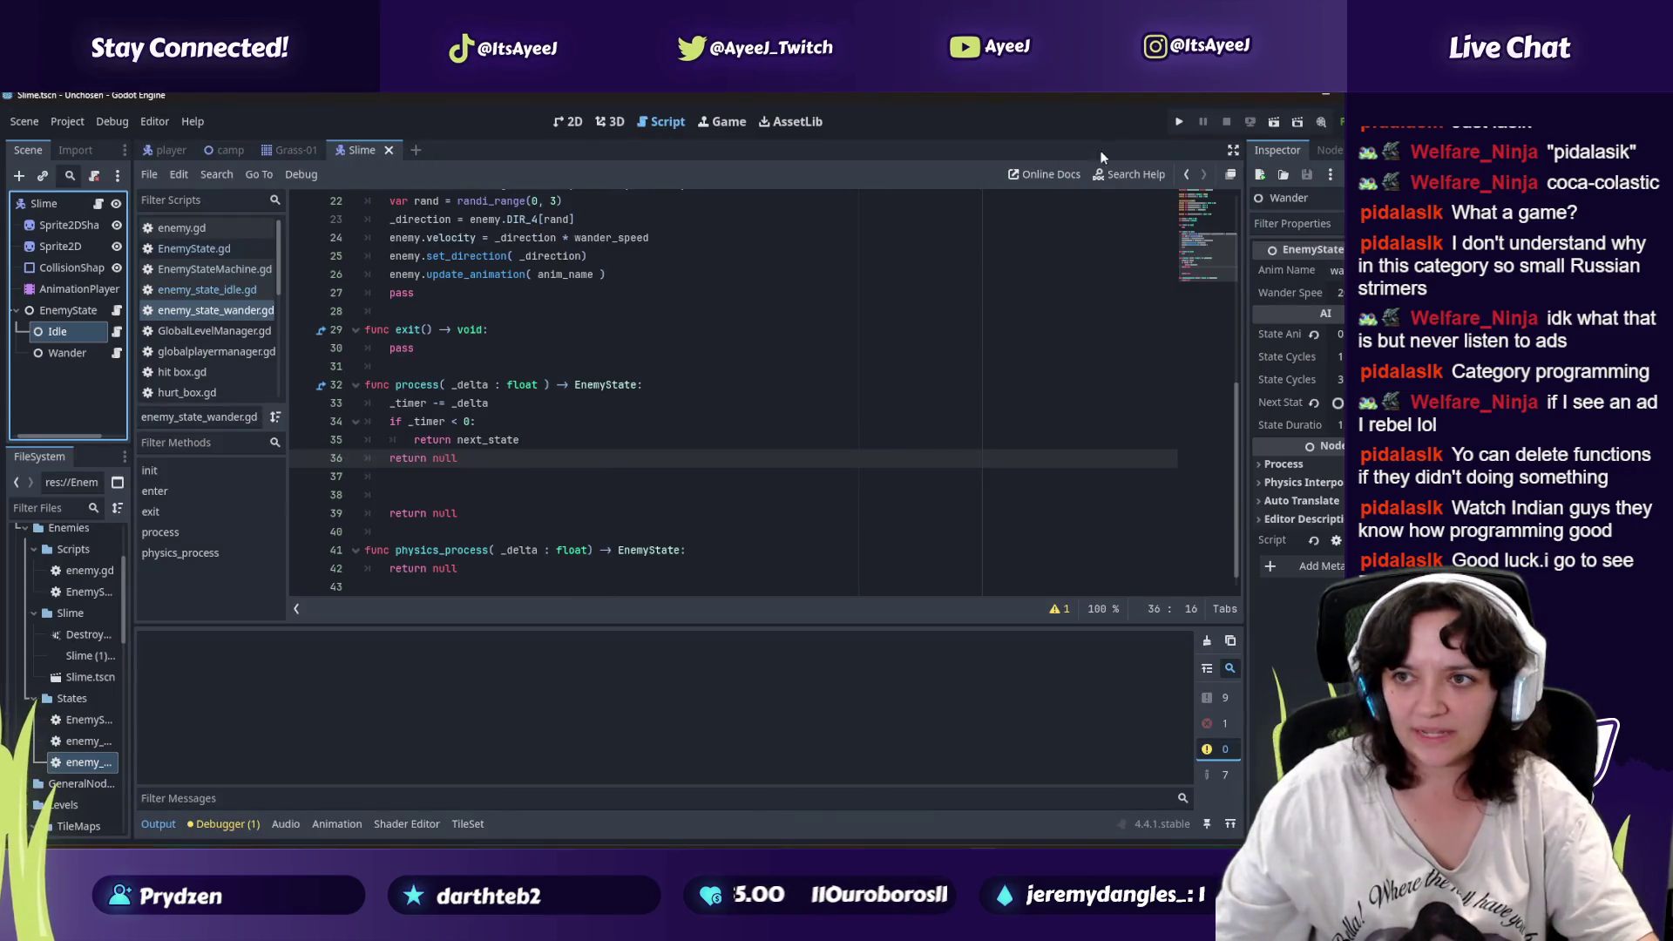
Run the game and walk the player left and down through the camp past the wandering slime.
left_click(1180, 123)
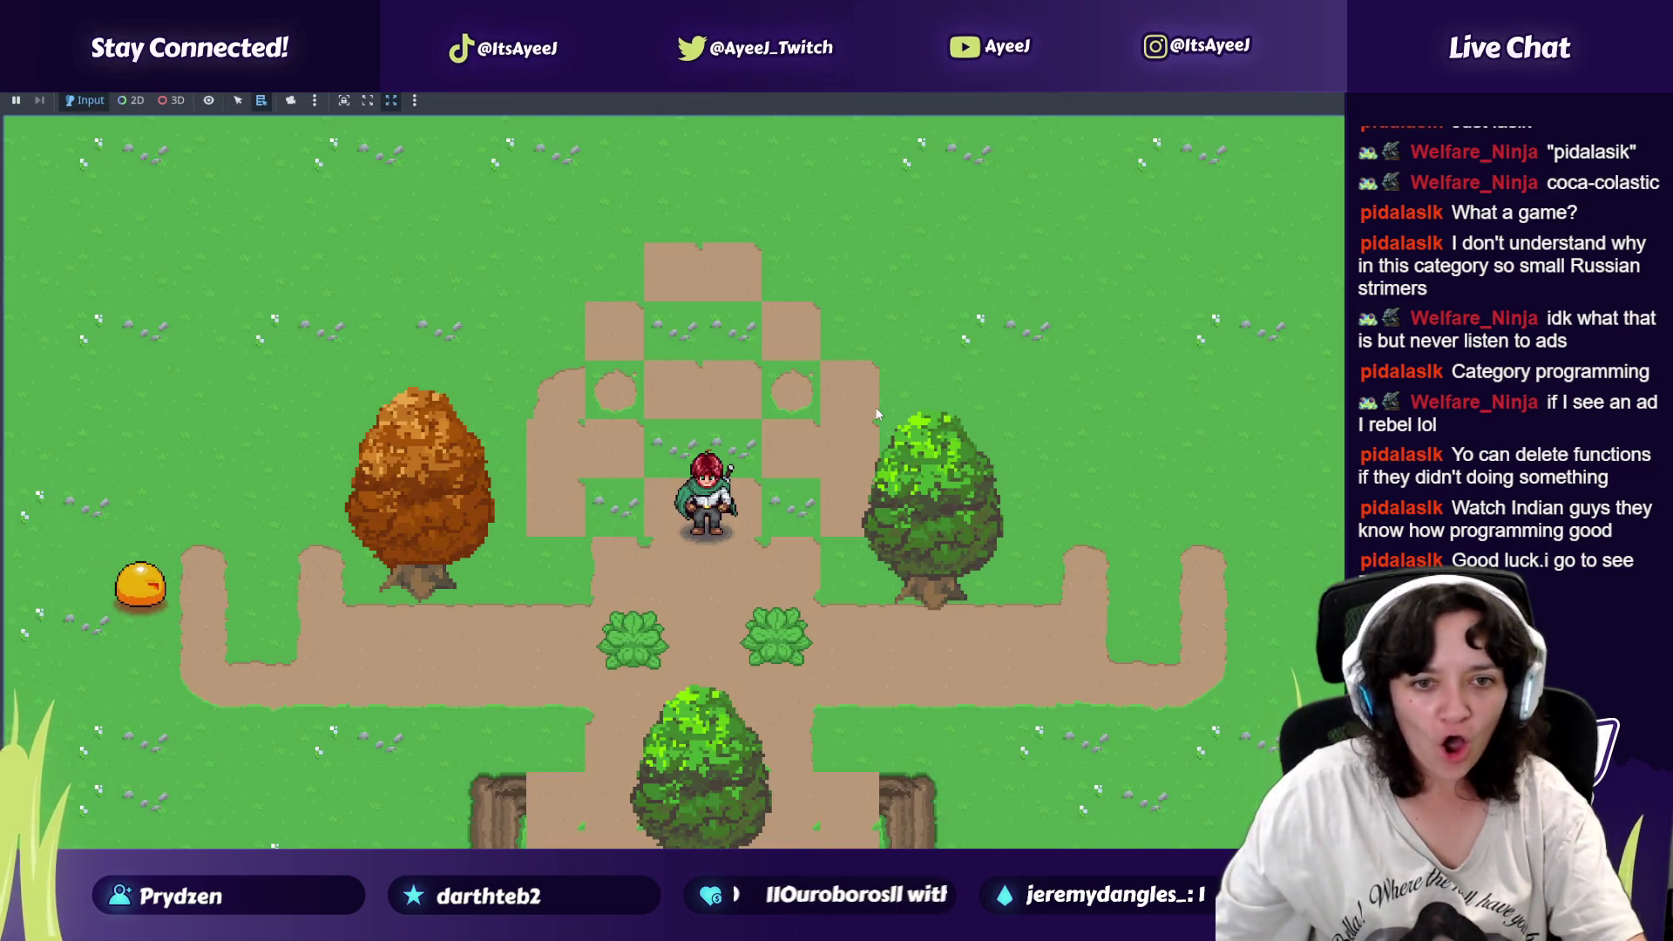
key("Left")
key("Down")
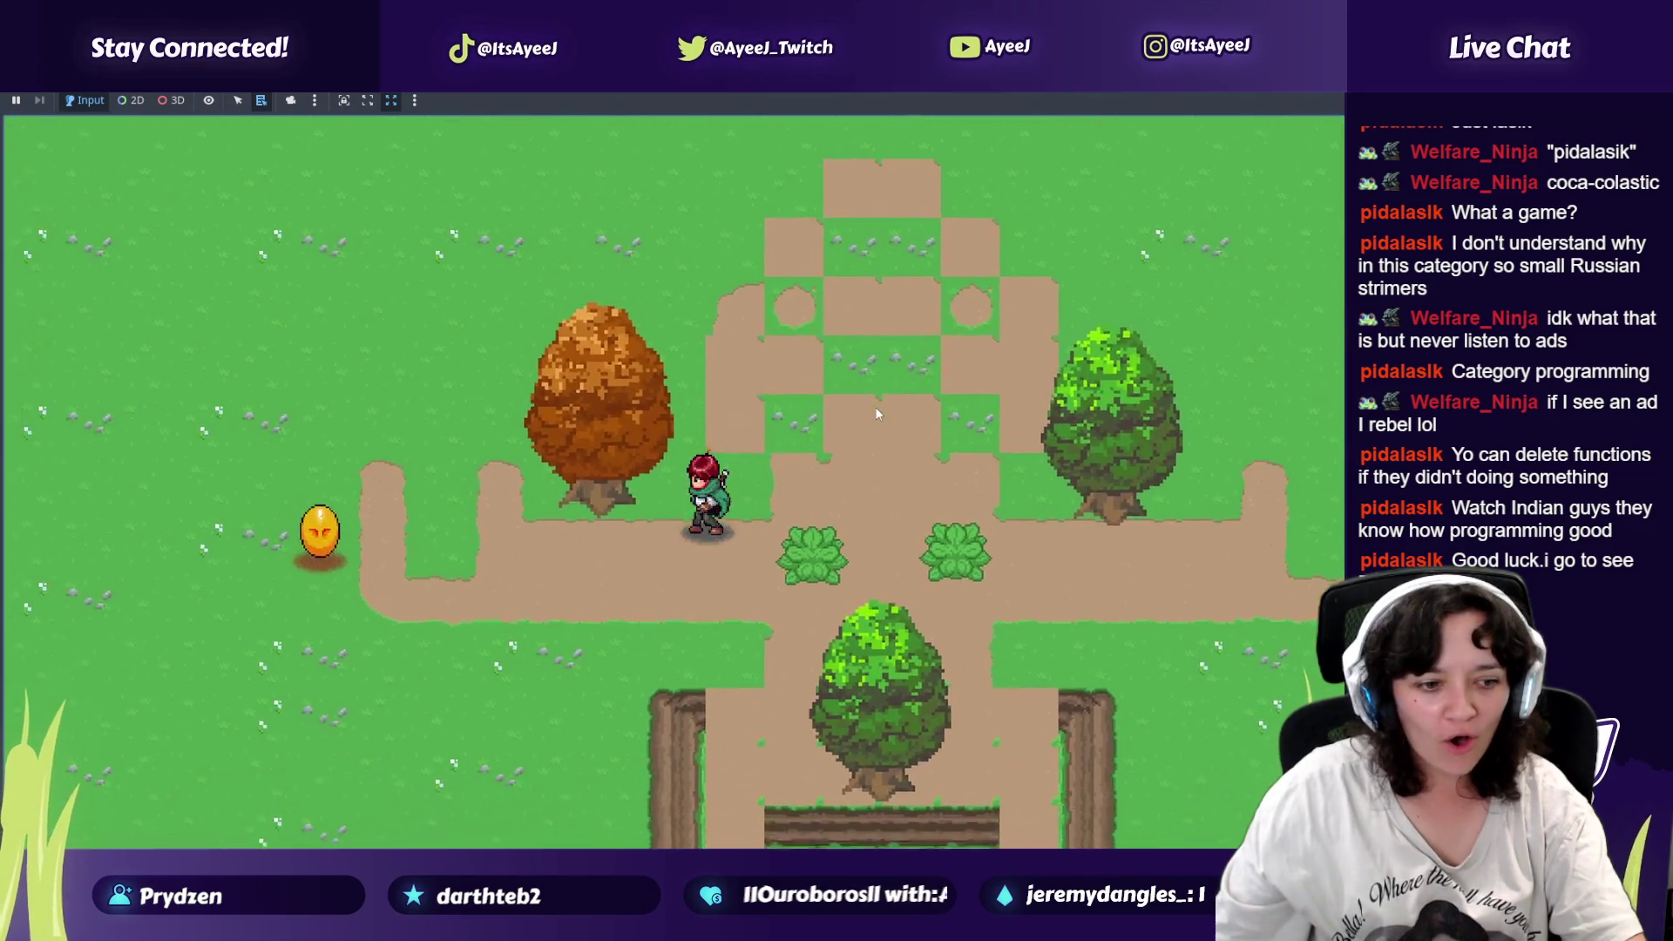
key("Left")
key("Down")
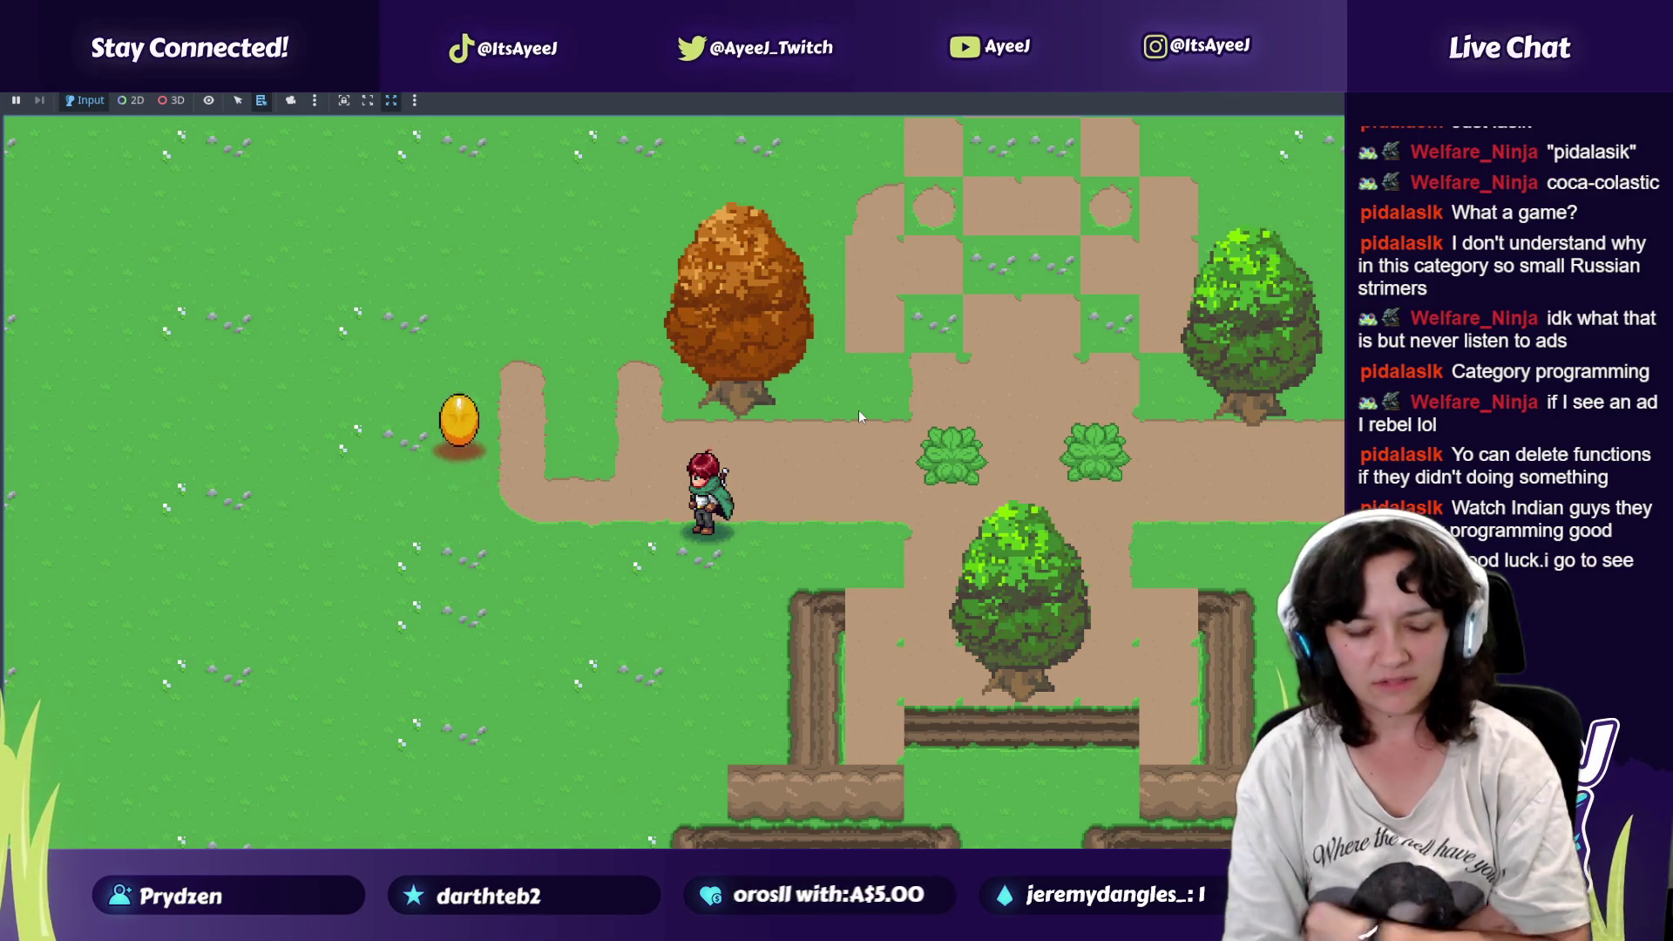
key("alt+Tab")
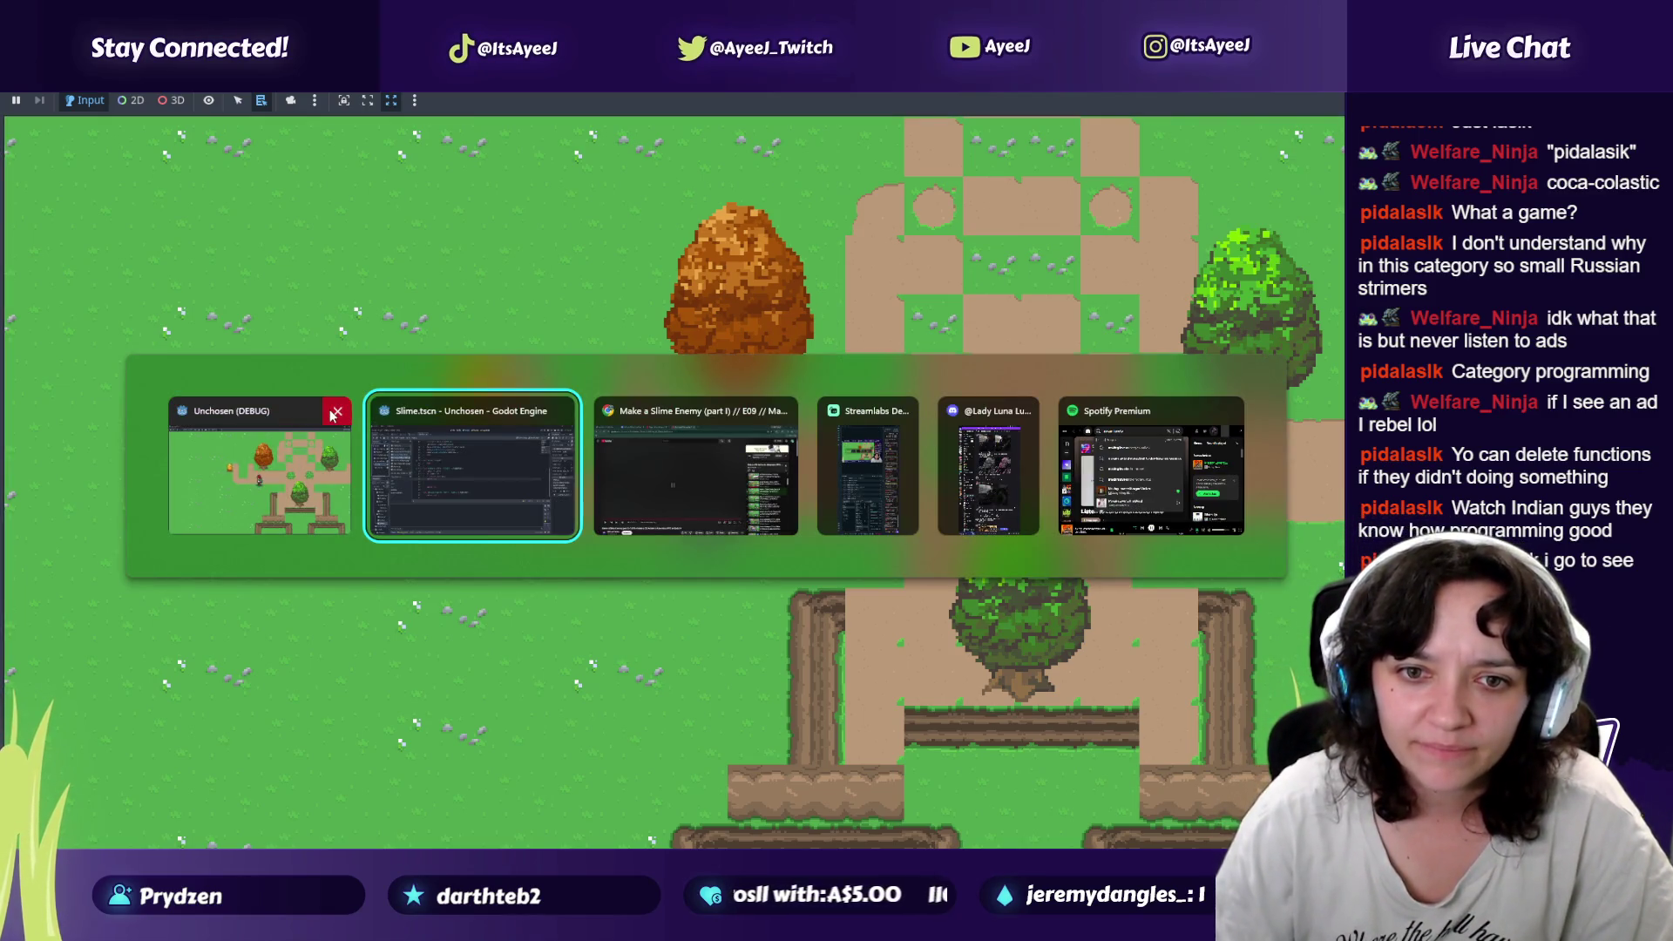
Close the test run, return to the camp scene and select its slime.
left_click(334, 413)
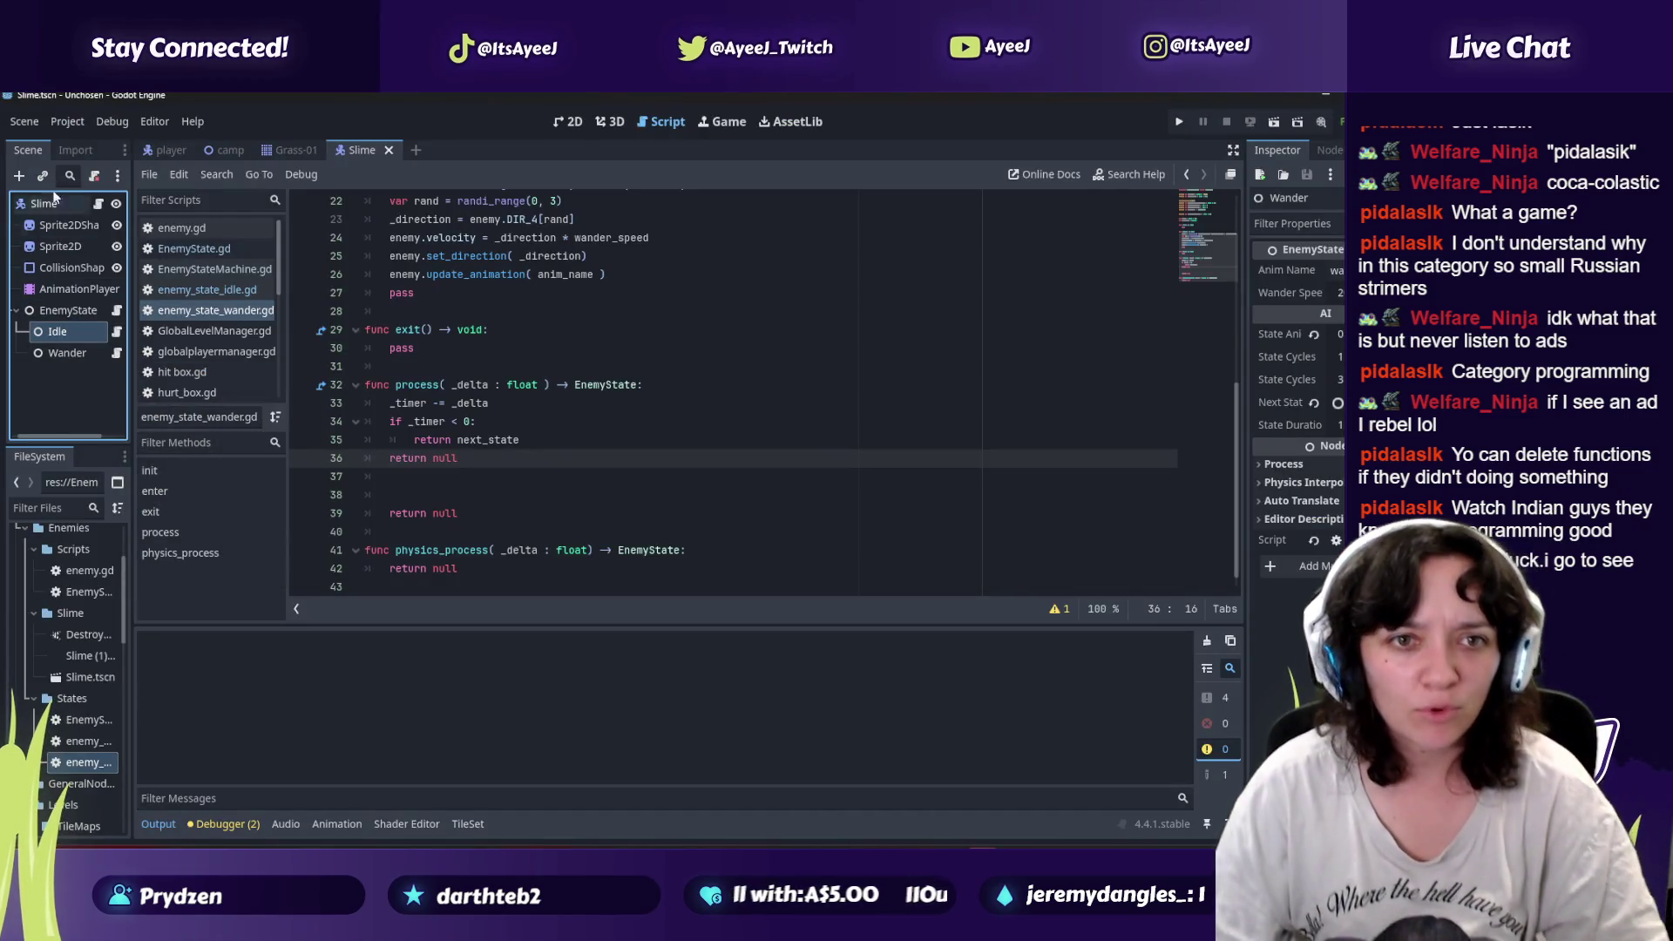
left_click(227, 149)
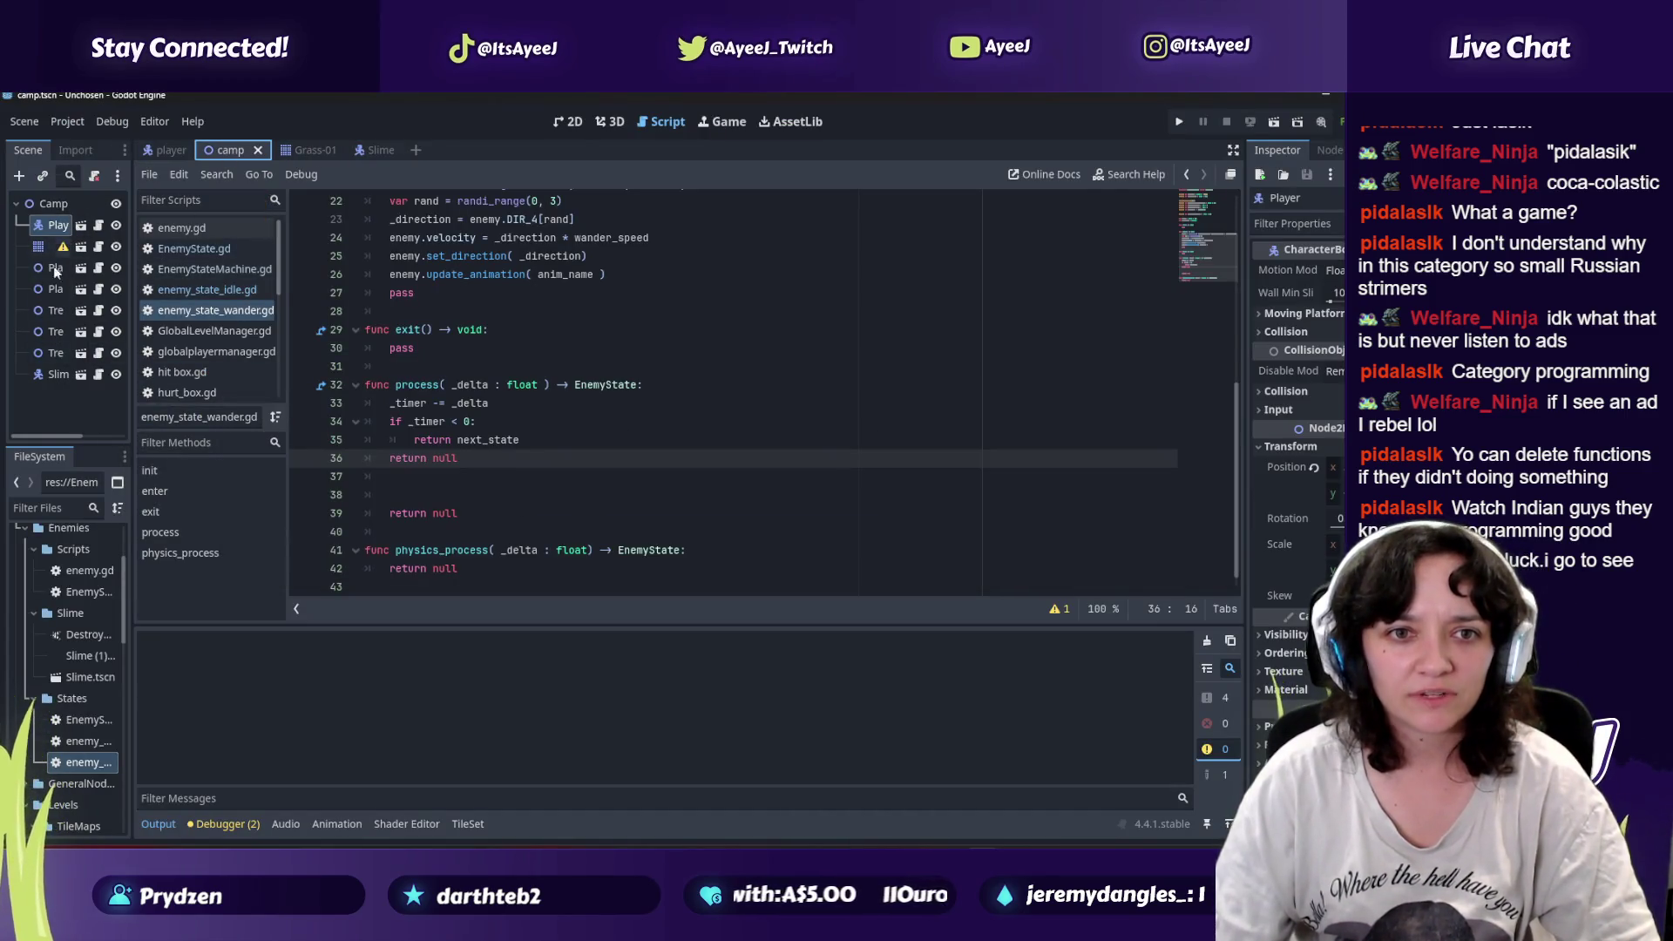
left_click(56, 380)
key("ctrl+v")
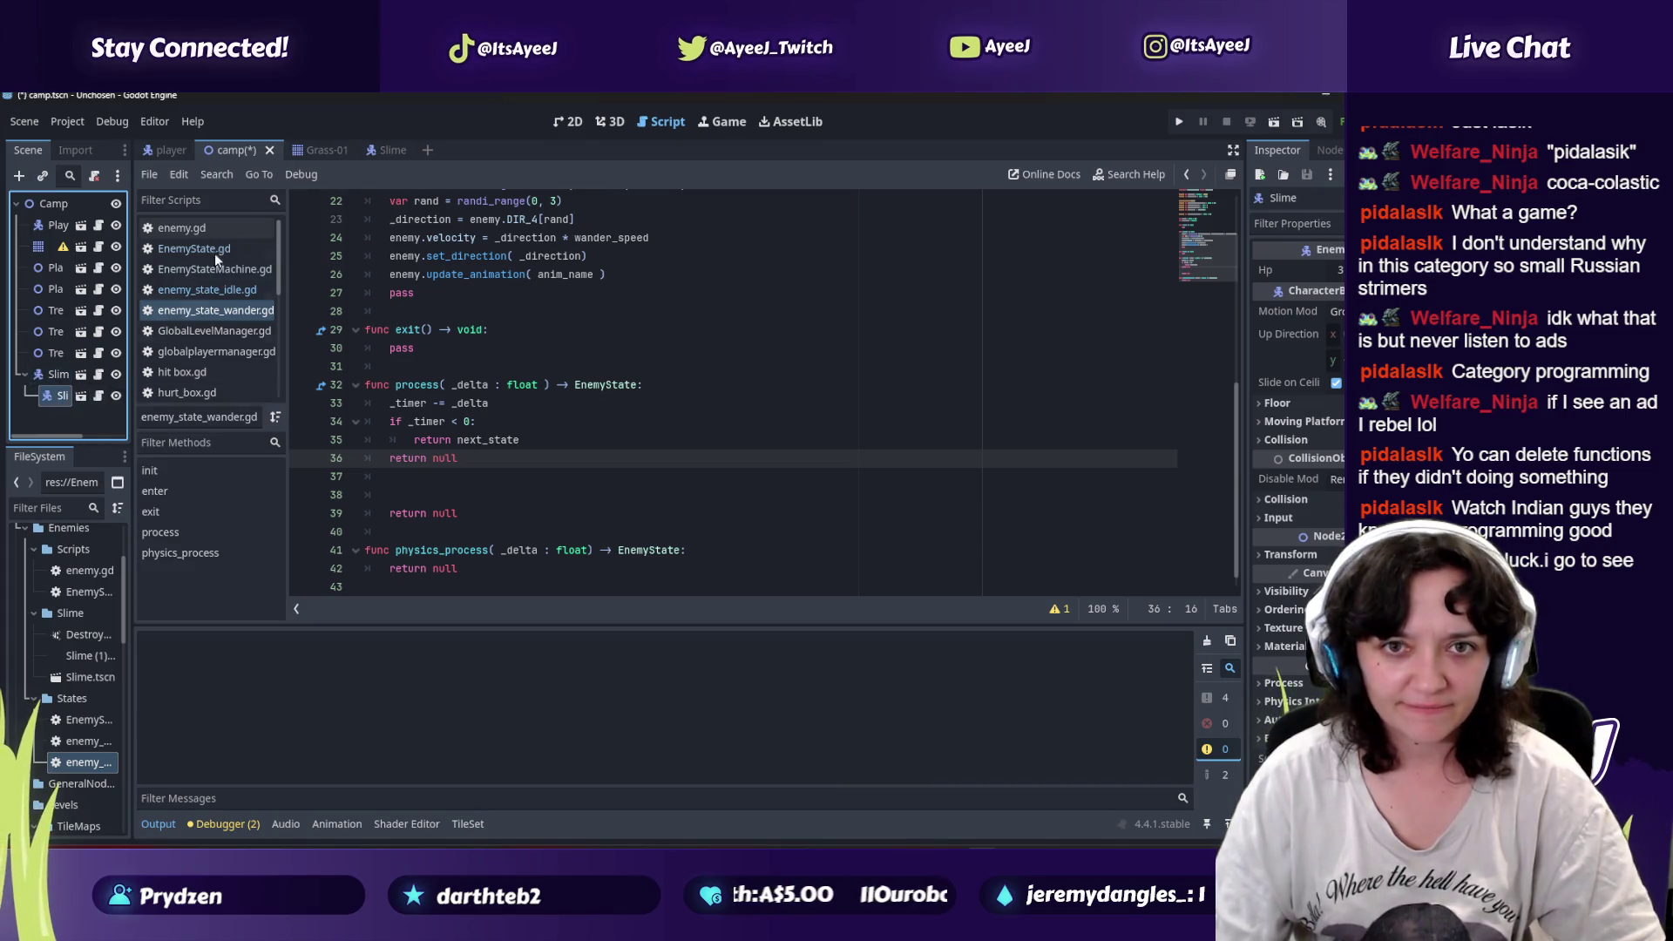
left_click(233, 151)
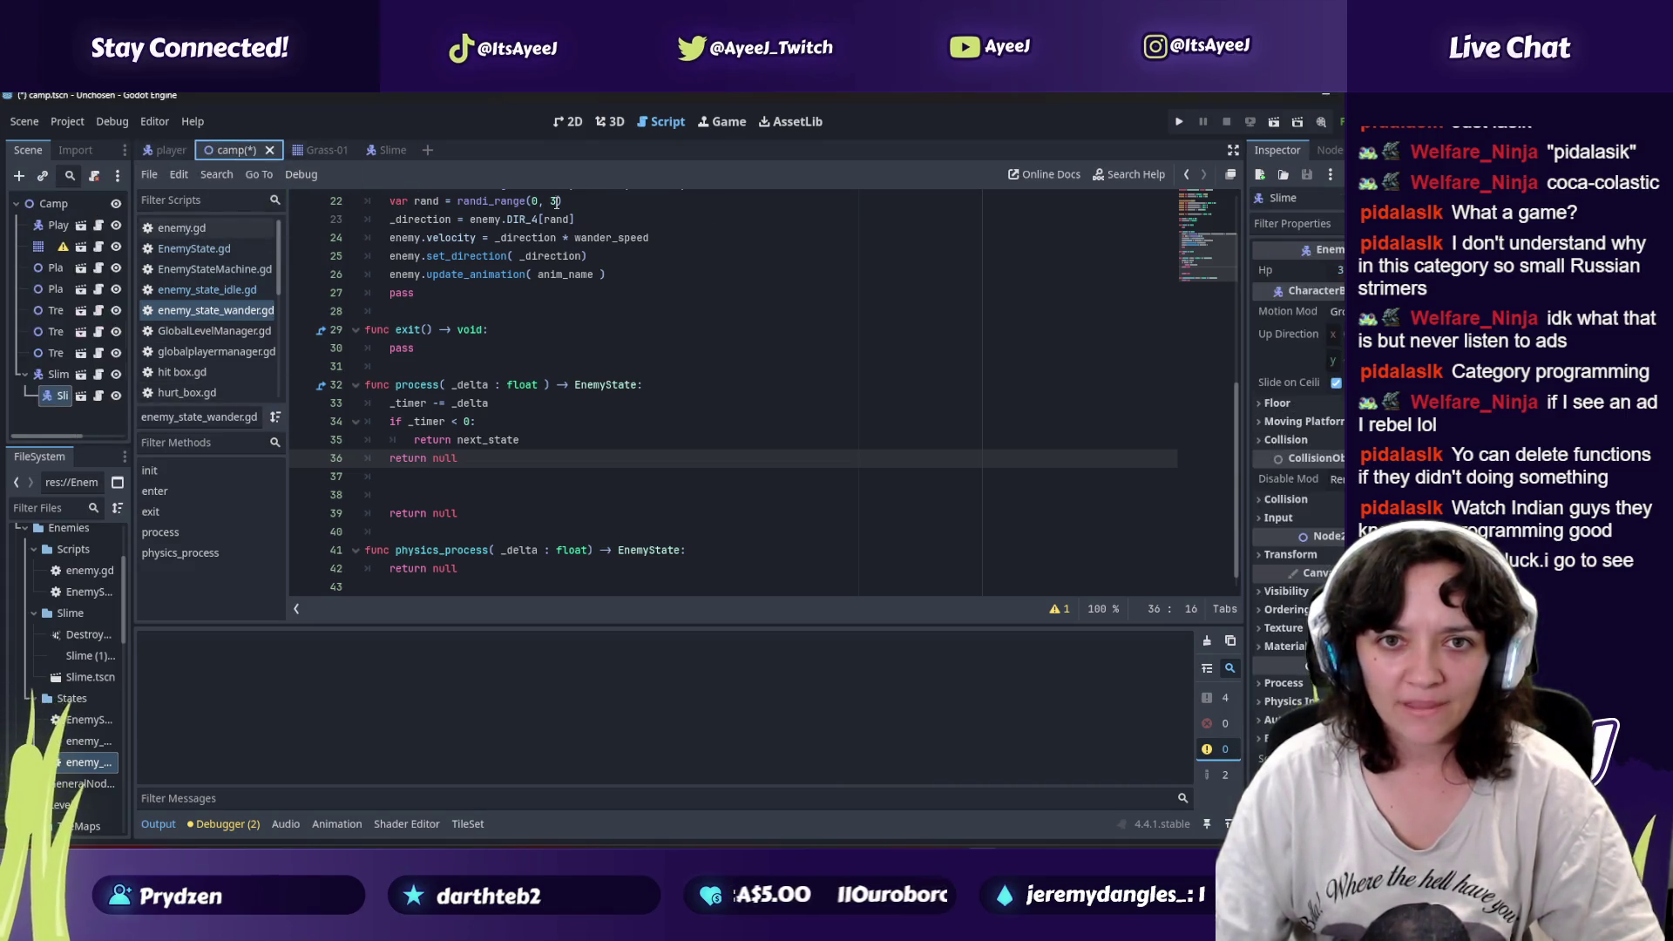
left_click(1231, 174)
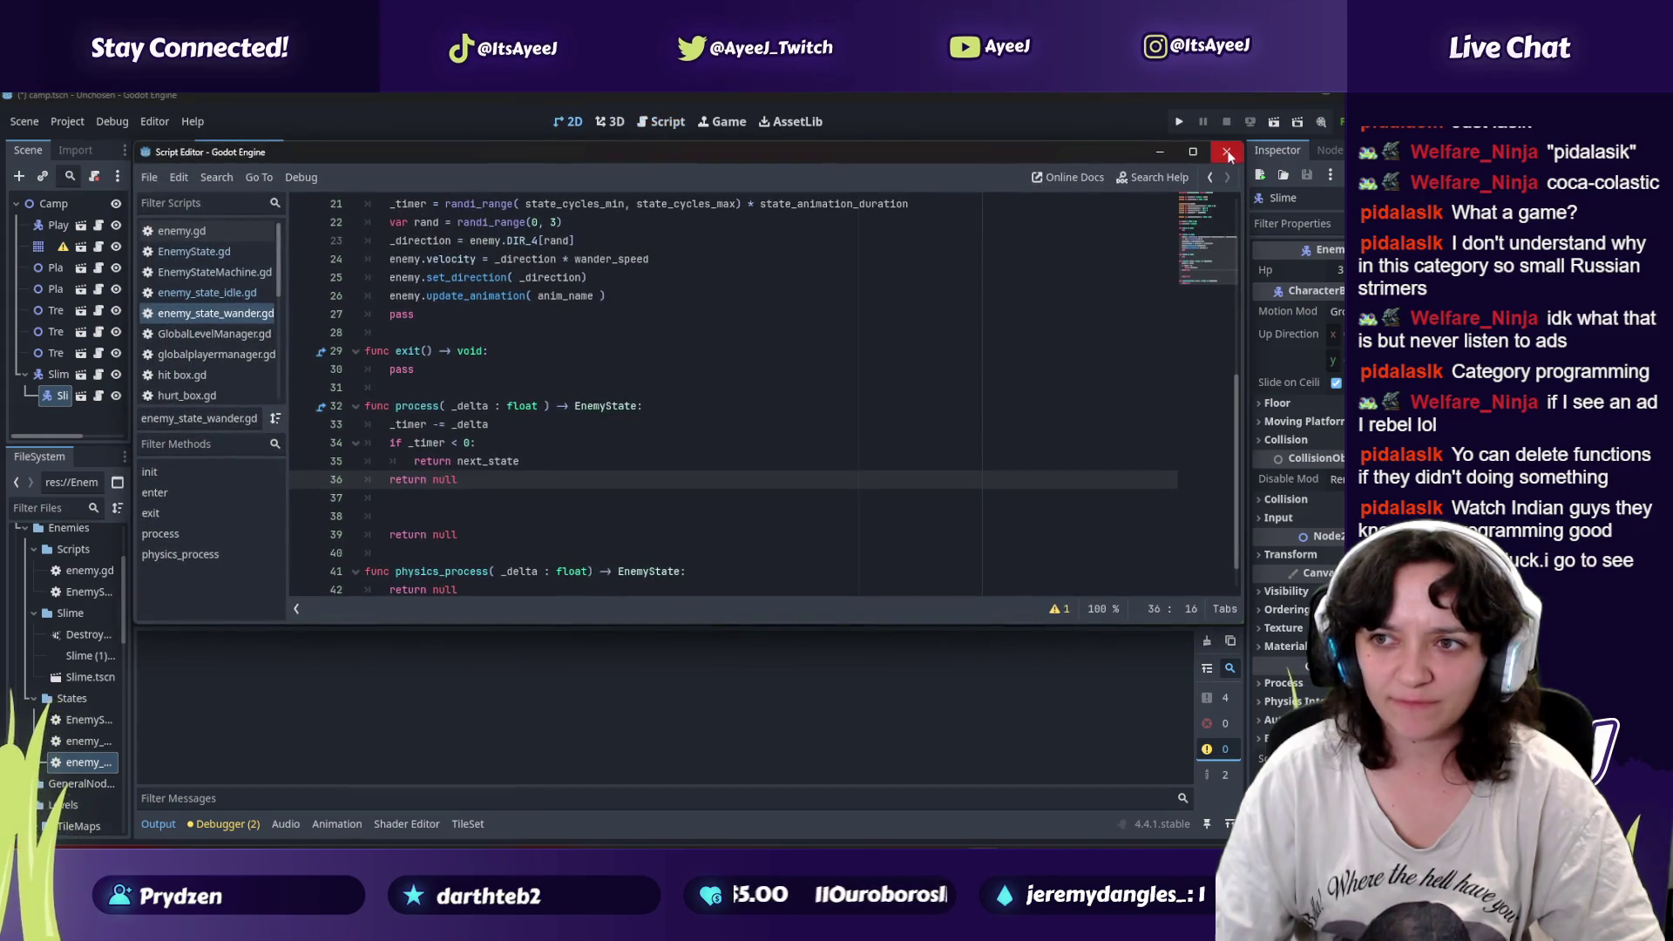
key("alt+Tab")
Duplicate the slime as Slime2 and make it a sibling of the first slime.
mouse_move(497, 385)
left_mouse_down()
mouse_move(575, 409)
mouse_move(634, 403)
left_mouse_up()
key("ctrl+d")
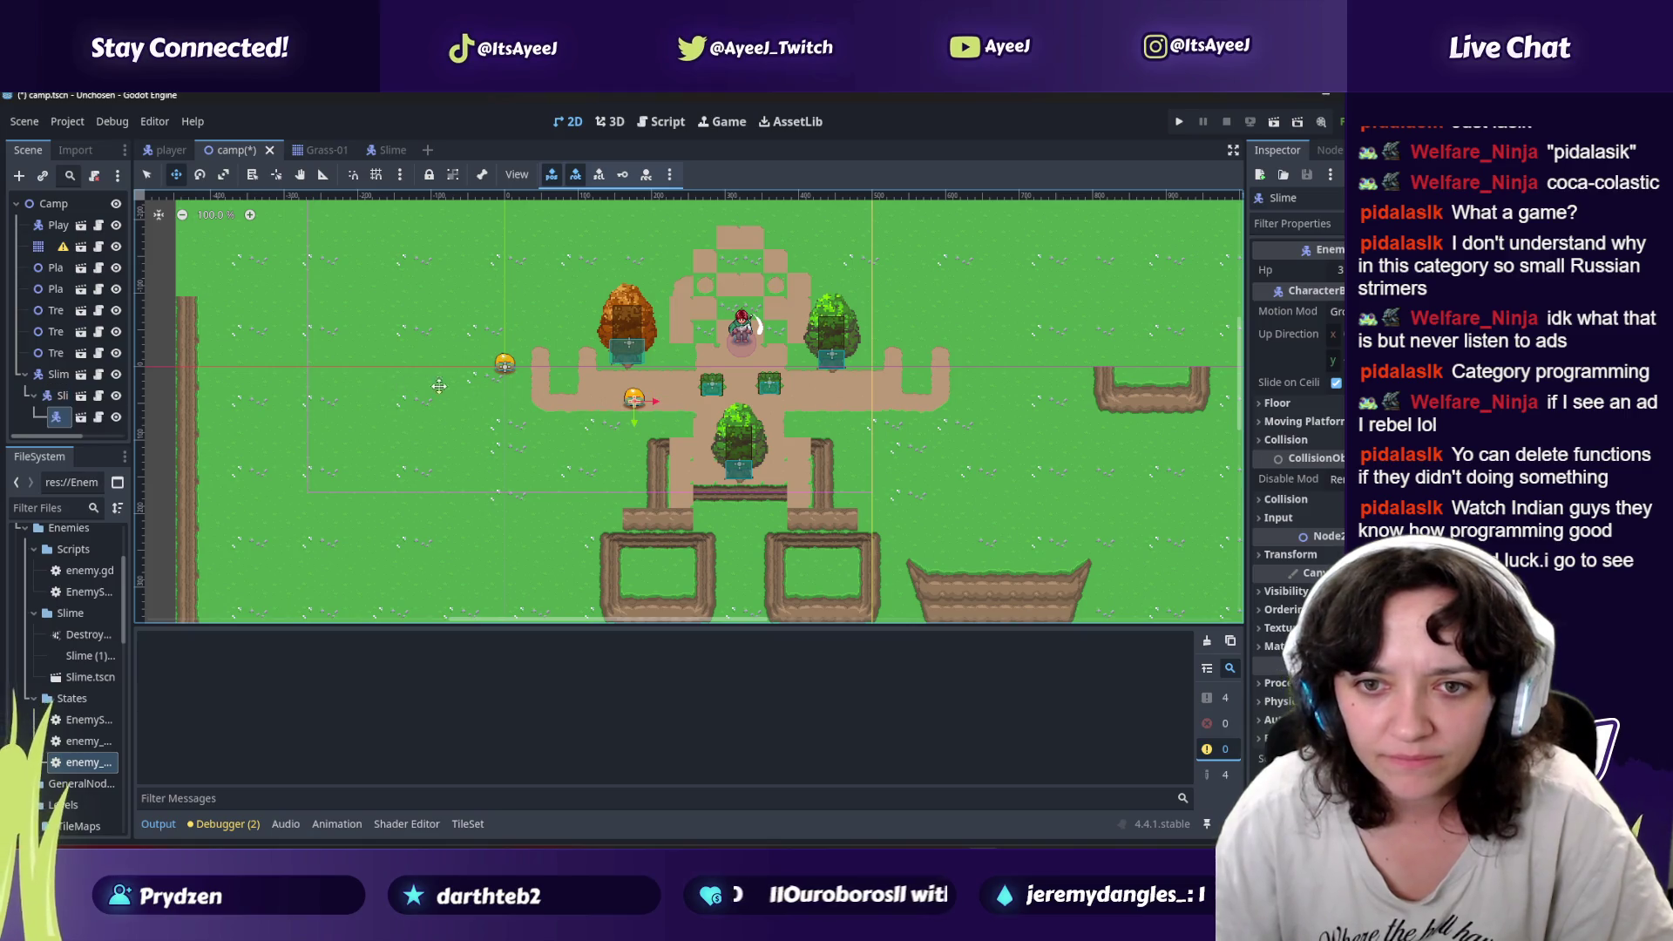
mouse_move(59, 422)
left_mouse_down()
mouse_move(37, 425)
mouse_move(26, 389)
mouse_move(19, 408)
mouse_move(59, 394)
left_mouse_up()
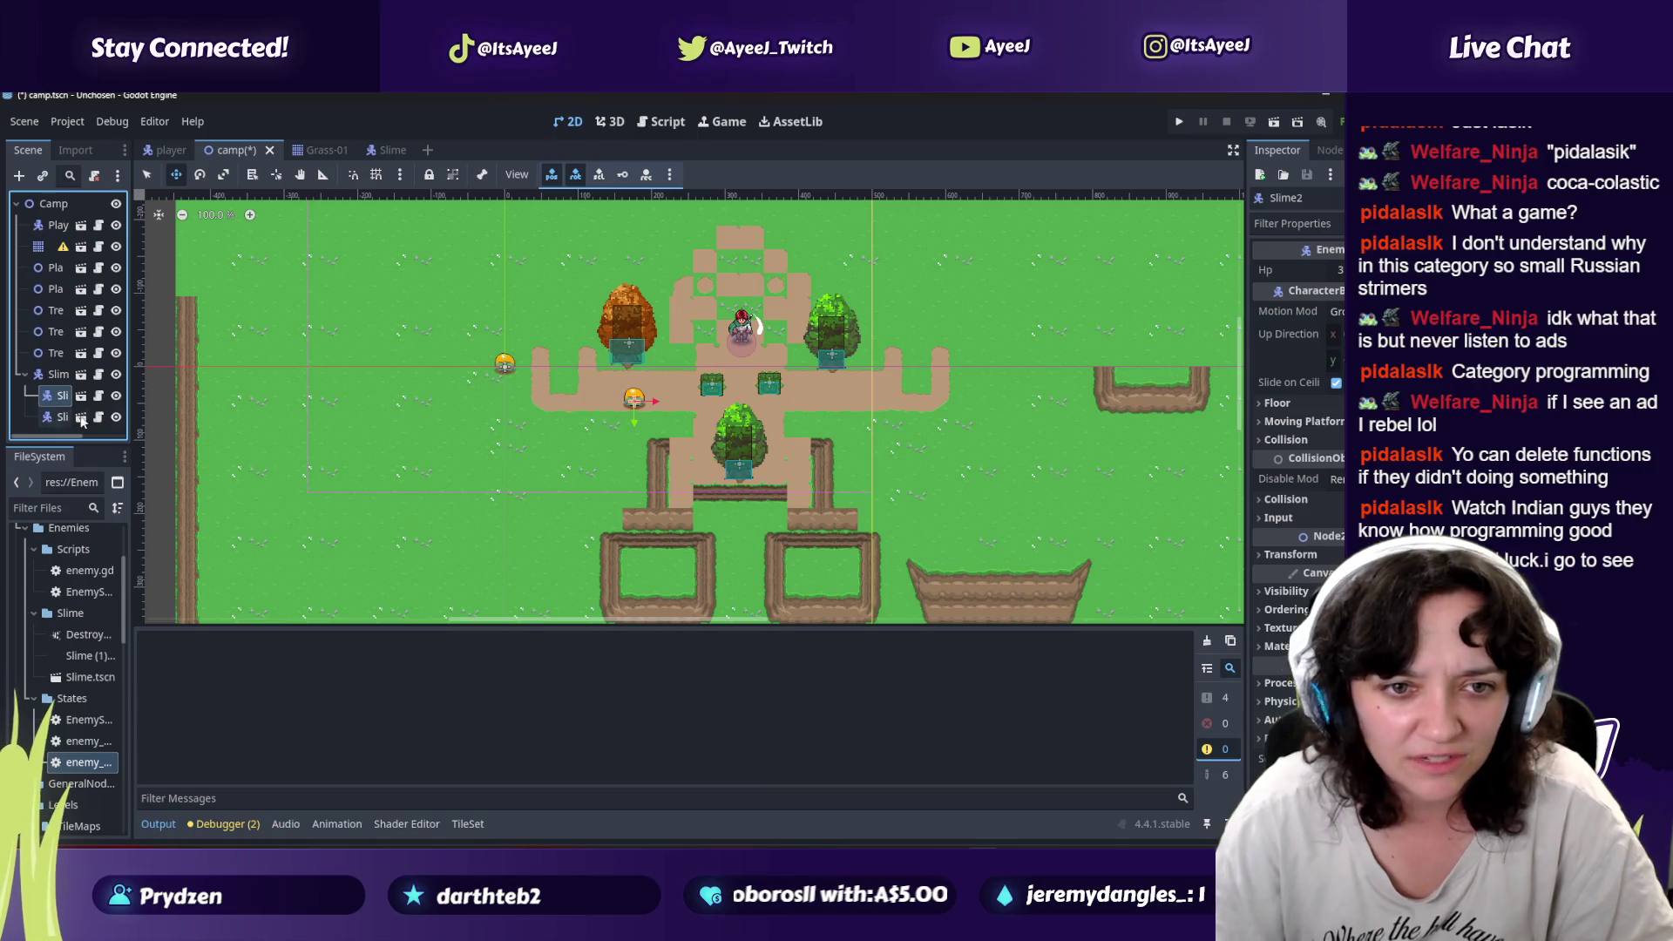
Test-run the game with two slimes, then close it and undo the extra slime.
left_click(1180, 128)
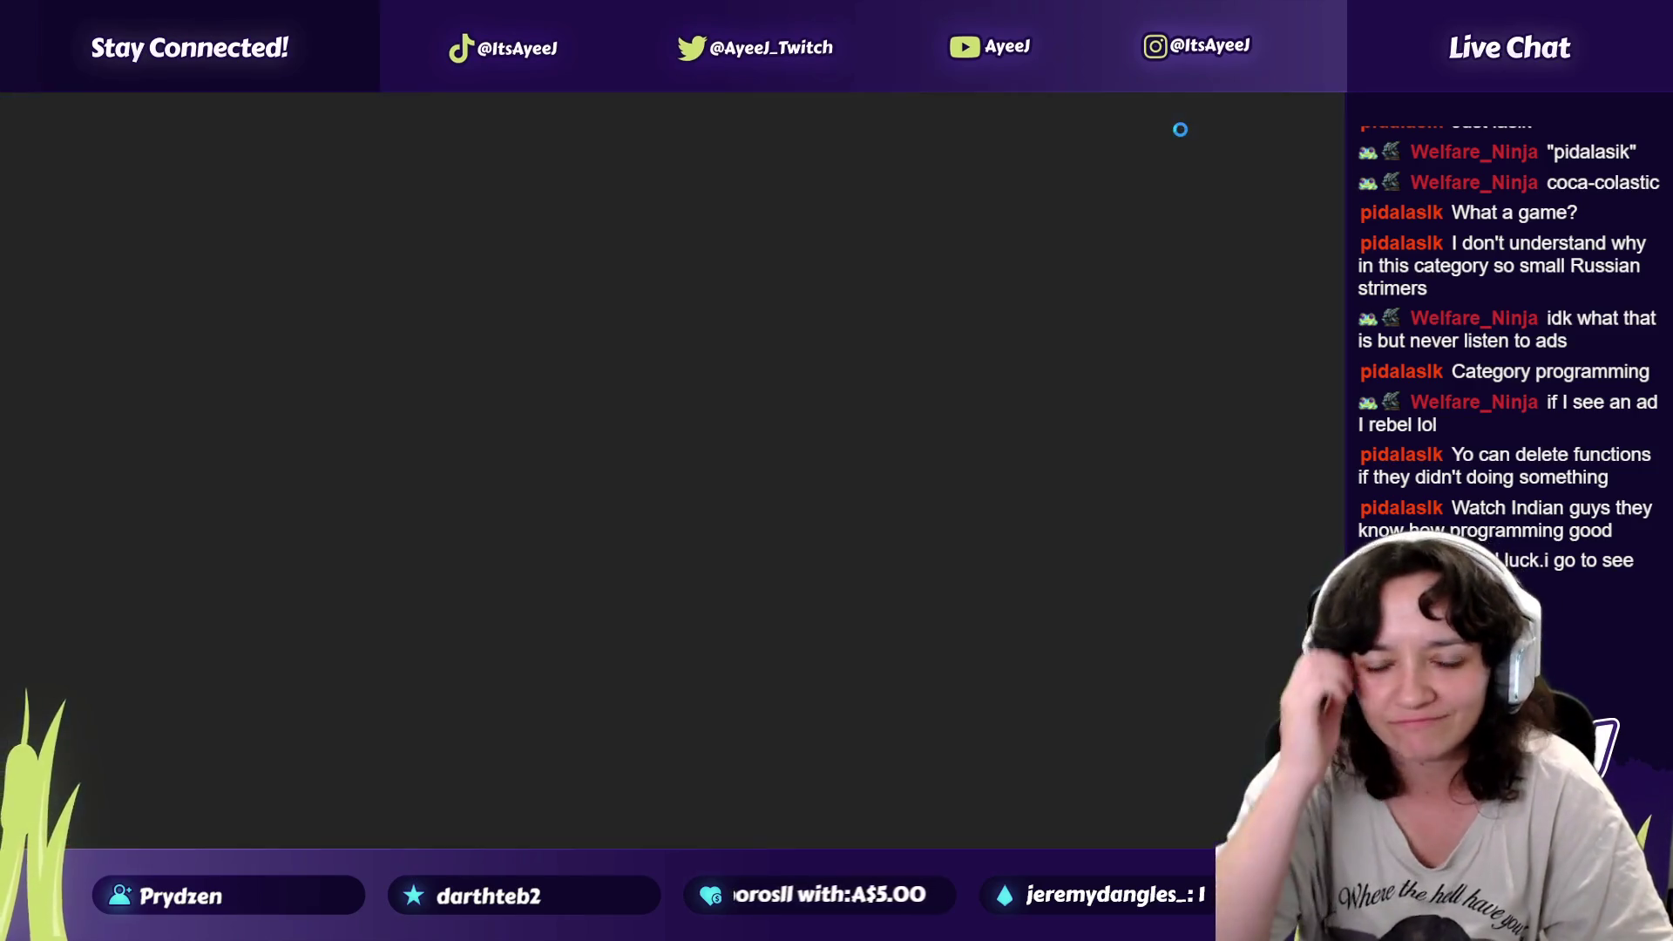
key("Down")
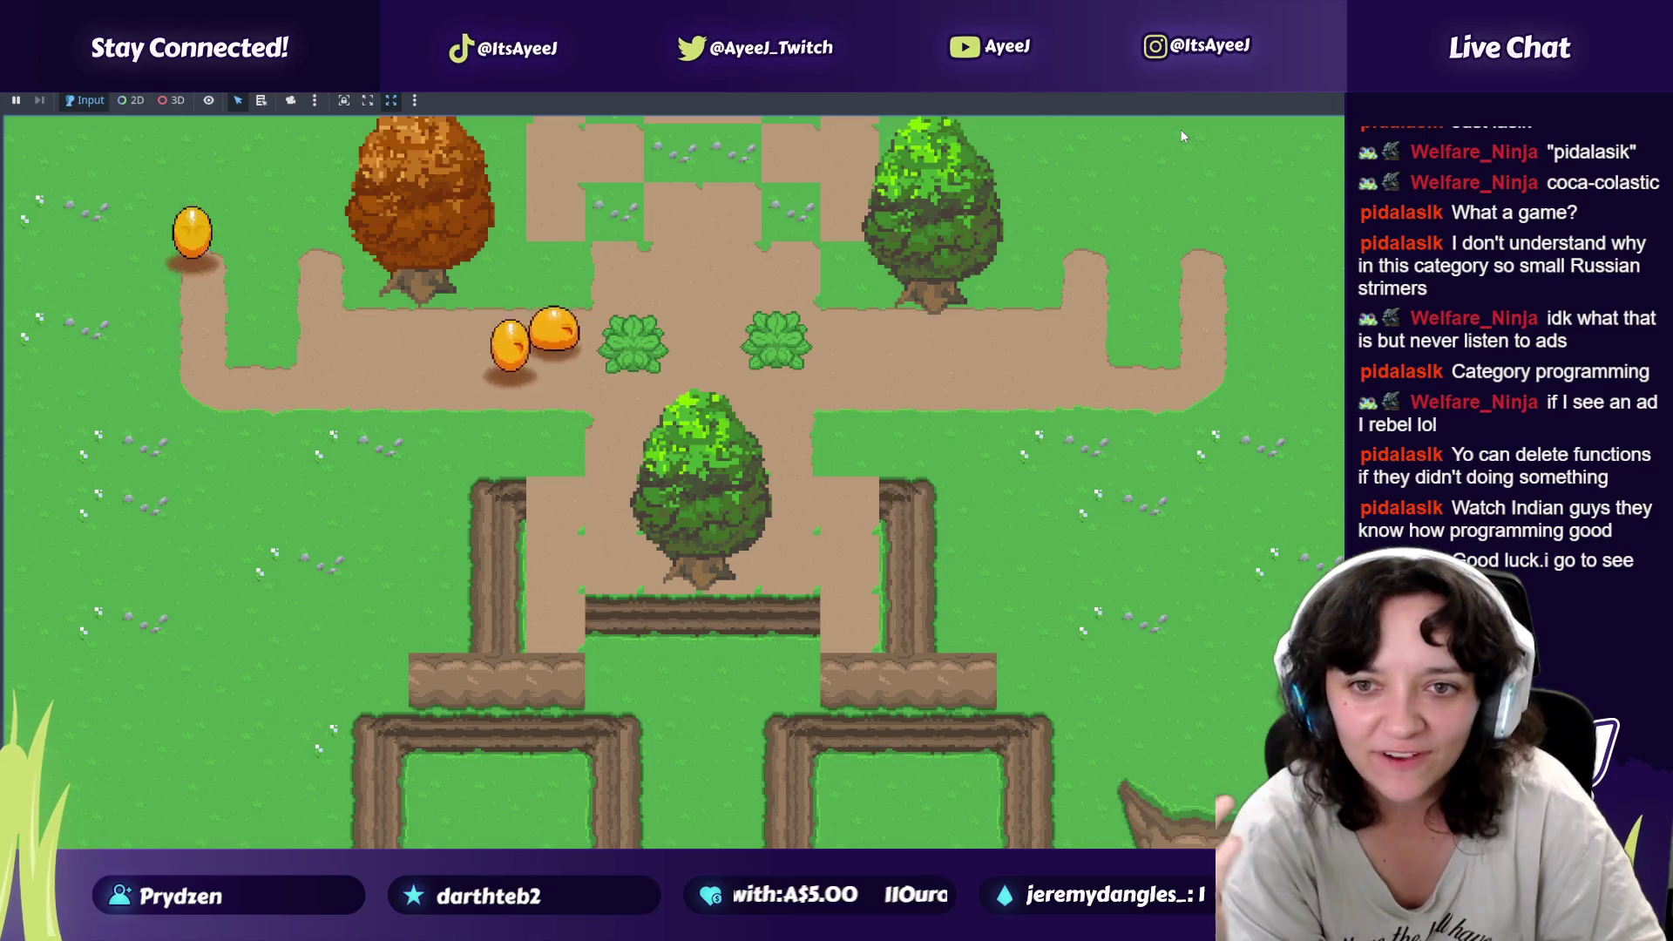
key("alt+Tab")
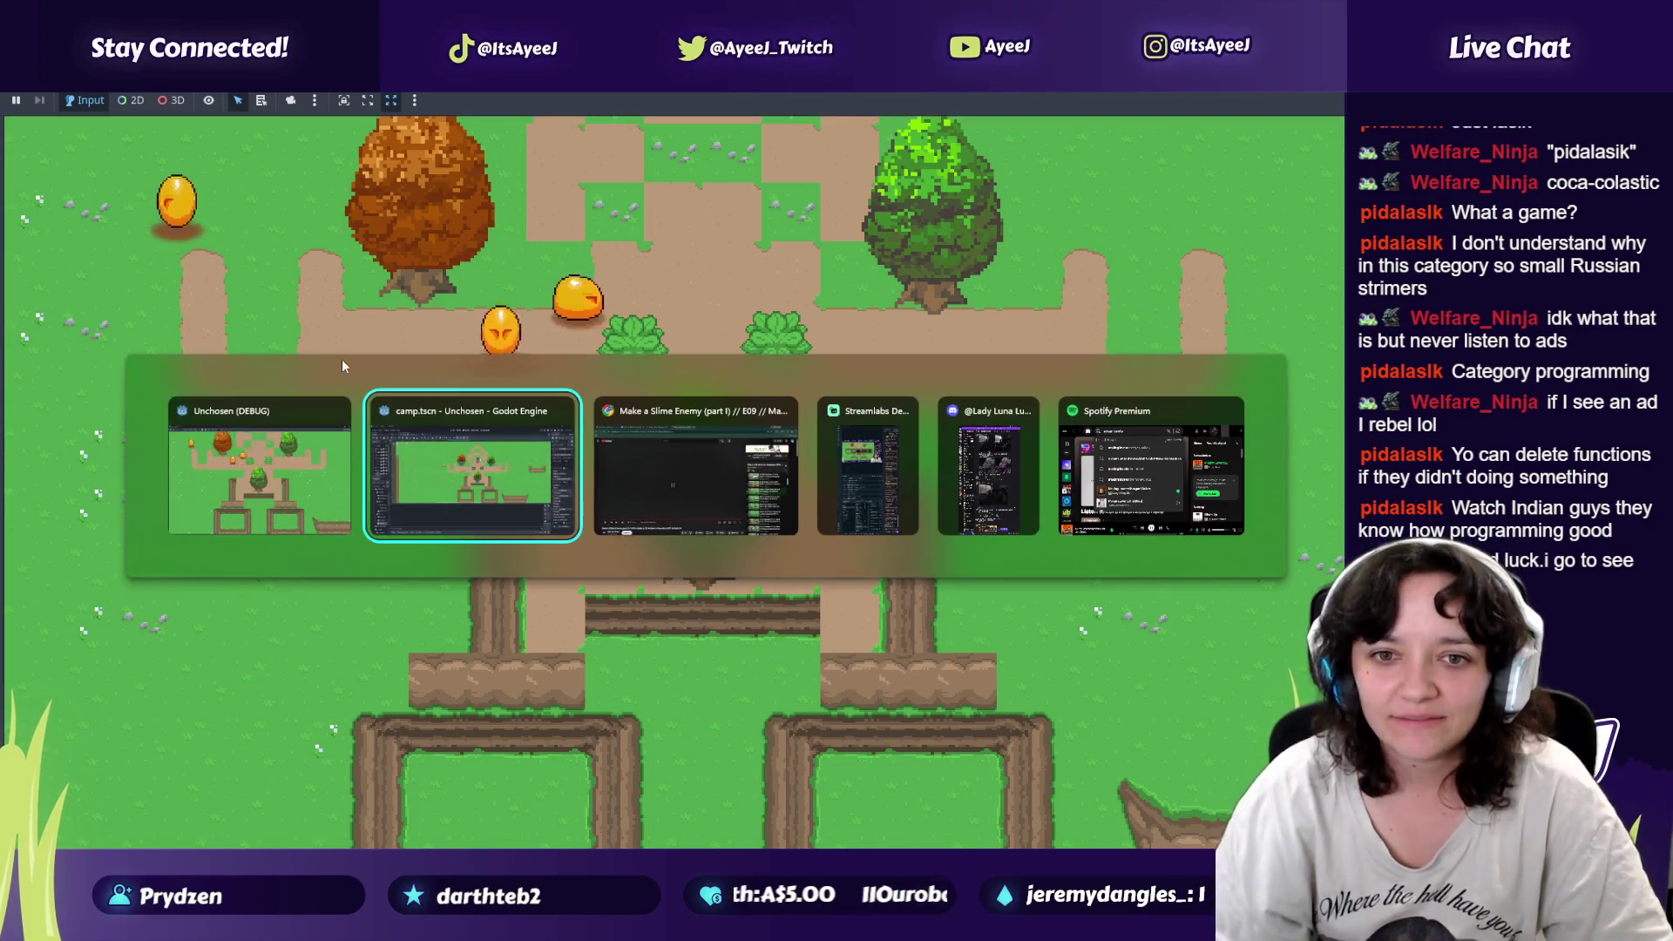
left_click(338, 408)
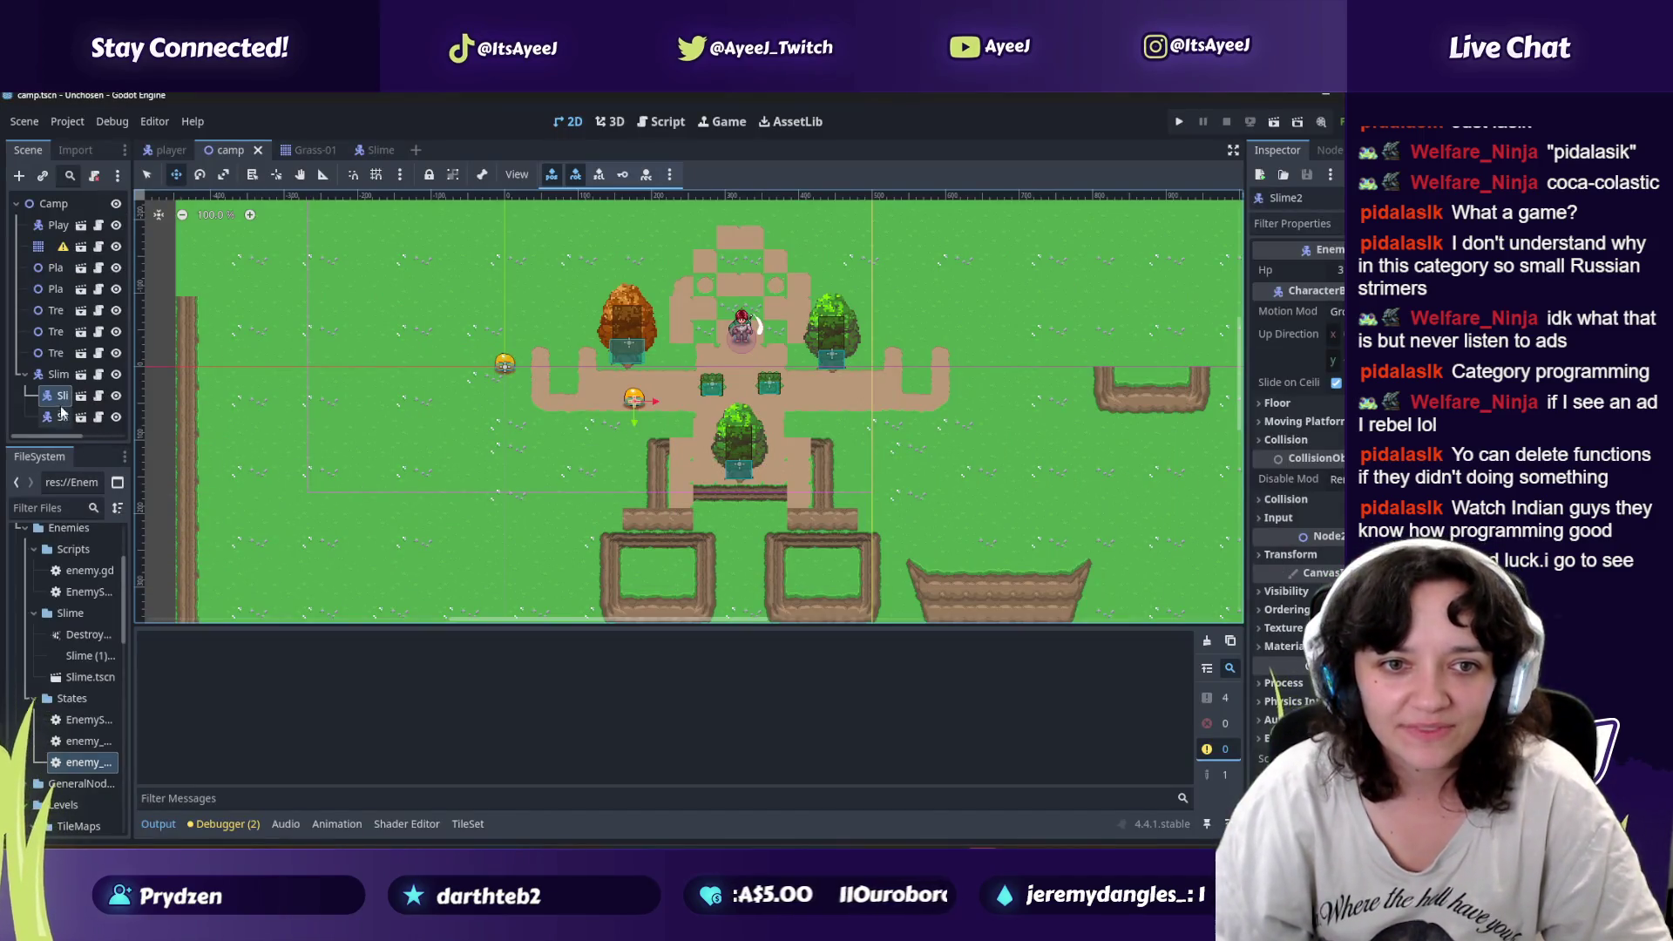
key("ctrl+z")
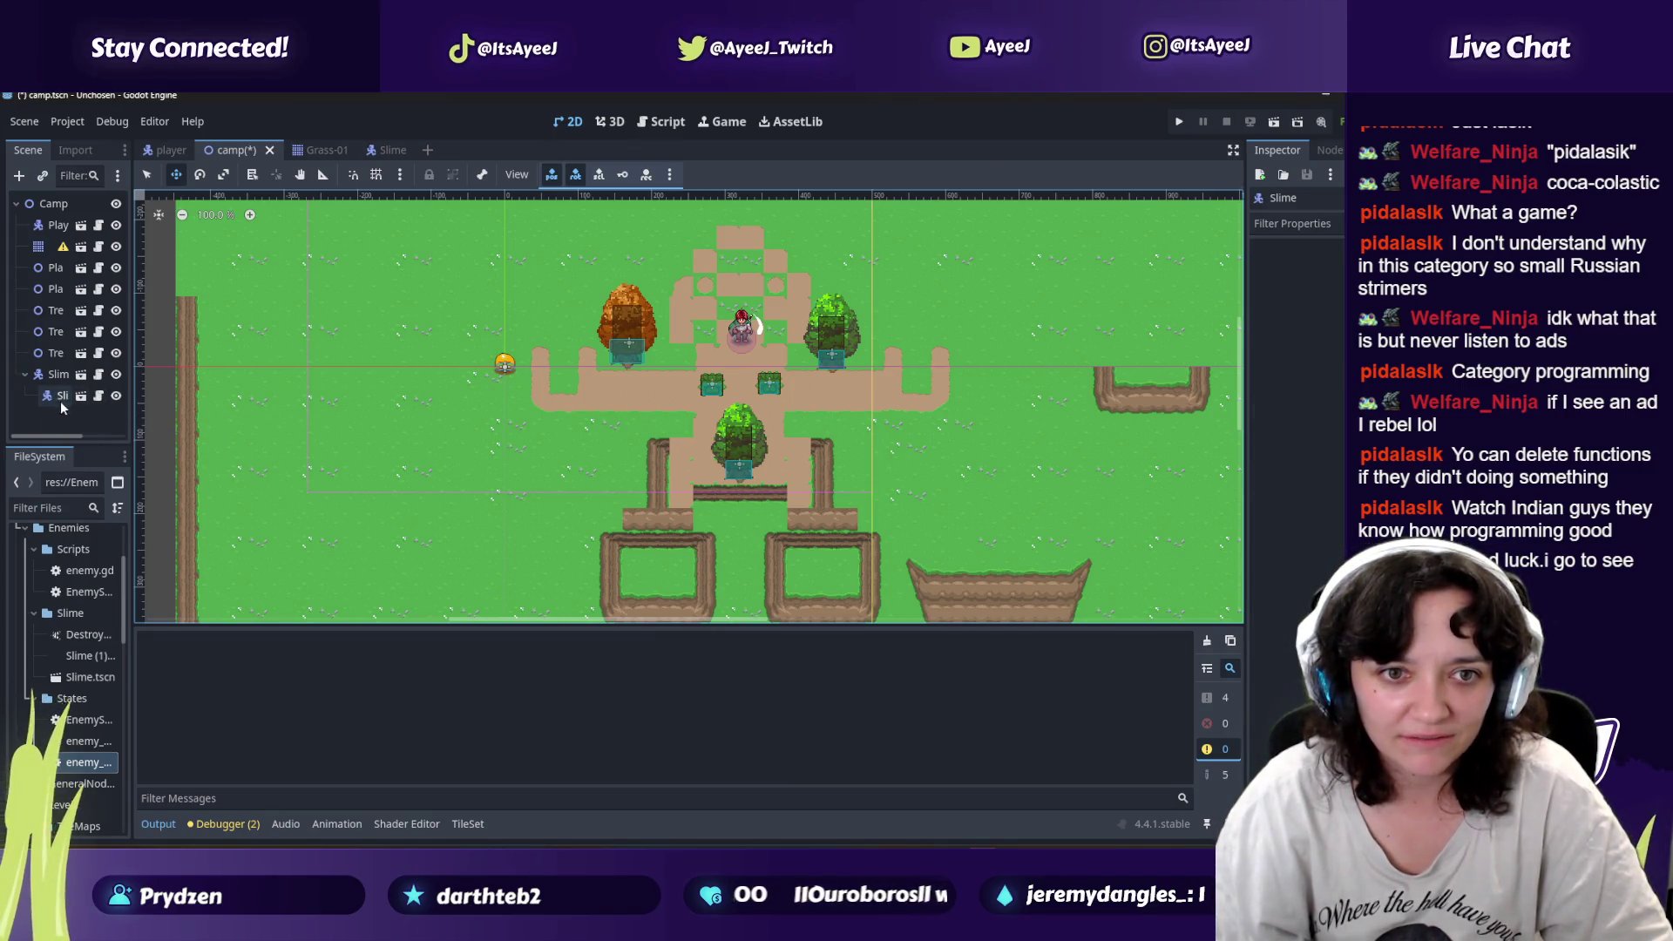
Select the remaining slime node and collapse the global folder in the FileSystem dock.
left_click(51, 377)
right_click(50, 377)
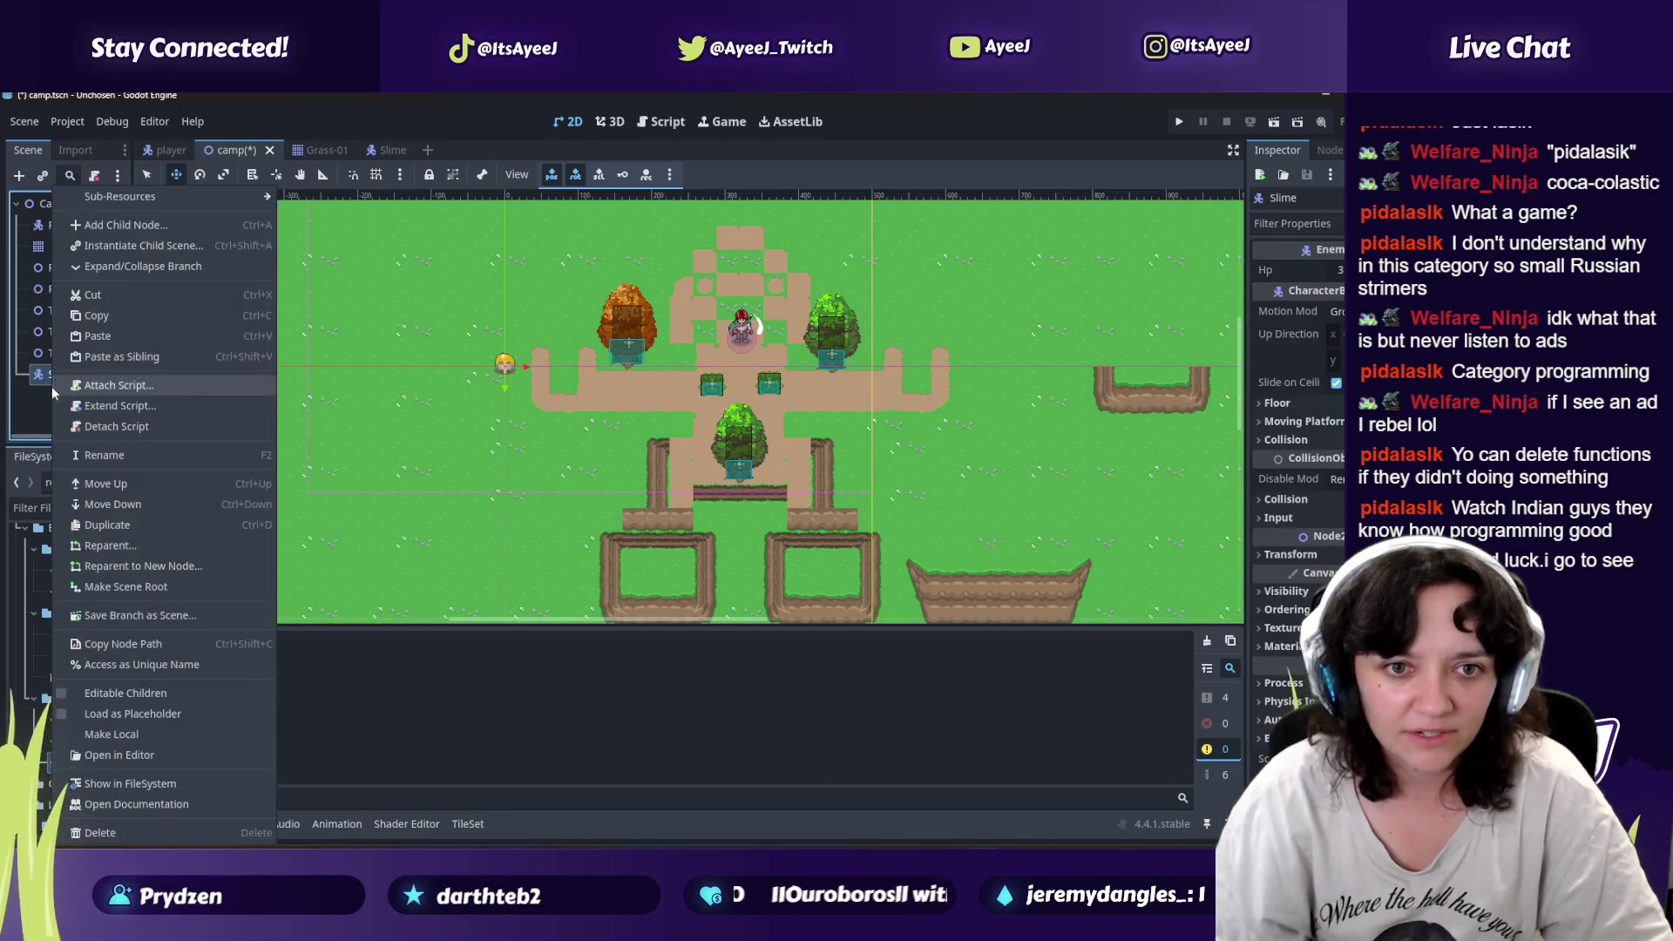
left_click(54, 671)
scroll(59, 636, "up", 4)
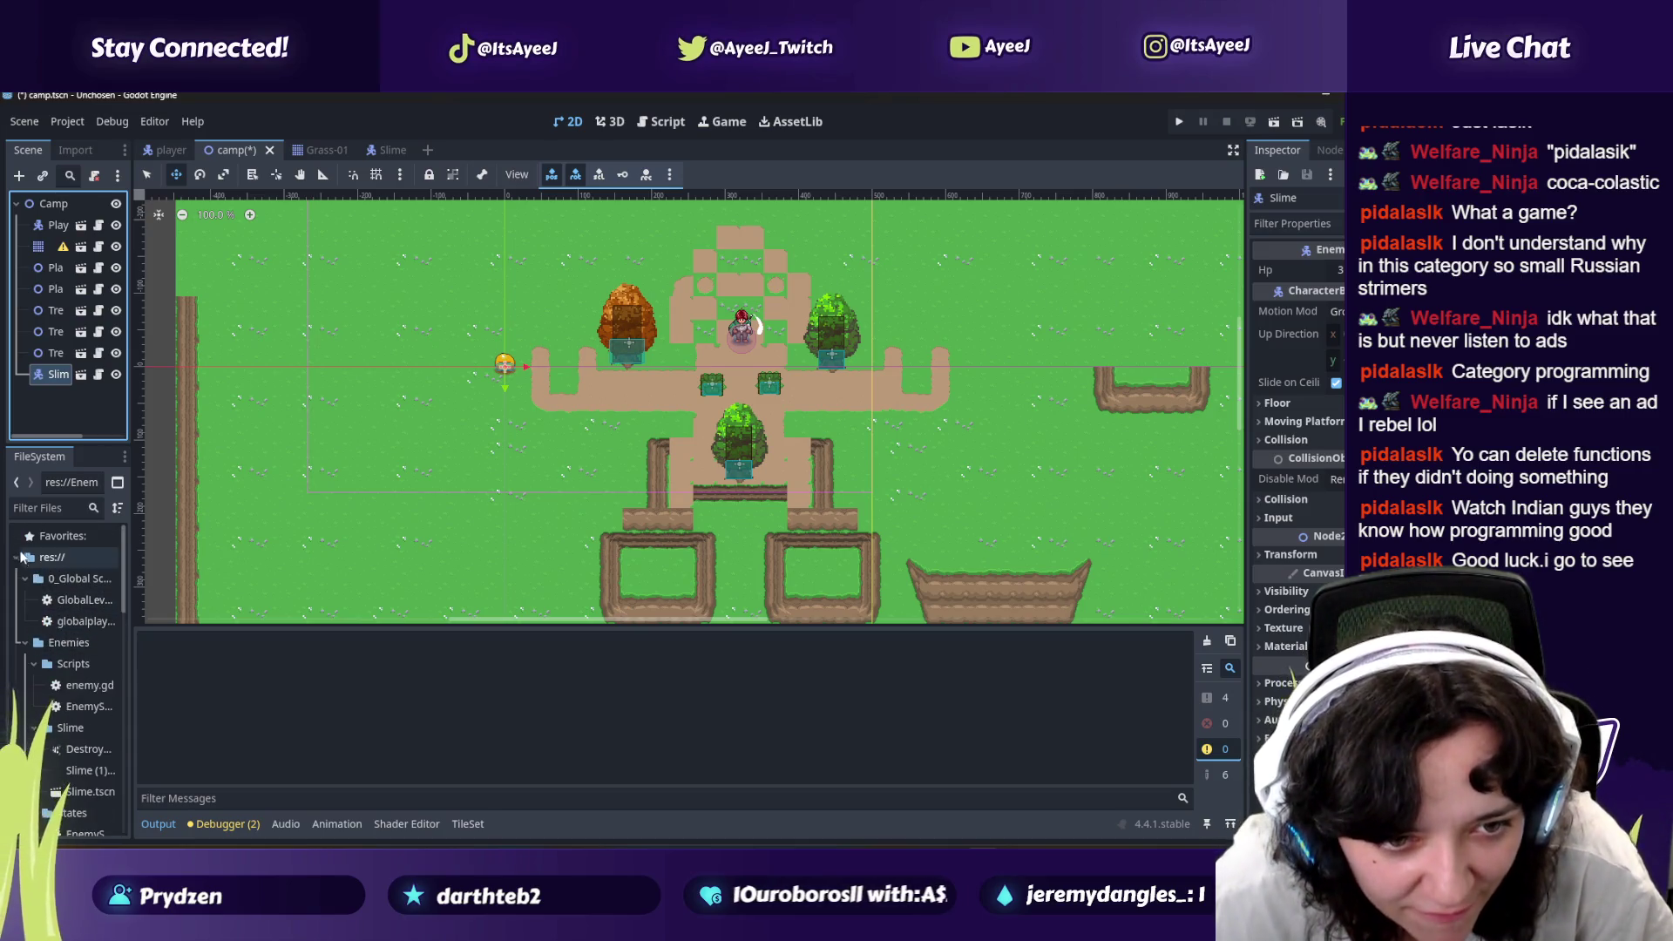
left_click(50, 558)
left_click(27, 579)
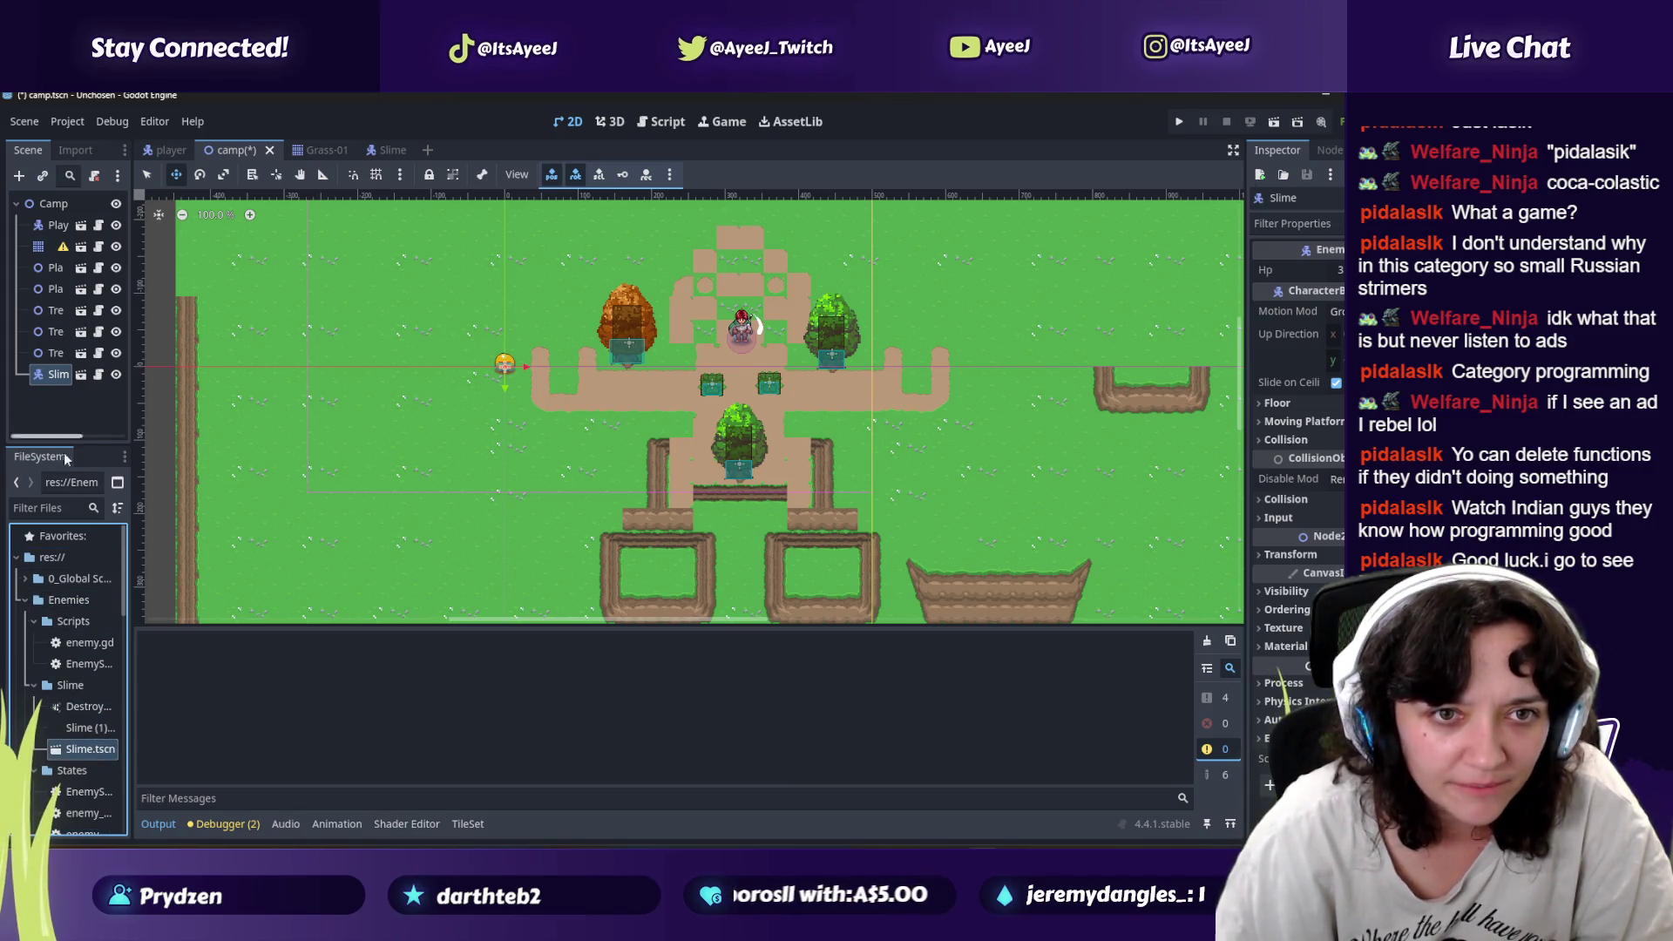
Add two Slime.tscn instances to the camp, one near the lower tree, and run the game.
left_click_drag(120, 730, 31, 207)
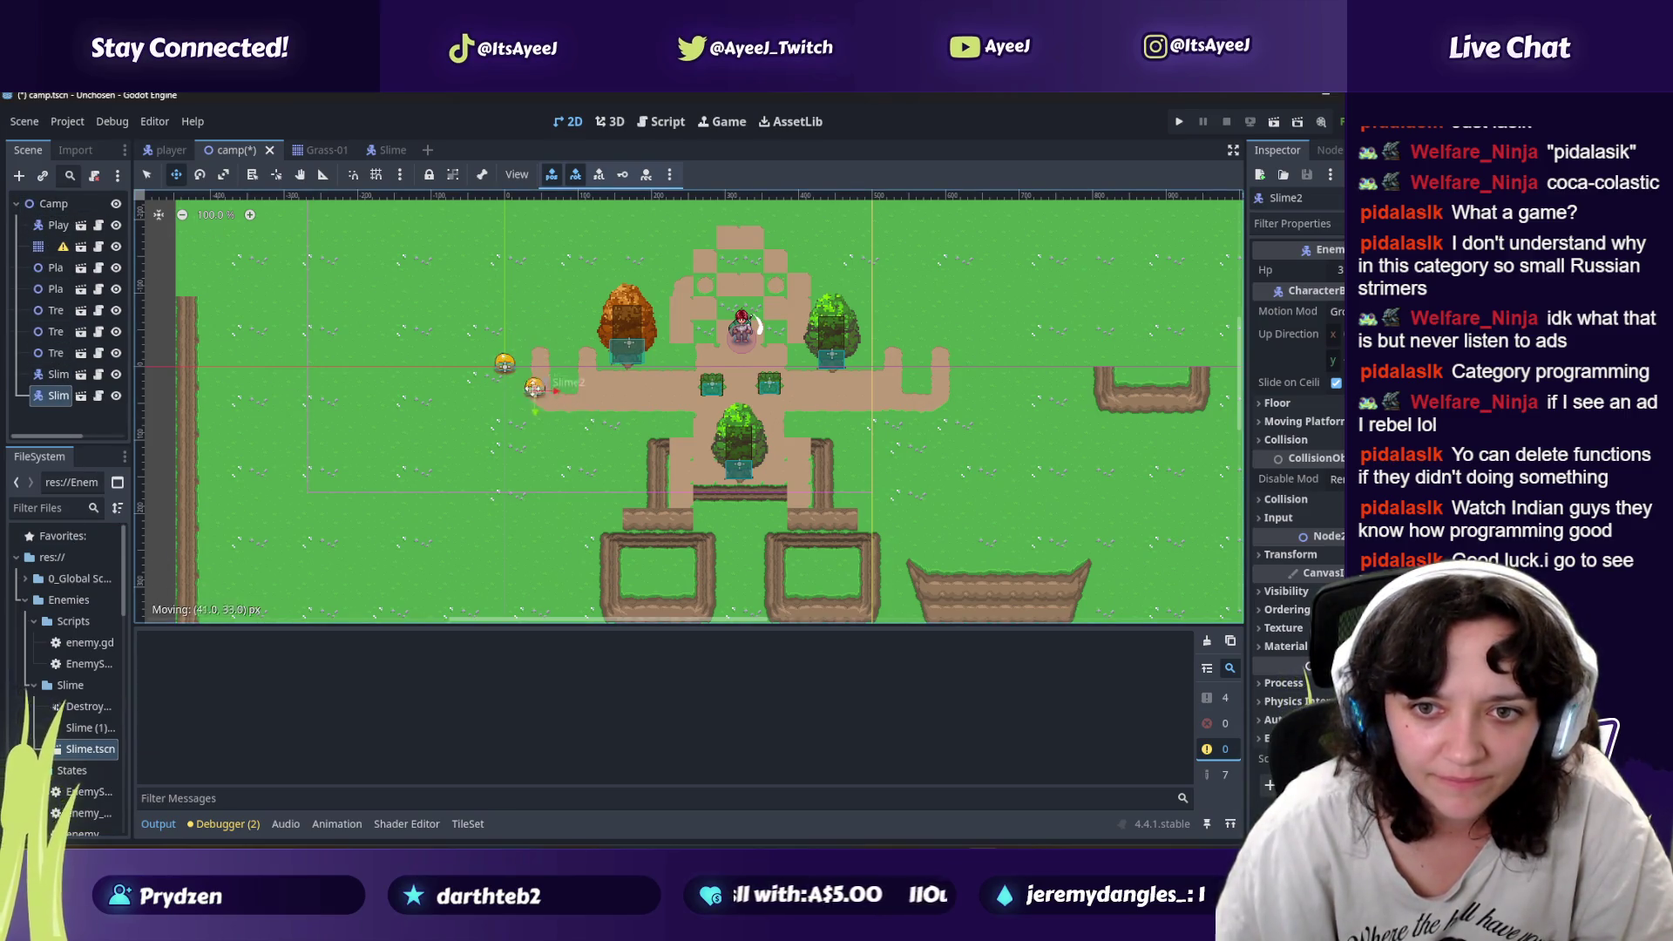
left_click_drag(604, 436, 627, 412)
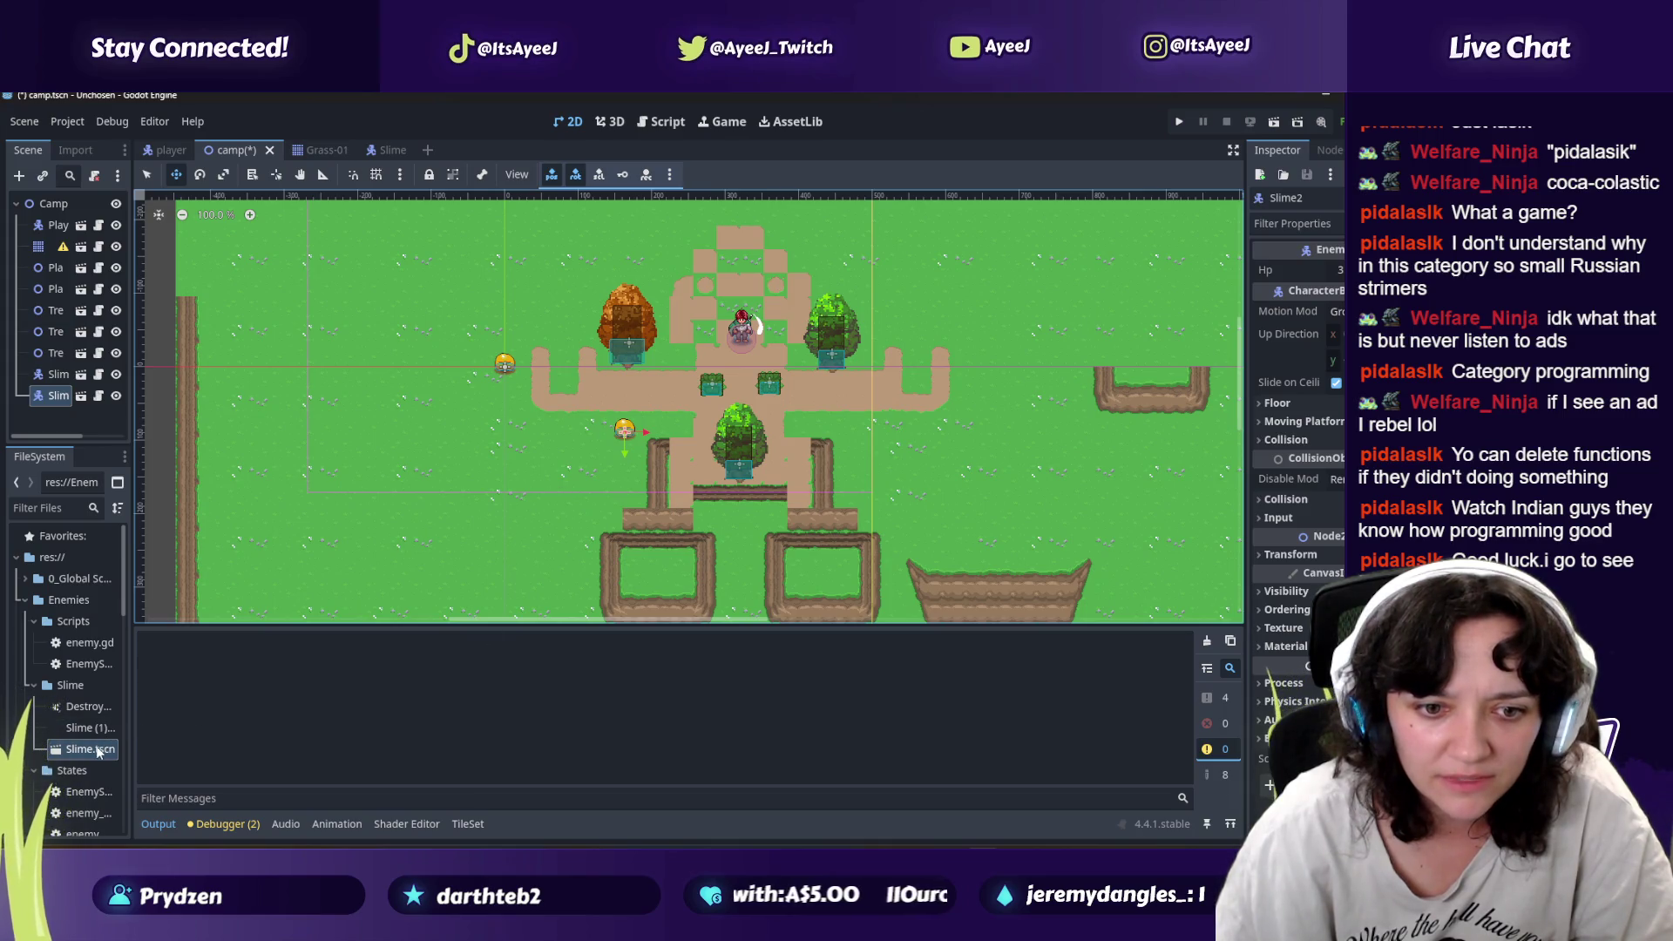
left_click_drag(98, 752, 38, 217)
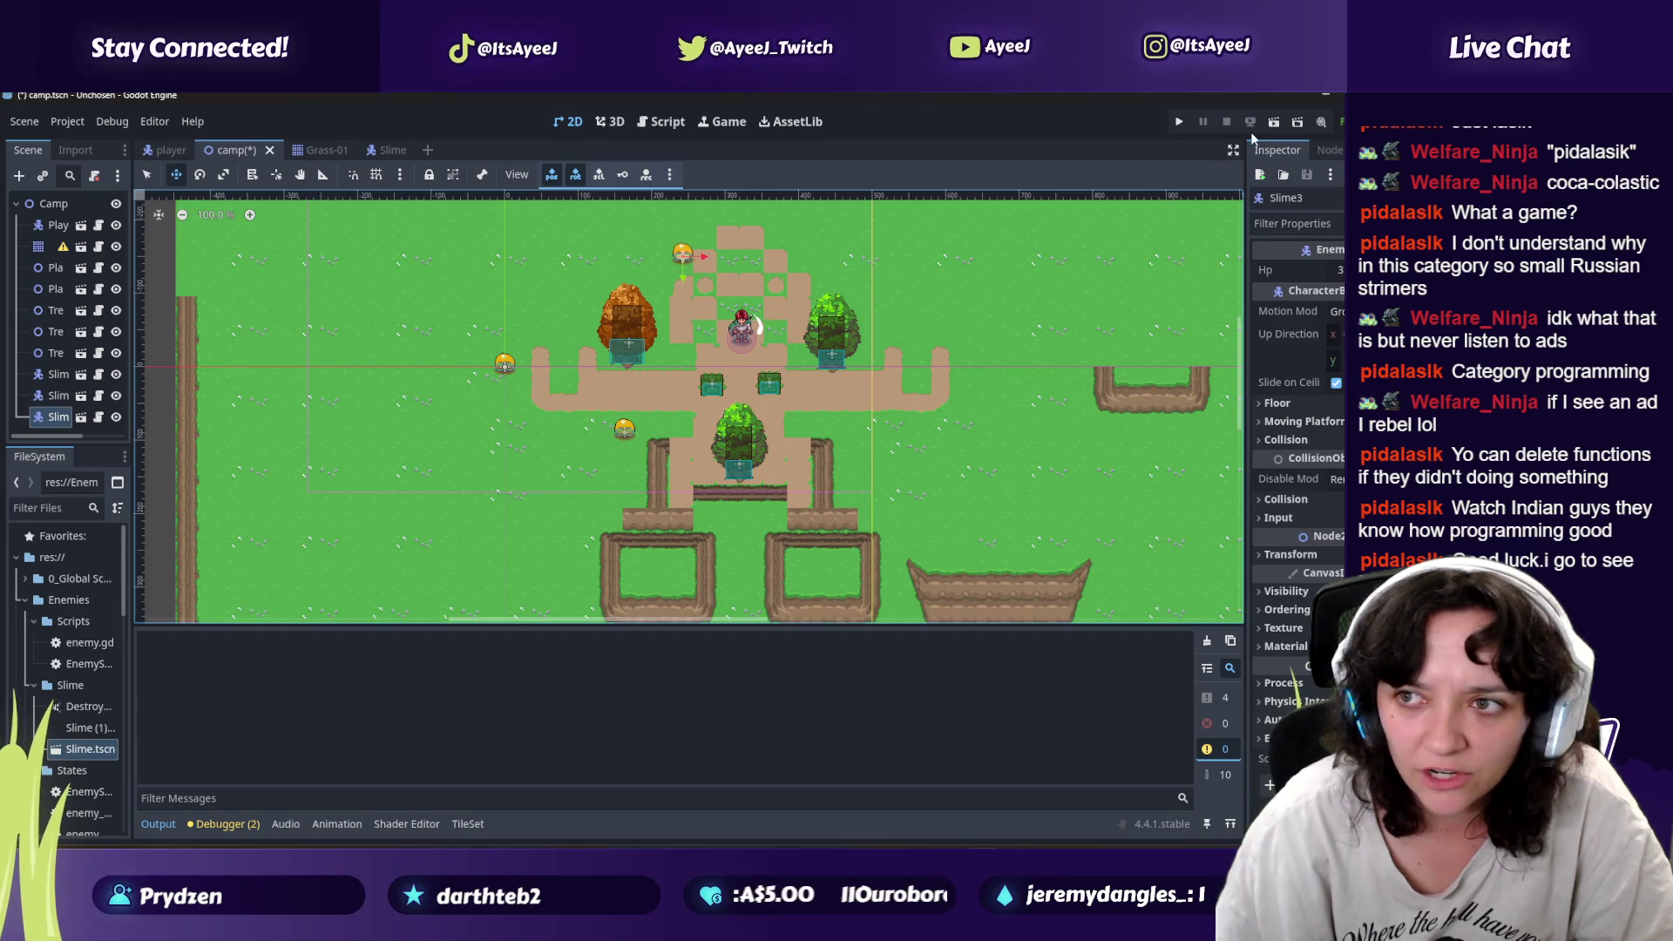
left_click(1178, 124)
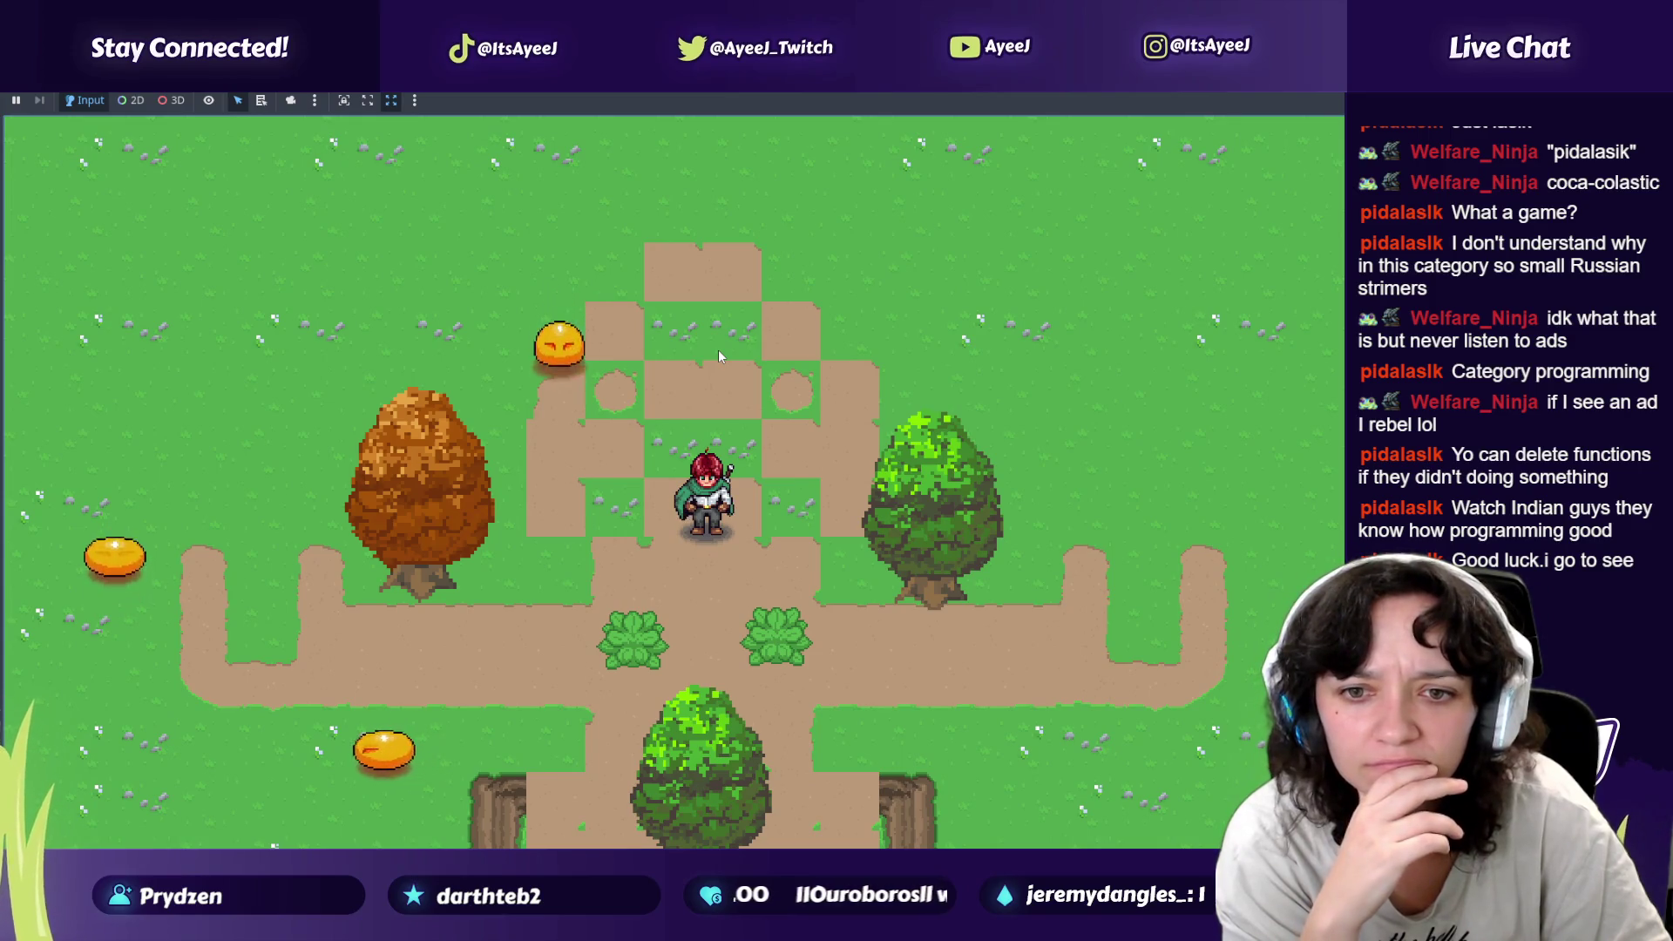
Walk the player left, down and behind the tree among the three slimes, then close the game.
key("Left")
key("Down")
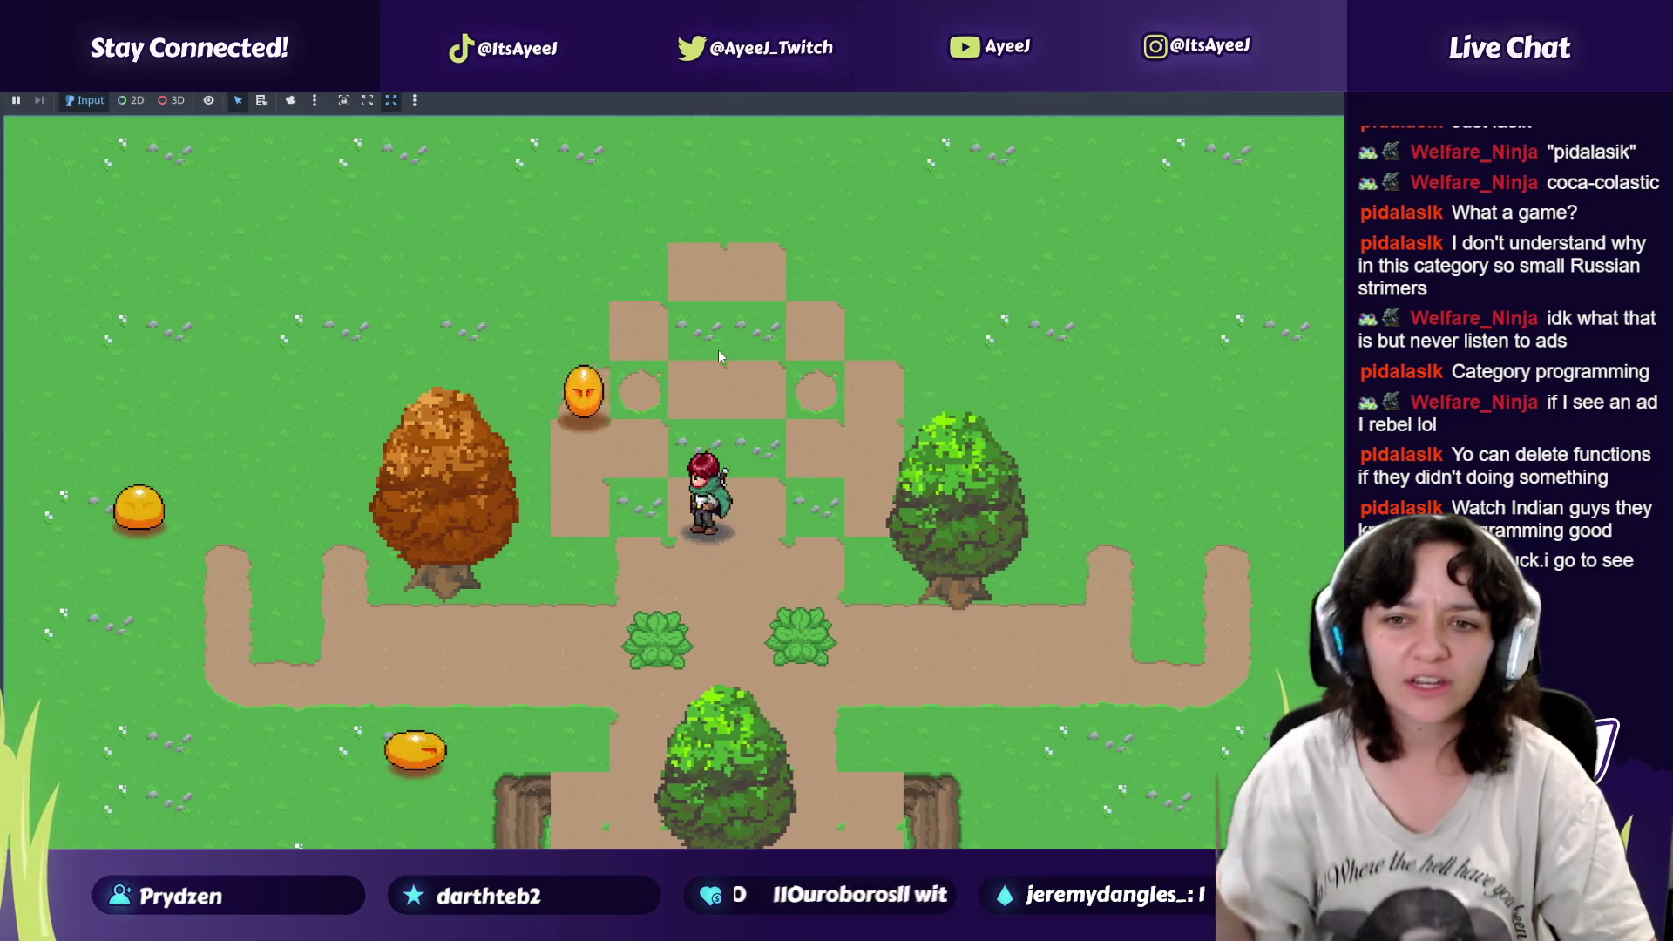
key("Left")
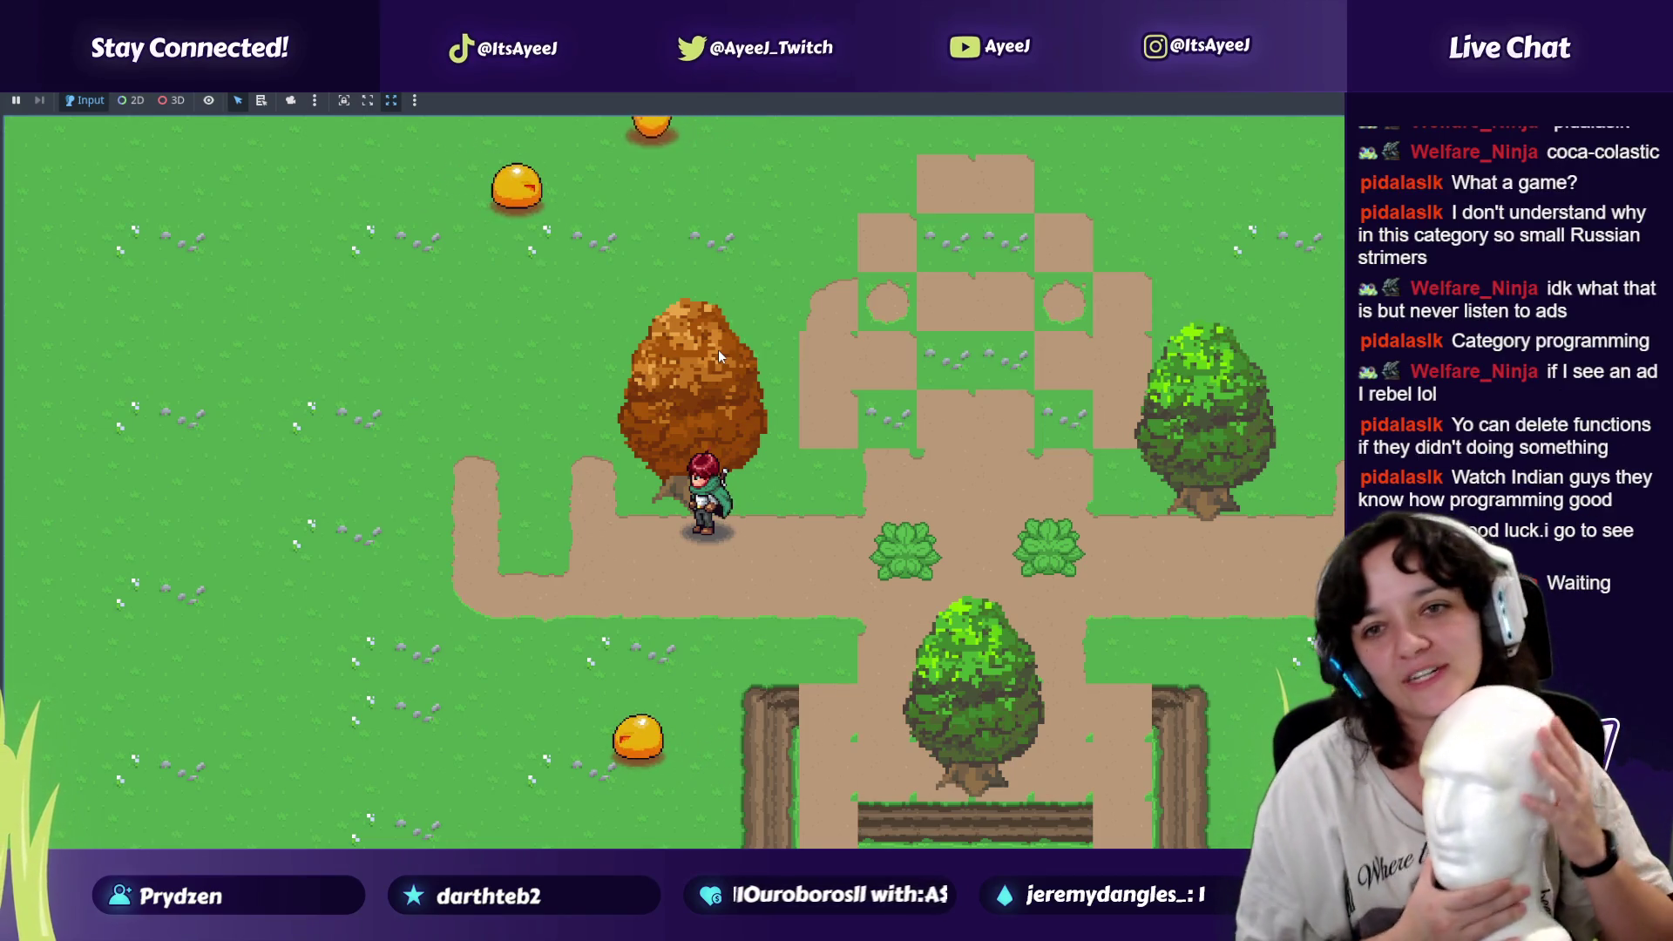
key("Left")
key("Up")
key("Left")
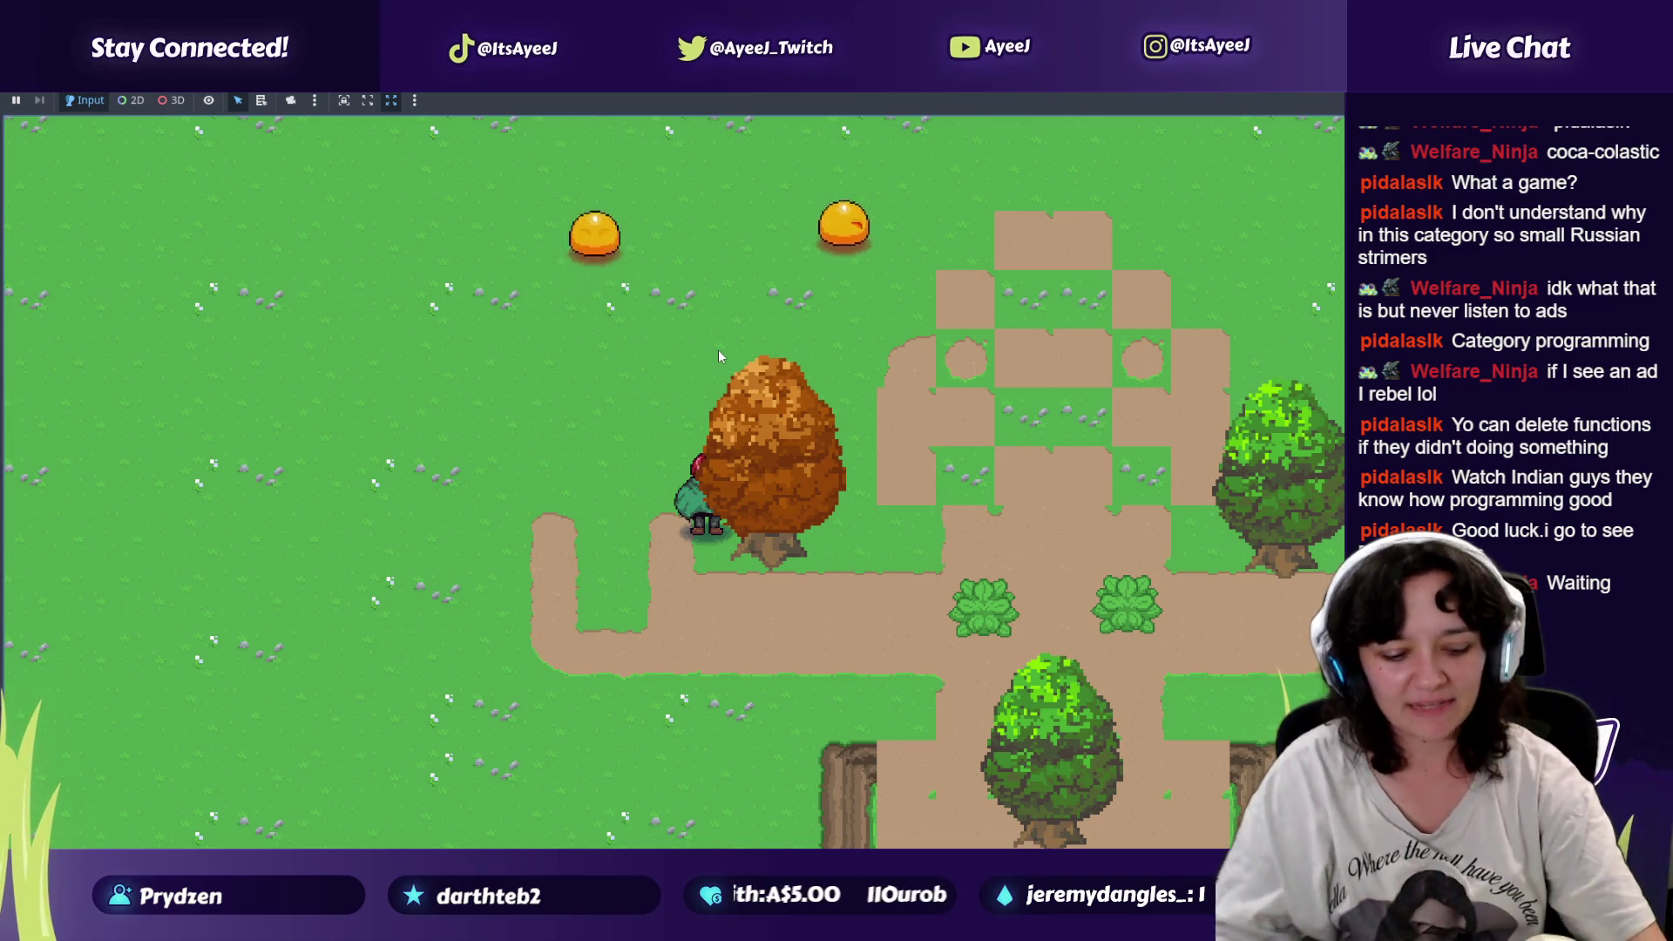
key("alt+Tab")
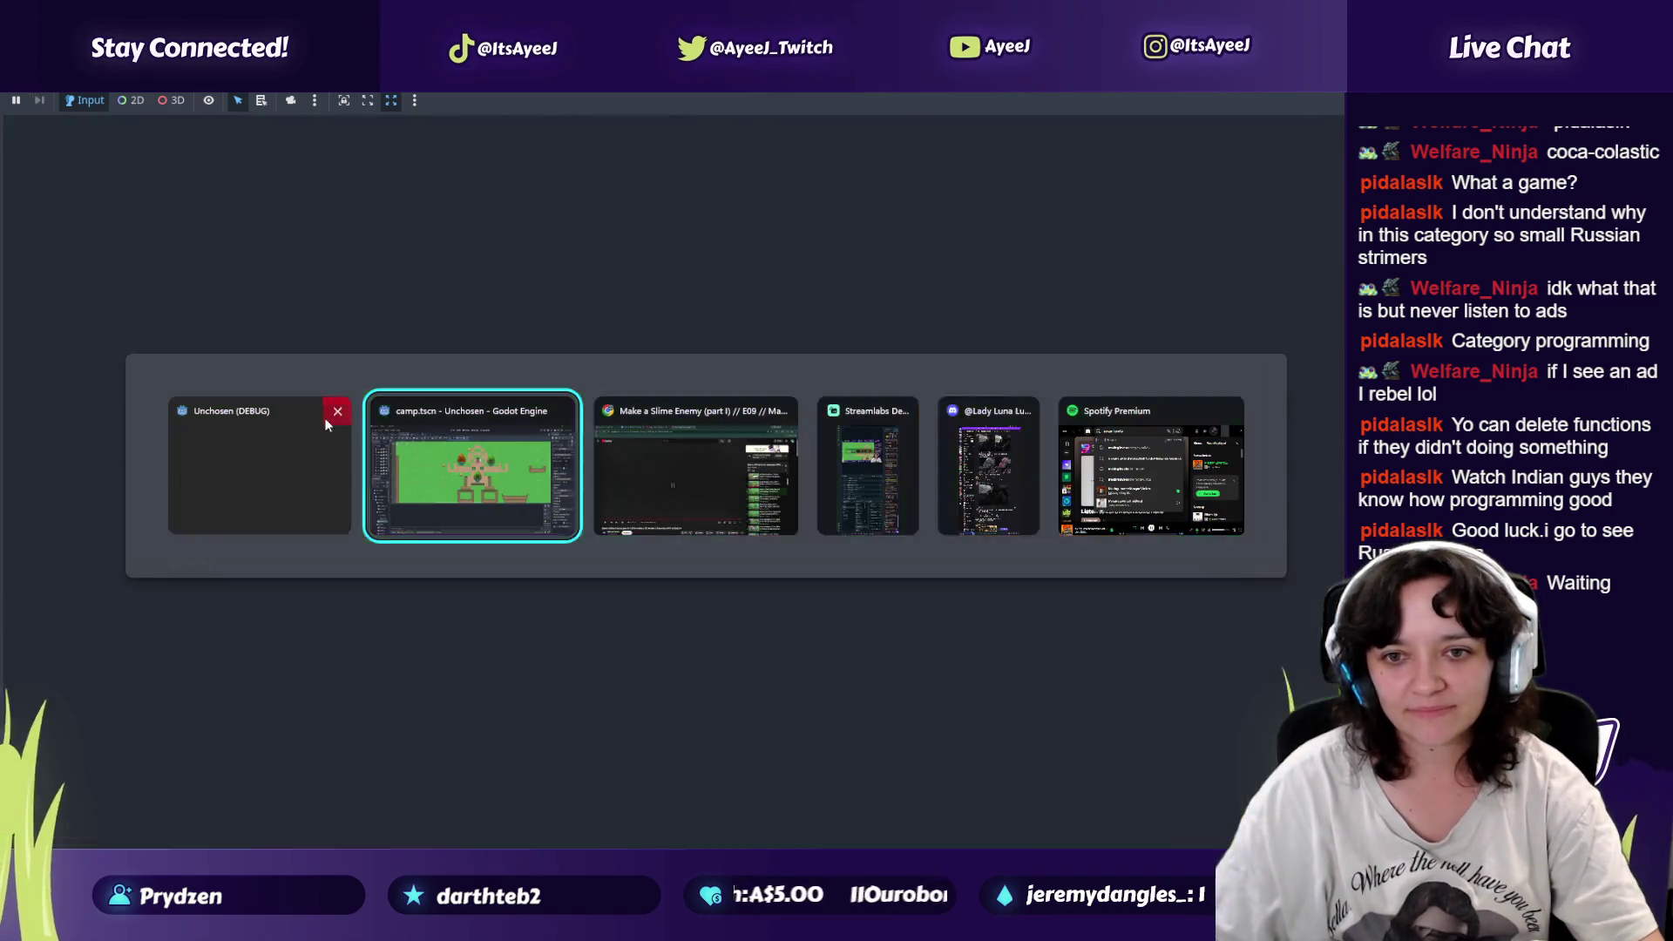
left_click(327, 425)
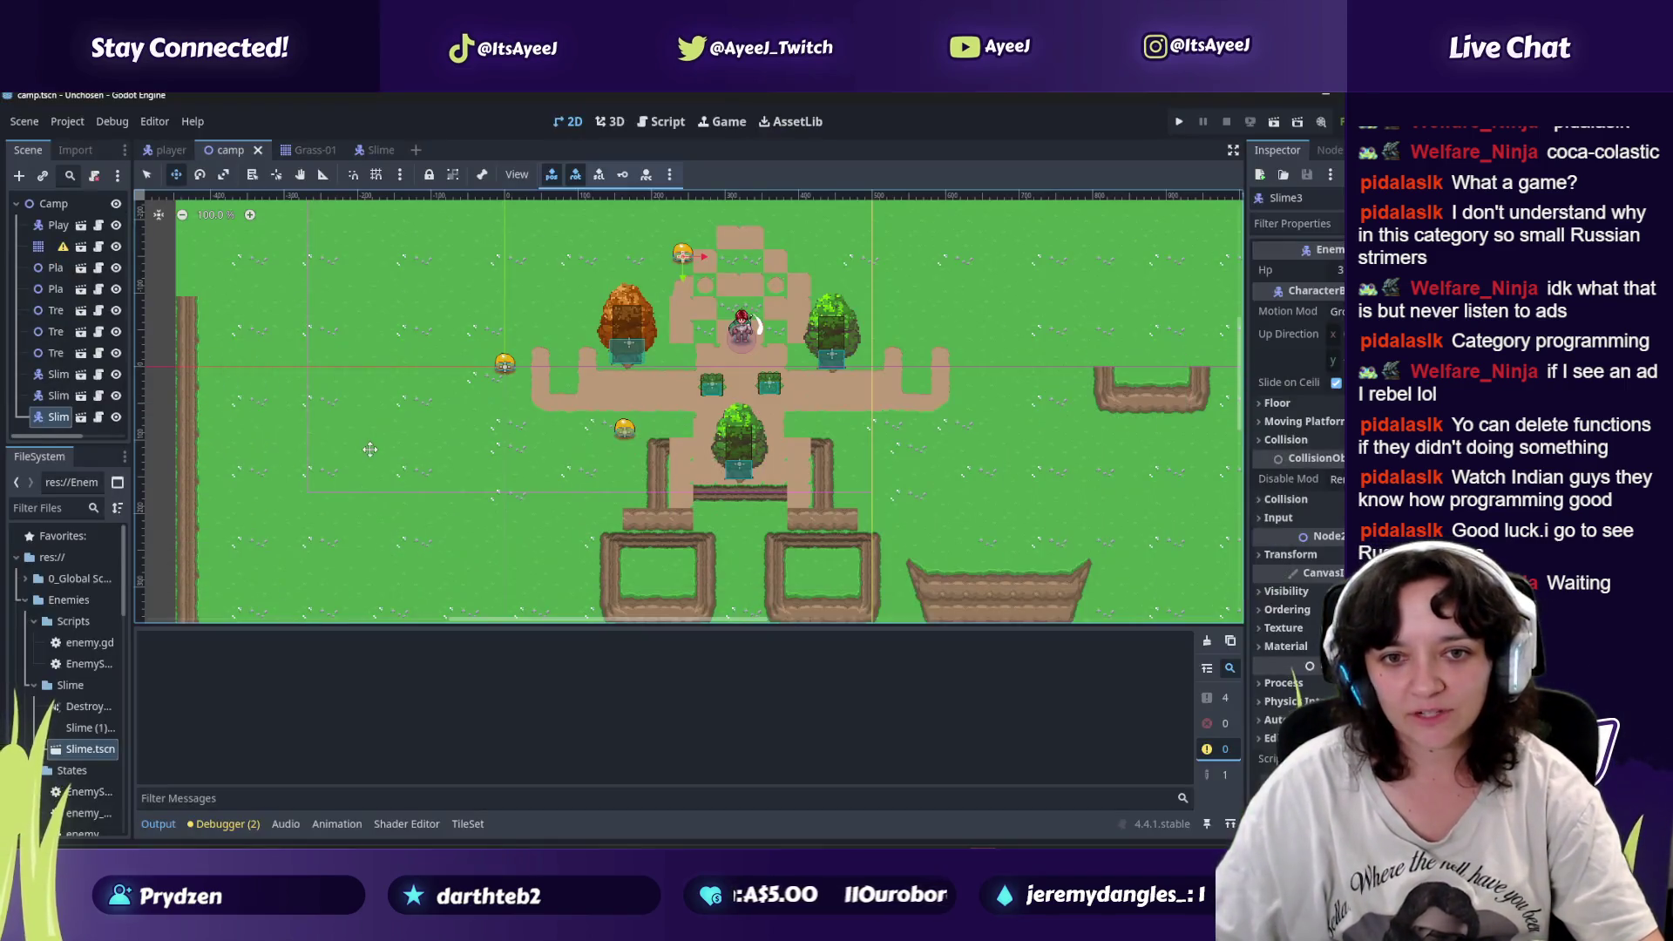
Set the first slime's Visibility > Modulate colour to green (55d085).
left_click(59, 373)
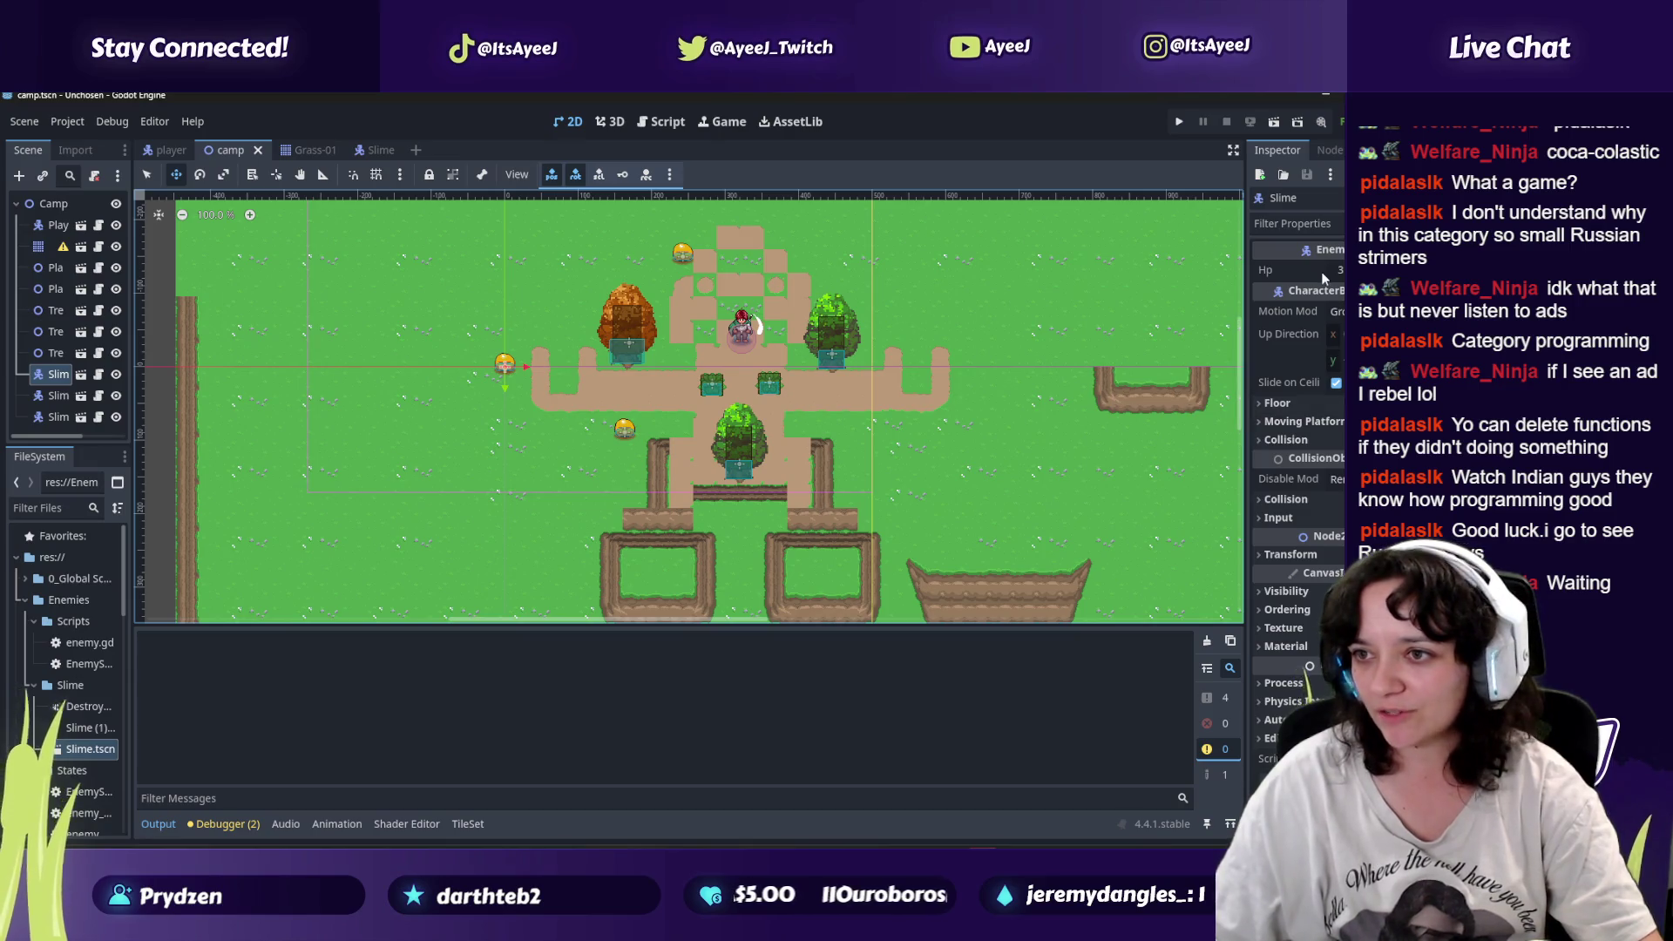
left_click(1301, 598)
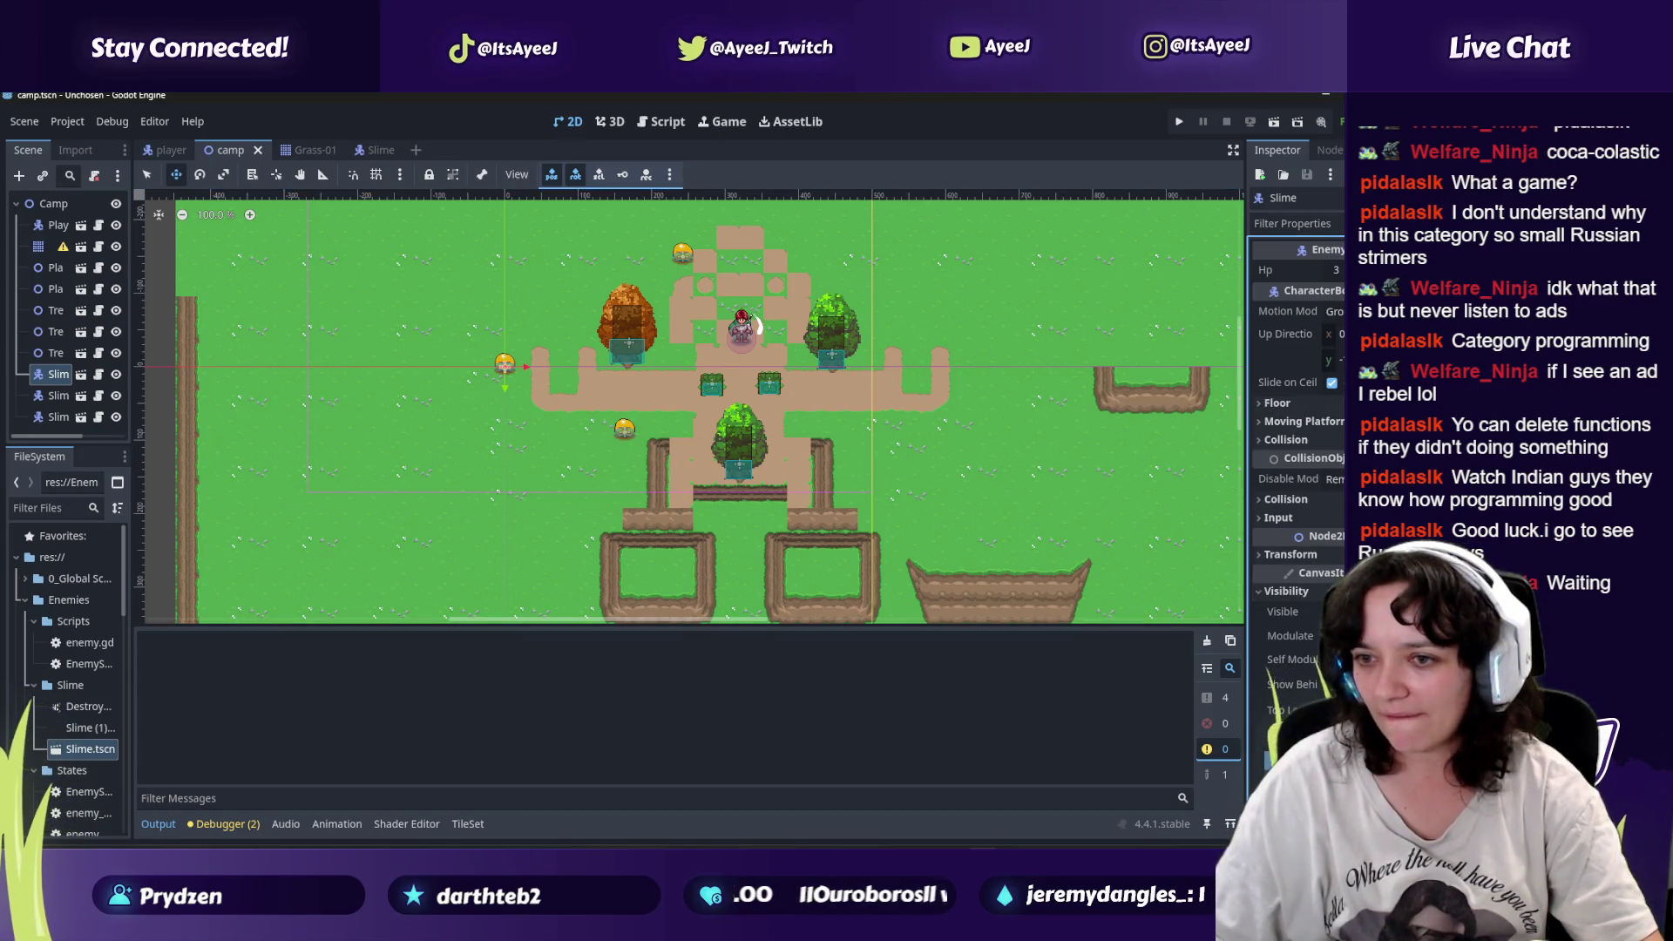
left_click(1321, 636)
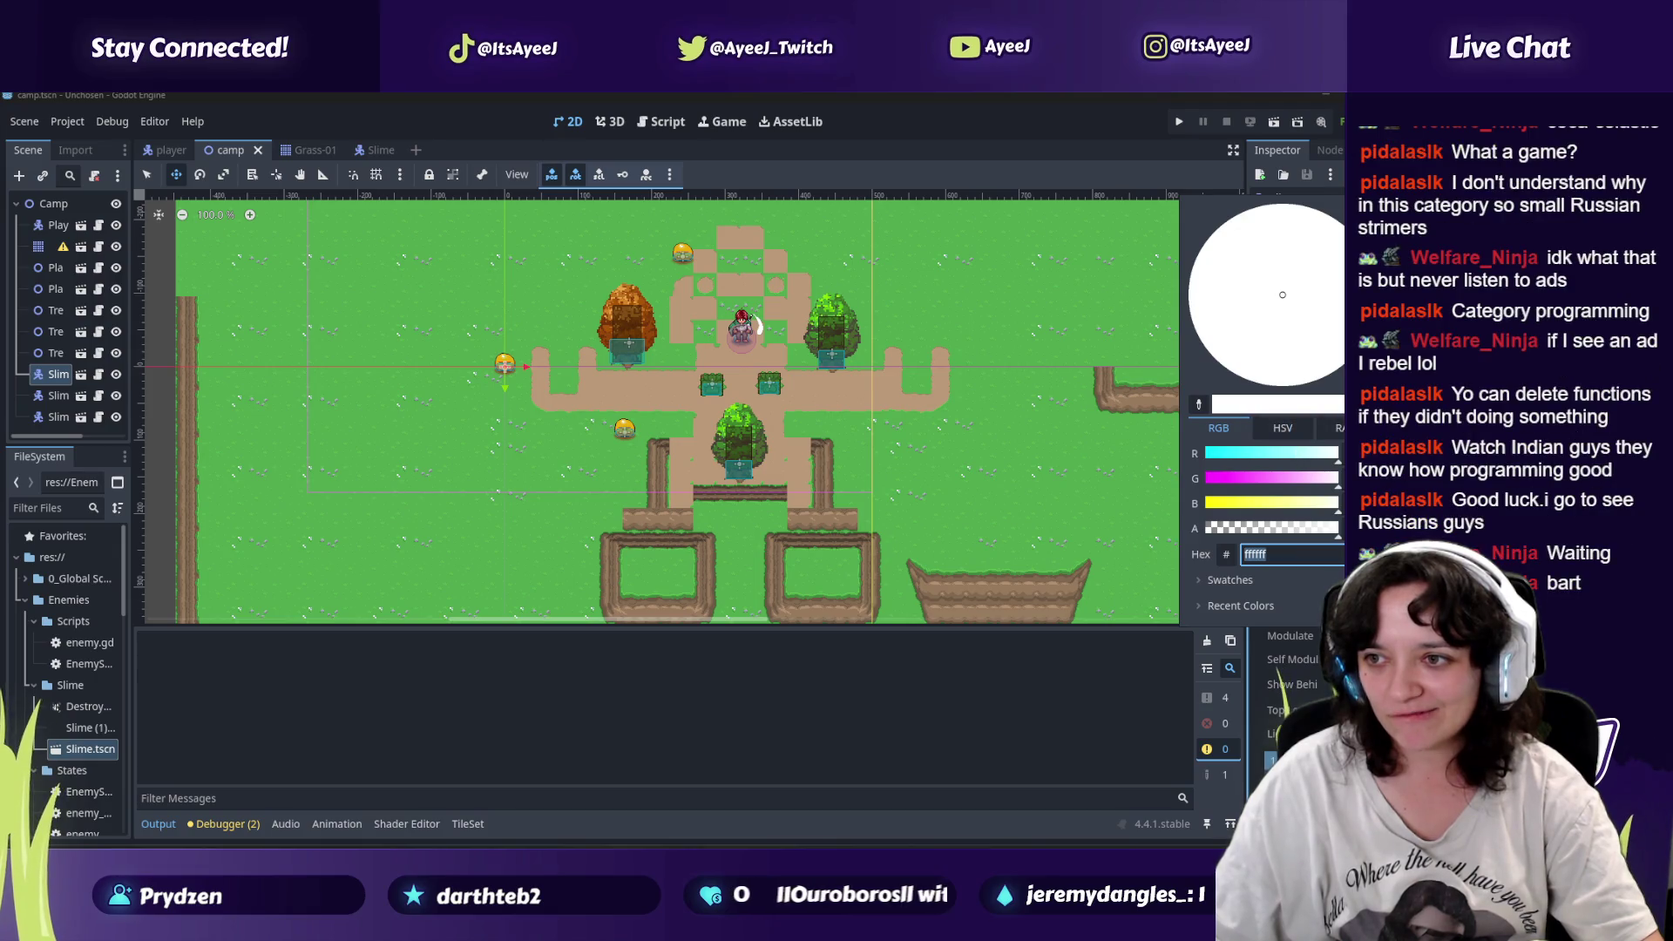
type("a54747")
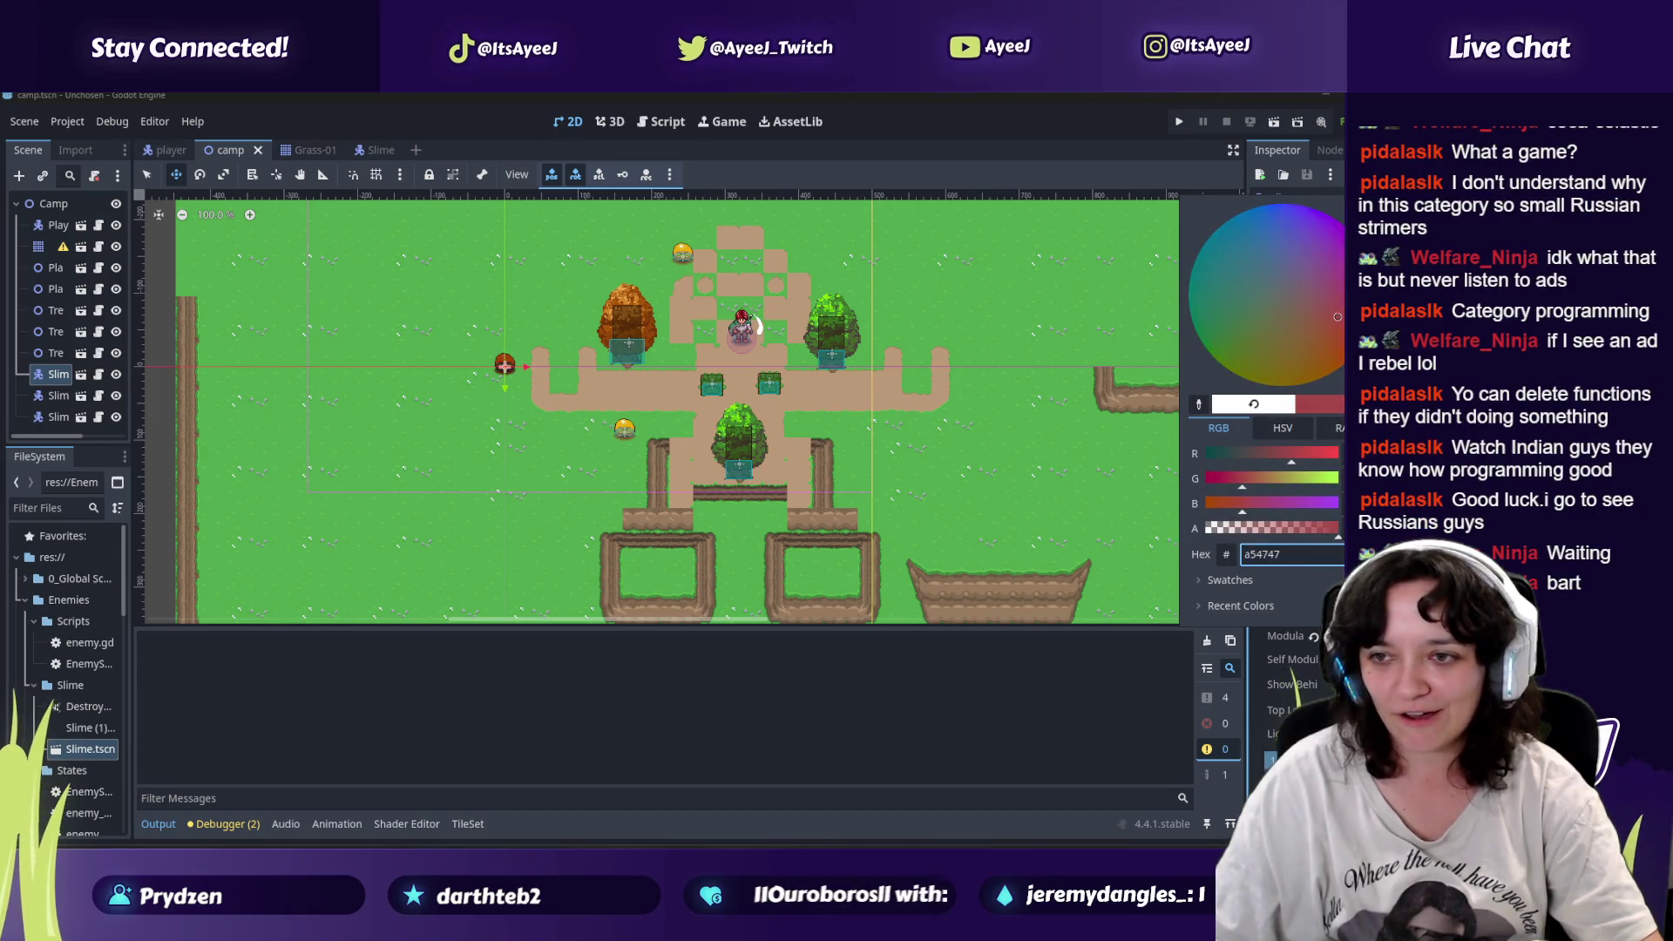
mouse_move(1332, 317)
left_mouse_down()
mouse_move(1297, 239)
mouse_move(1360, 222)
left_mouse_up()
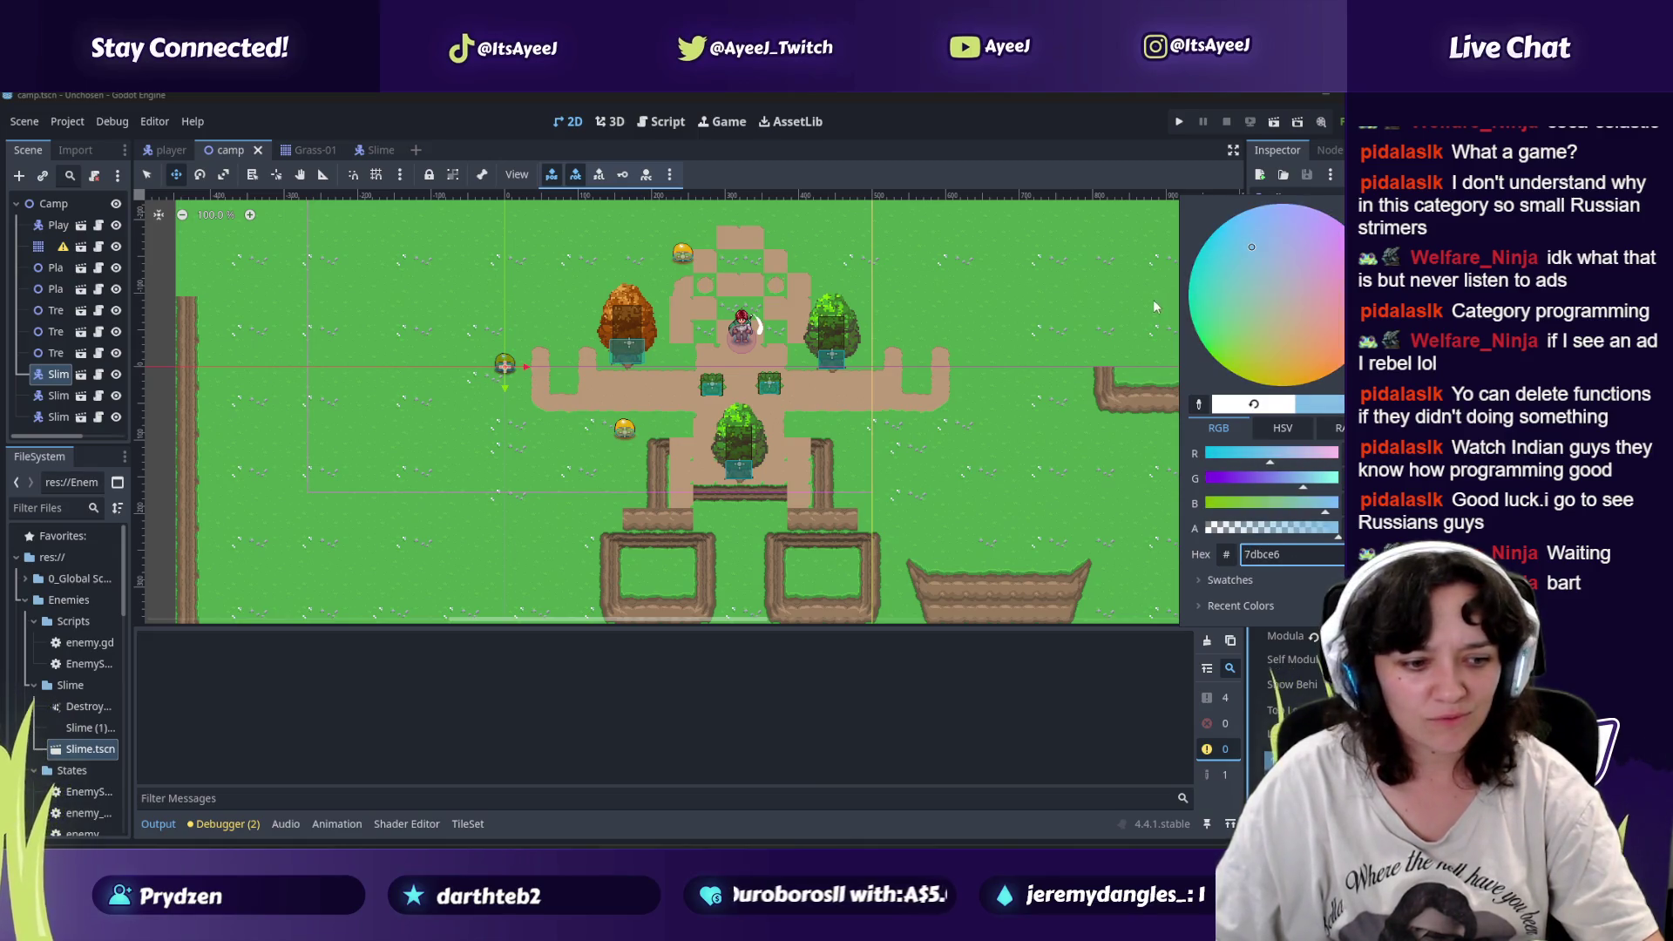
left_click(1214, 332)
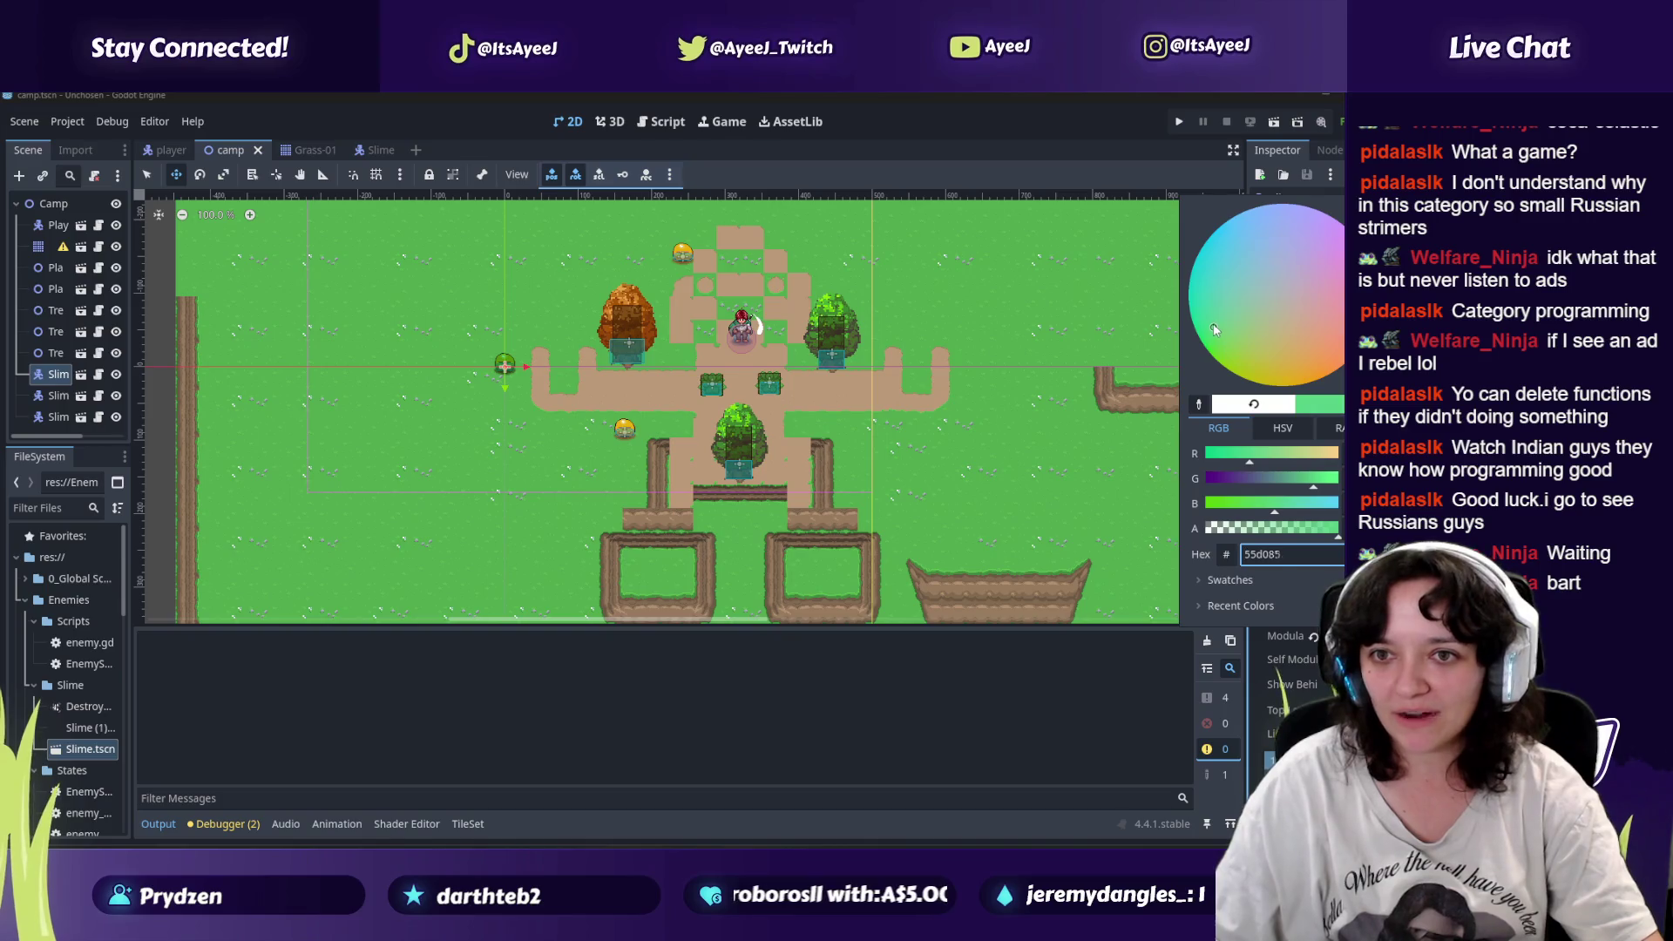
left_click(52, 416)
left_click(53, 417)
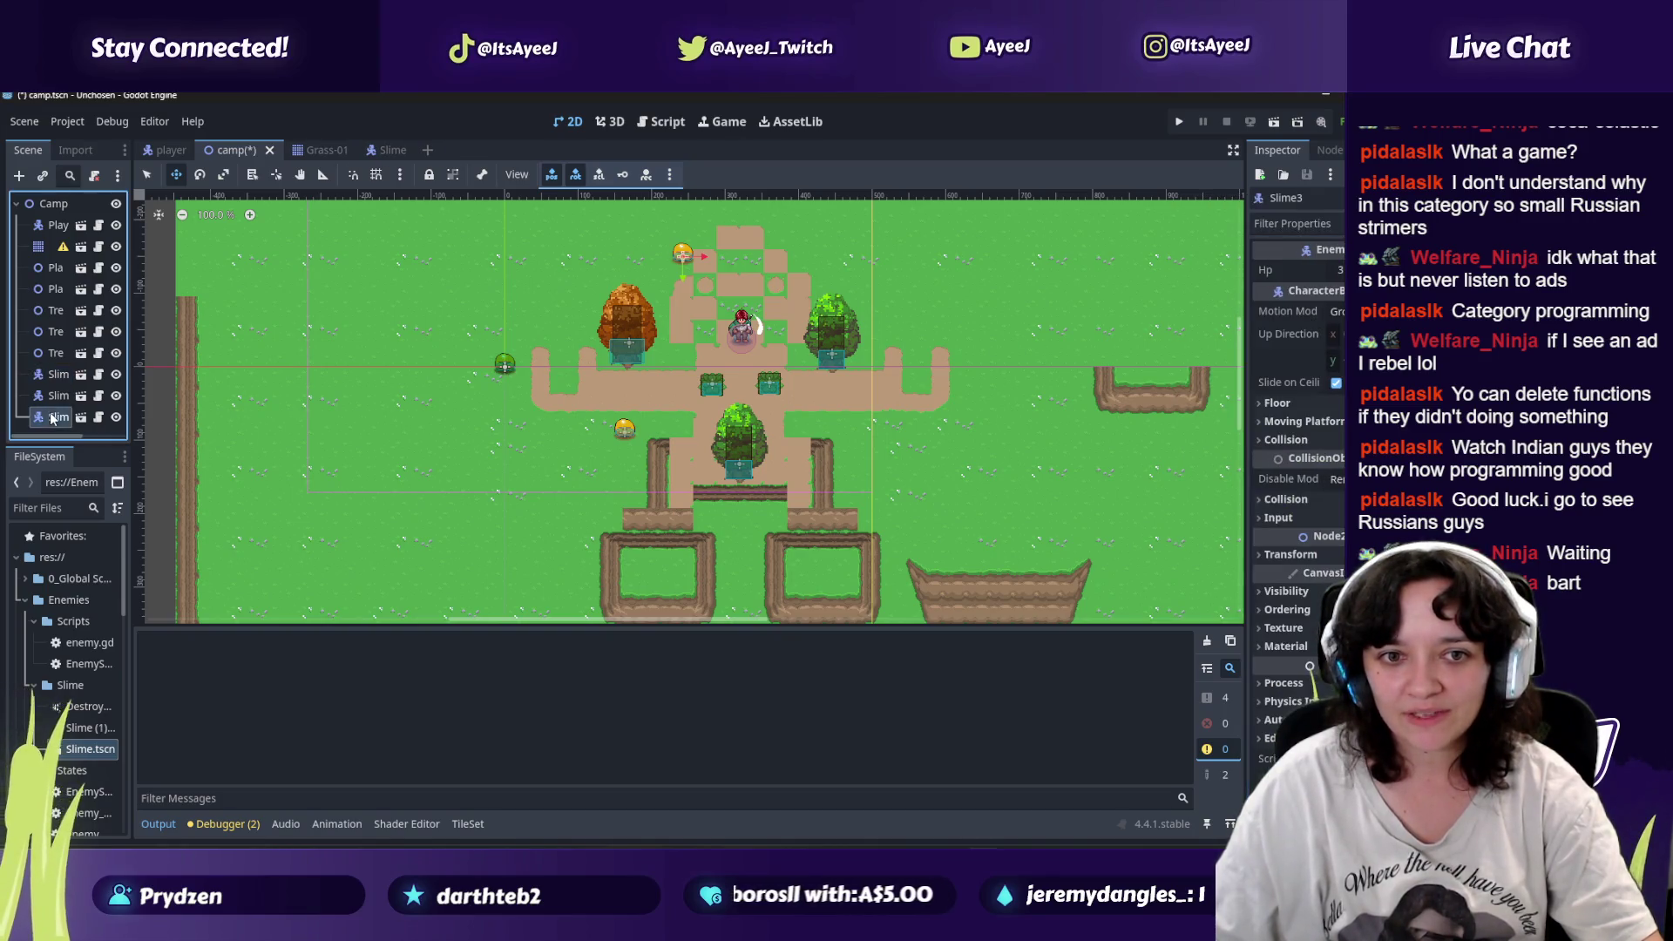
Pick a blue Modulate tint for Slime3 in the Visibility colour picker.
left_click(1299, 591)
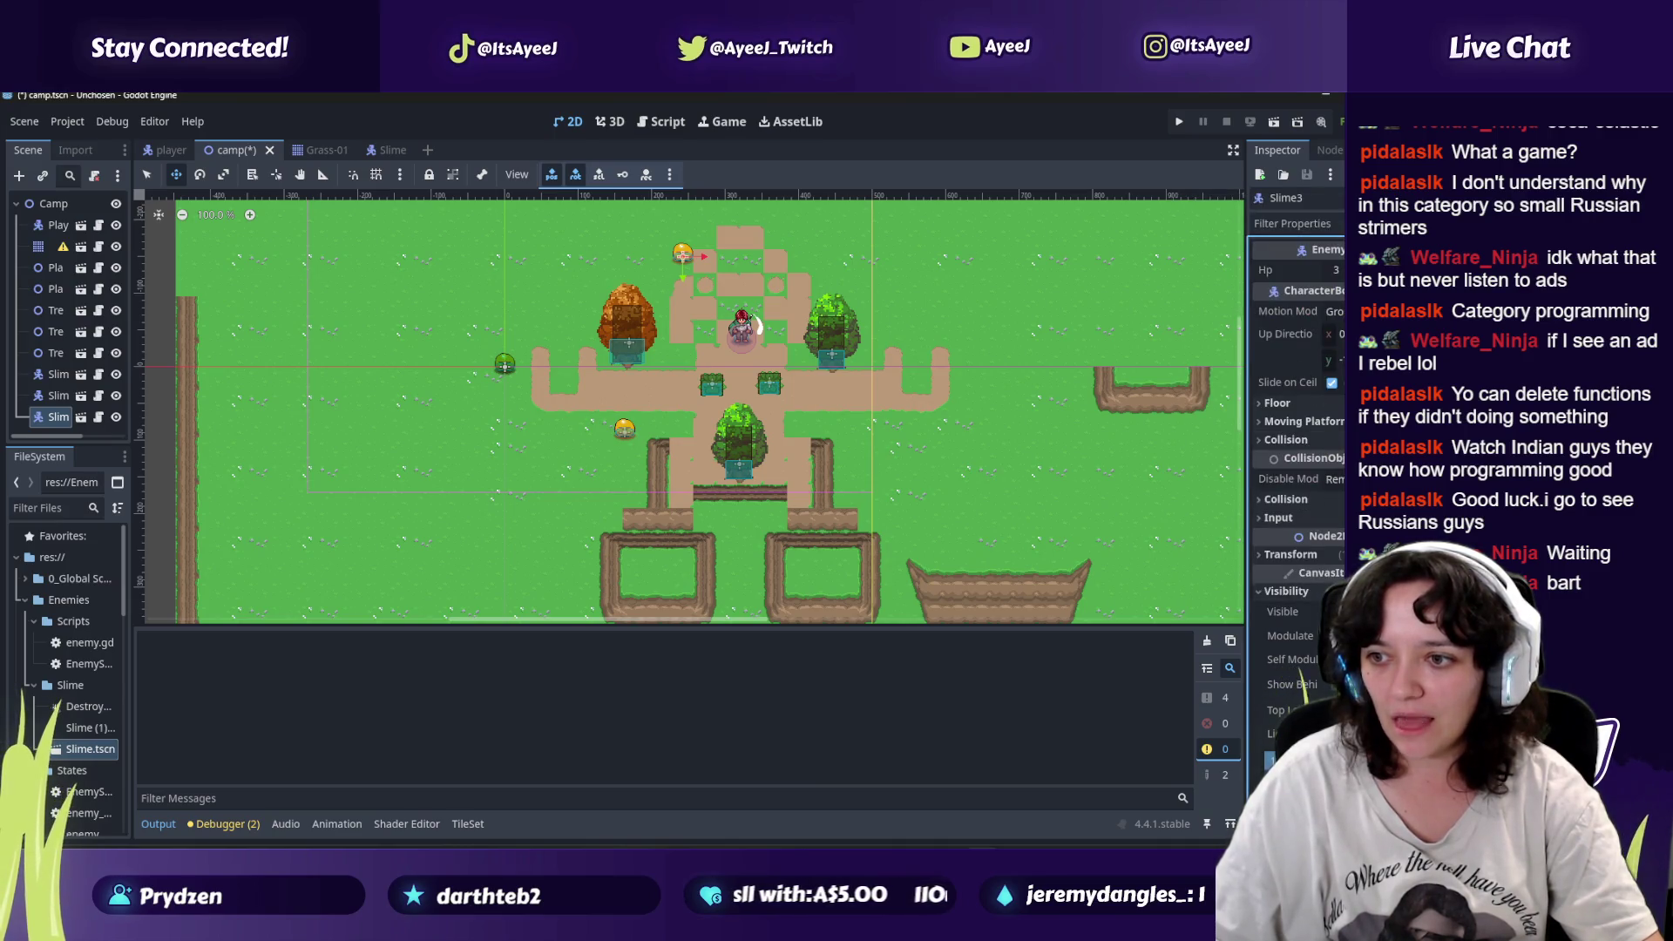
left_click(1324, 635)
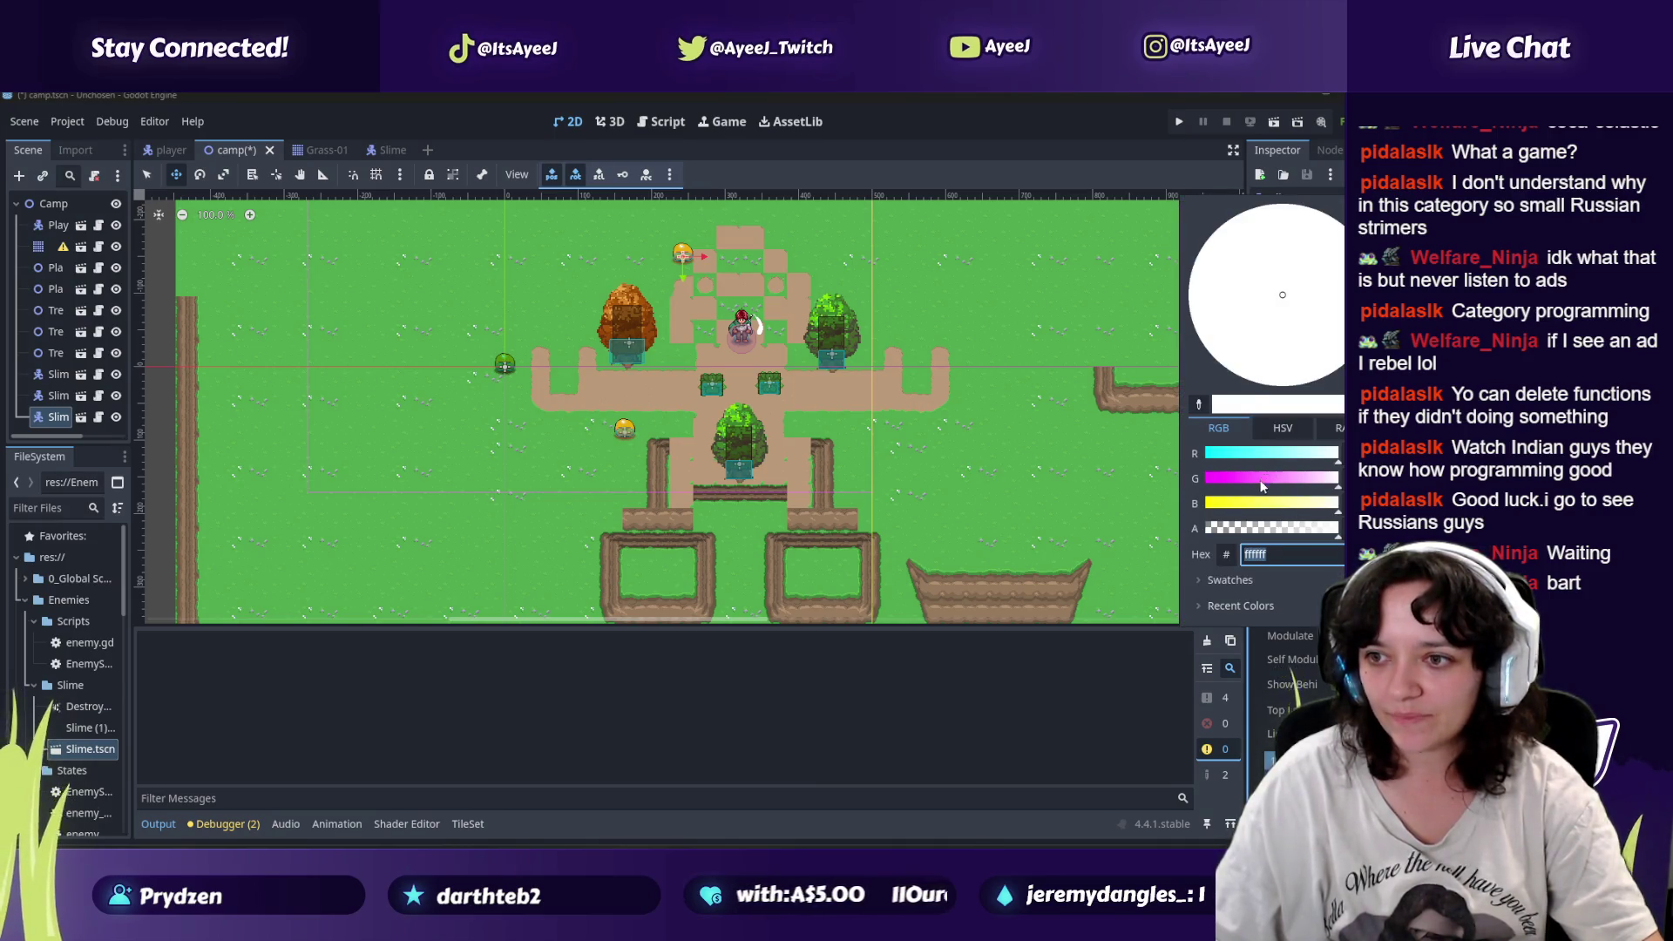
left_click(1316, 290)
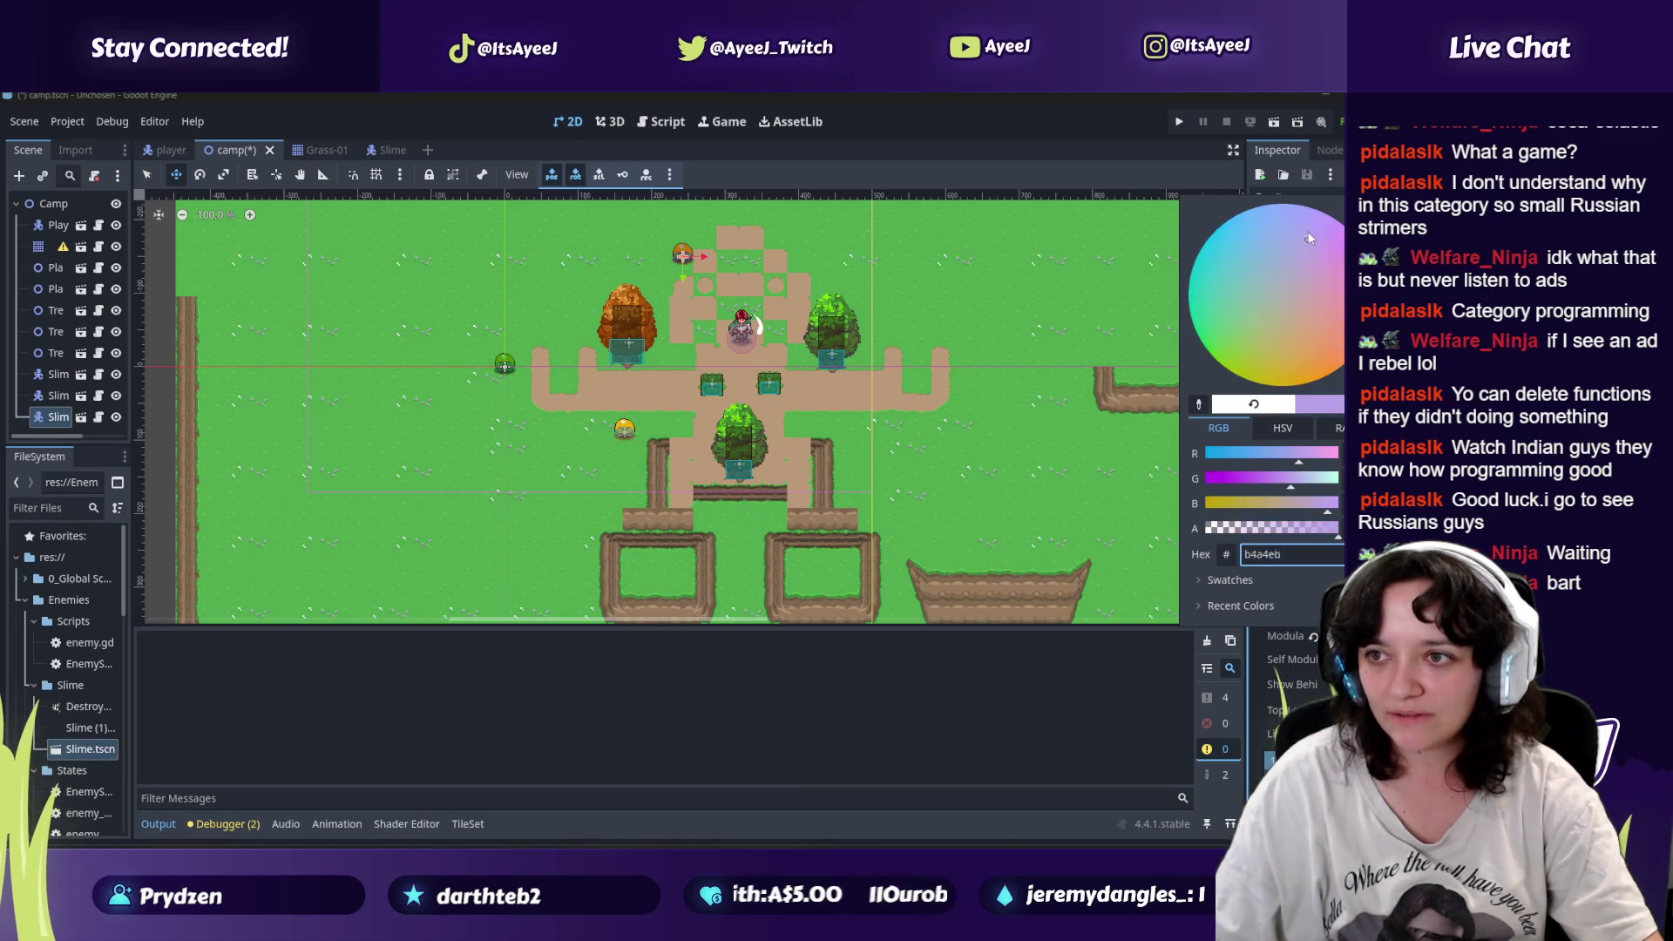
mouse_move(1385, 287)
left_mouse_down()
mouse_move(1386, 244)
mouse_move(1386, 296)
left_mouse_up()
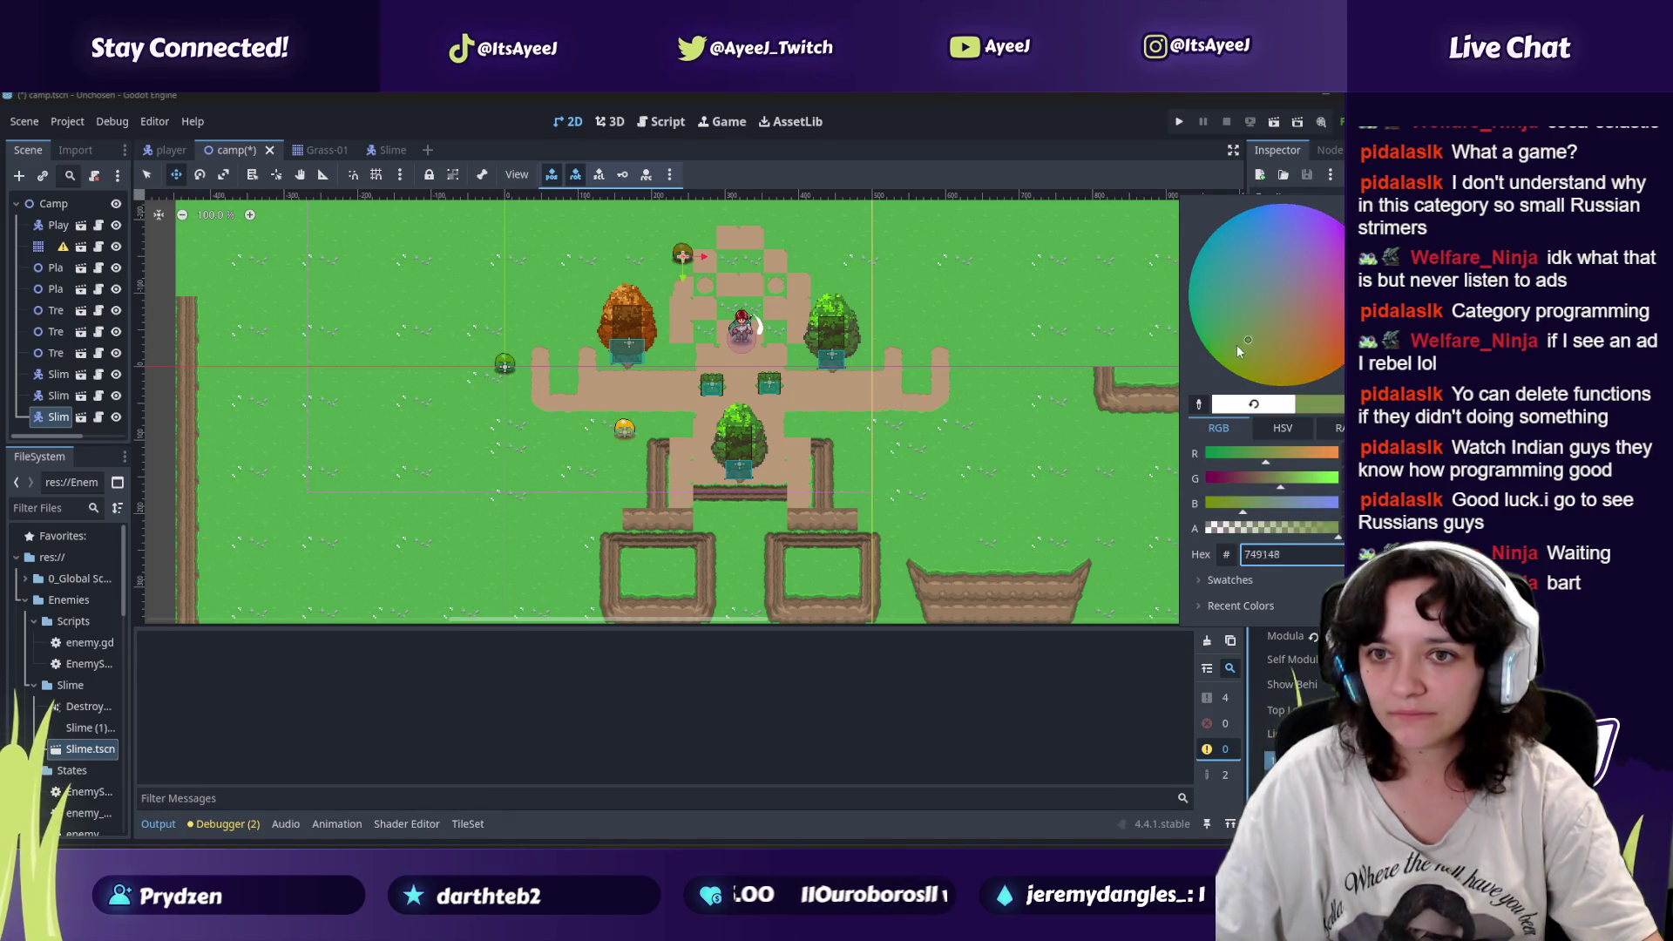
left_click(1320, 276)
mouse_move(1302, 229)
left_mouse_down()
mouse_move(1278, 258)
mouse_move(1286, 300)
left_mouse_up()
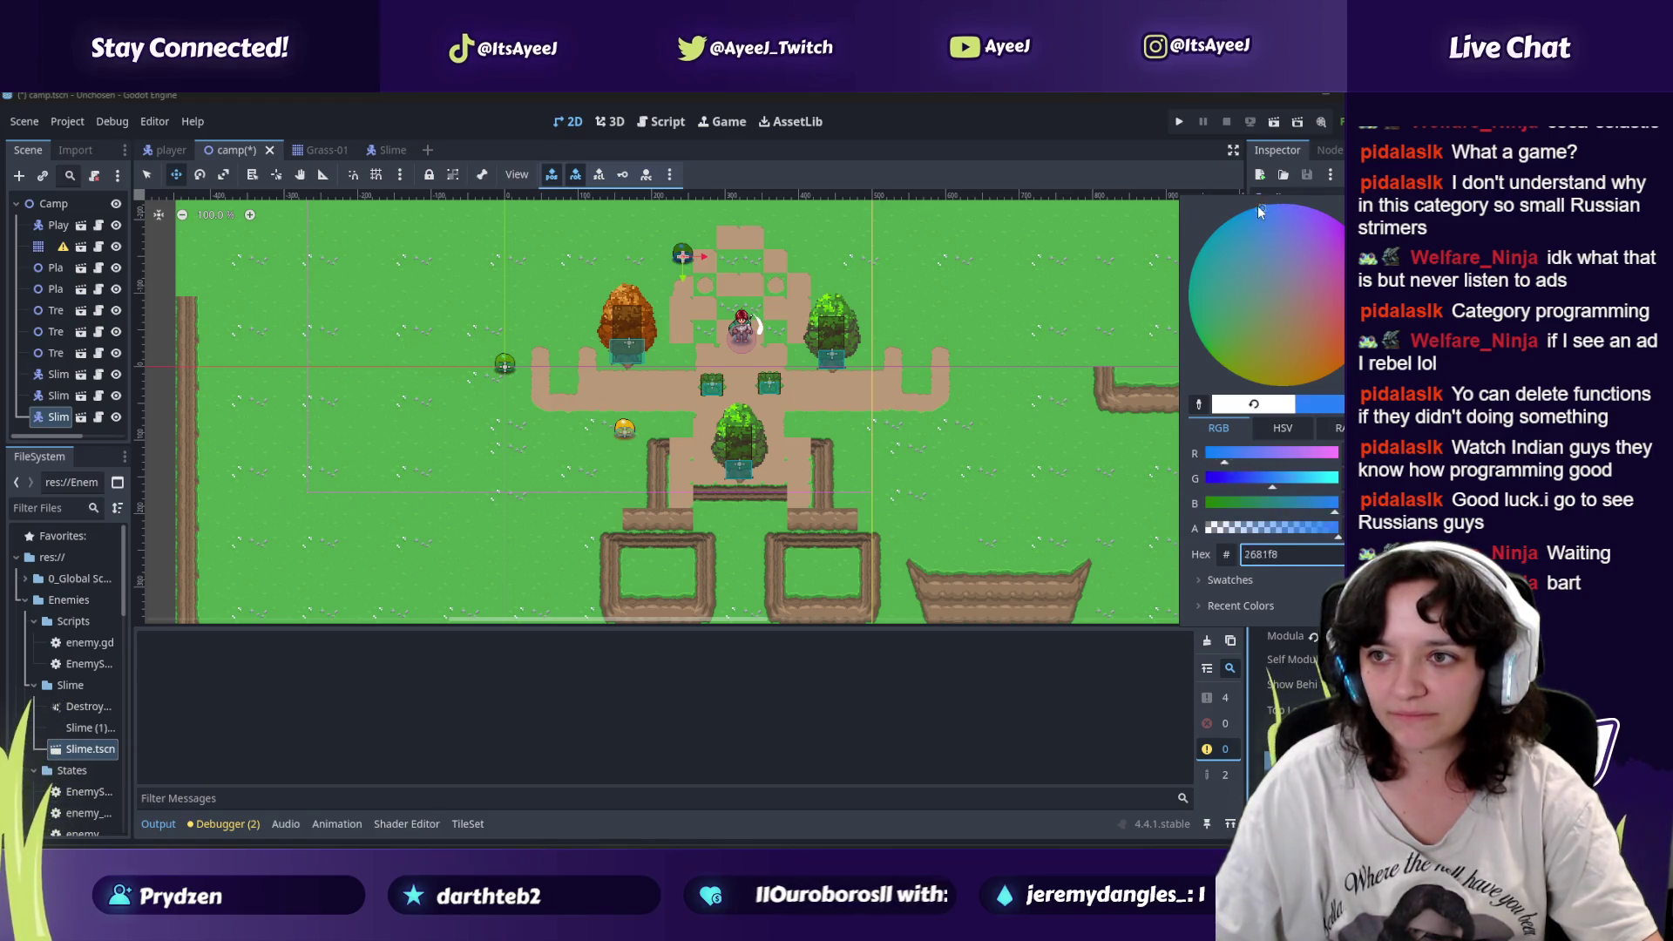
left_click_drag(1258, 207, 1262, 207)
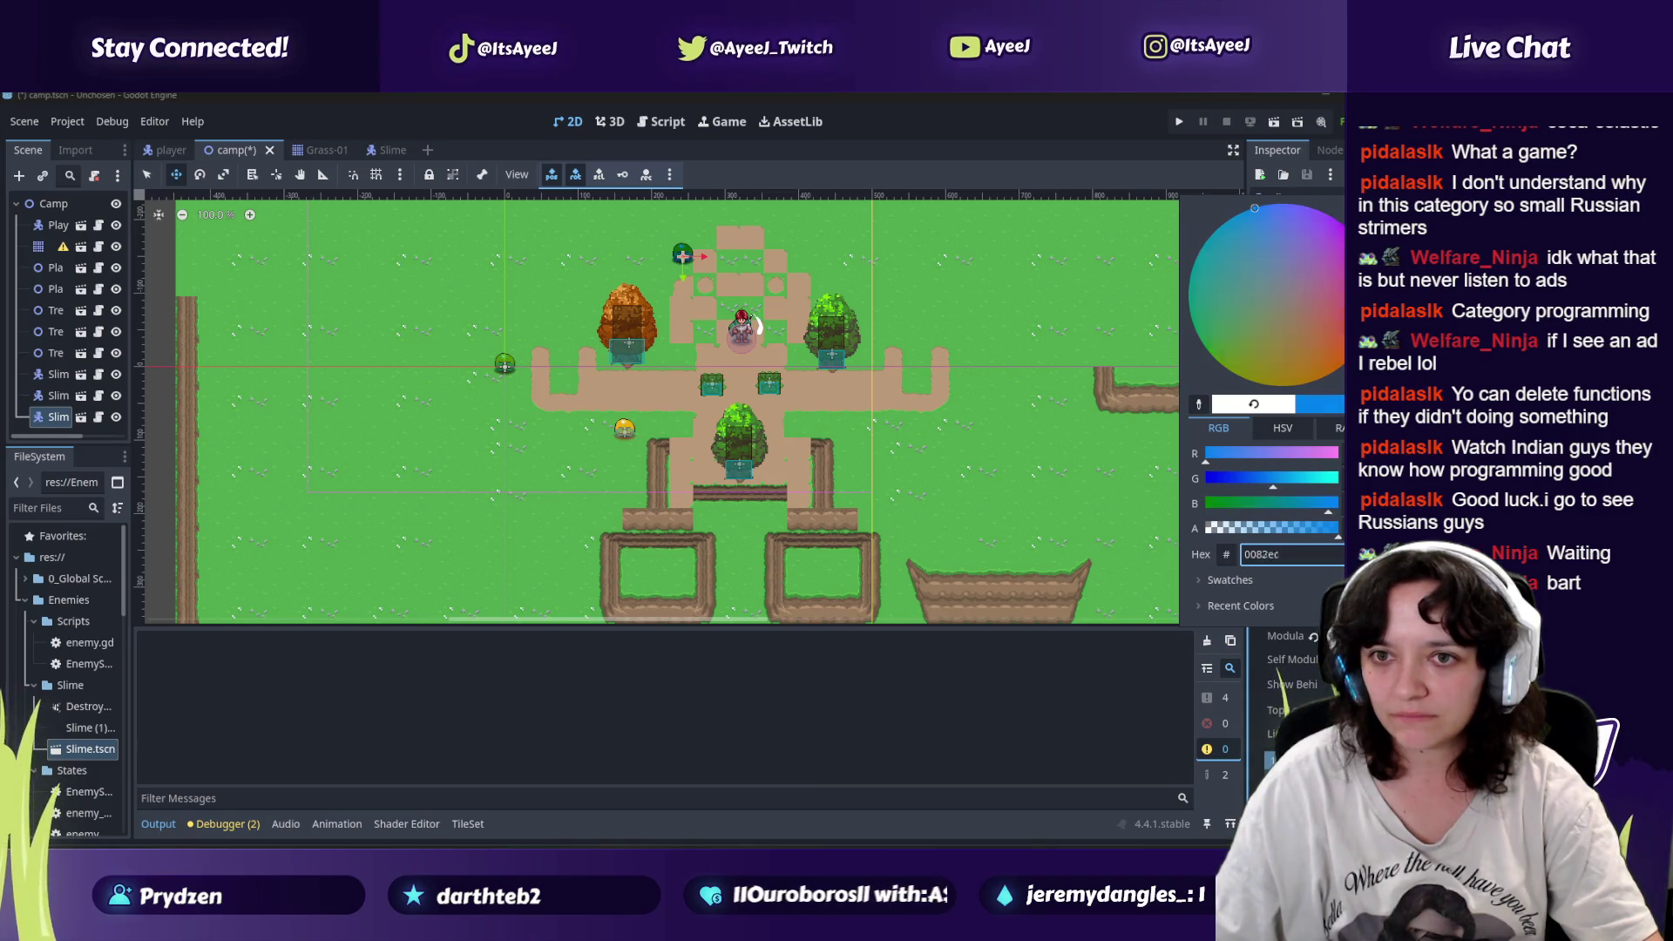
mouse_move(1390, 217)
left_mouse_down()
mouse_move(1390, 253)
mouse_move(1390, 218)
left_mouse_up()
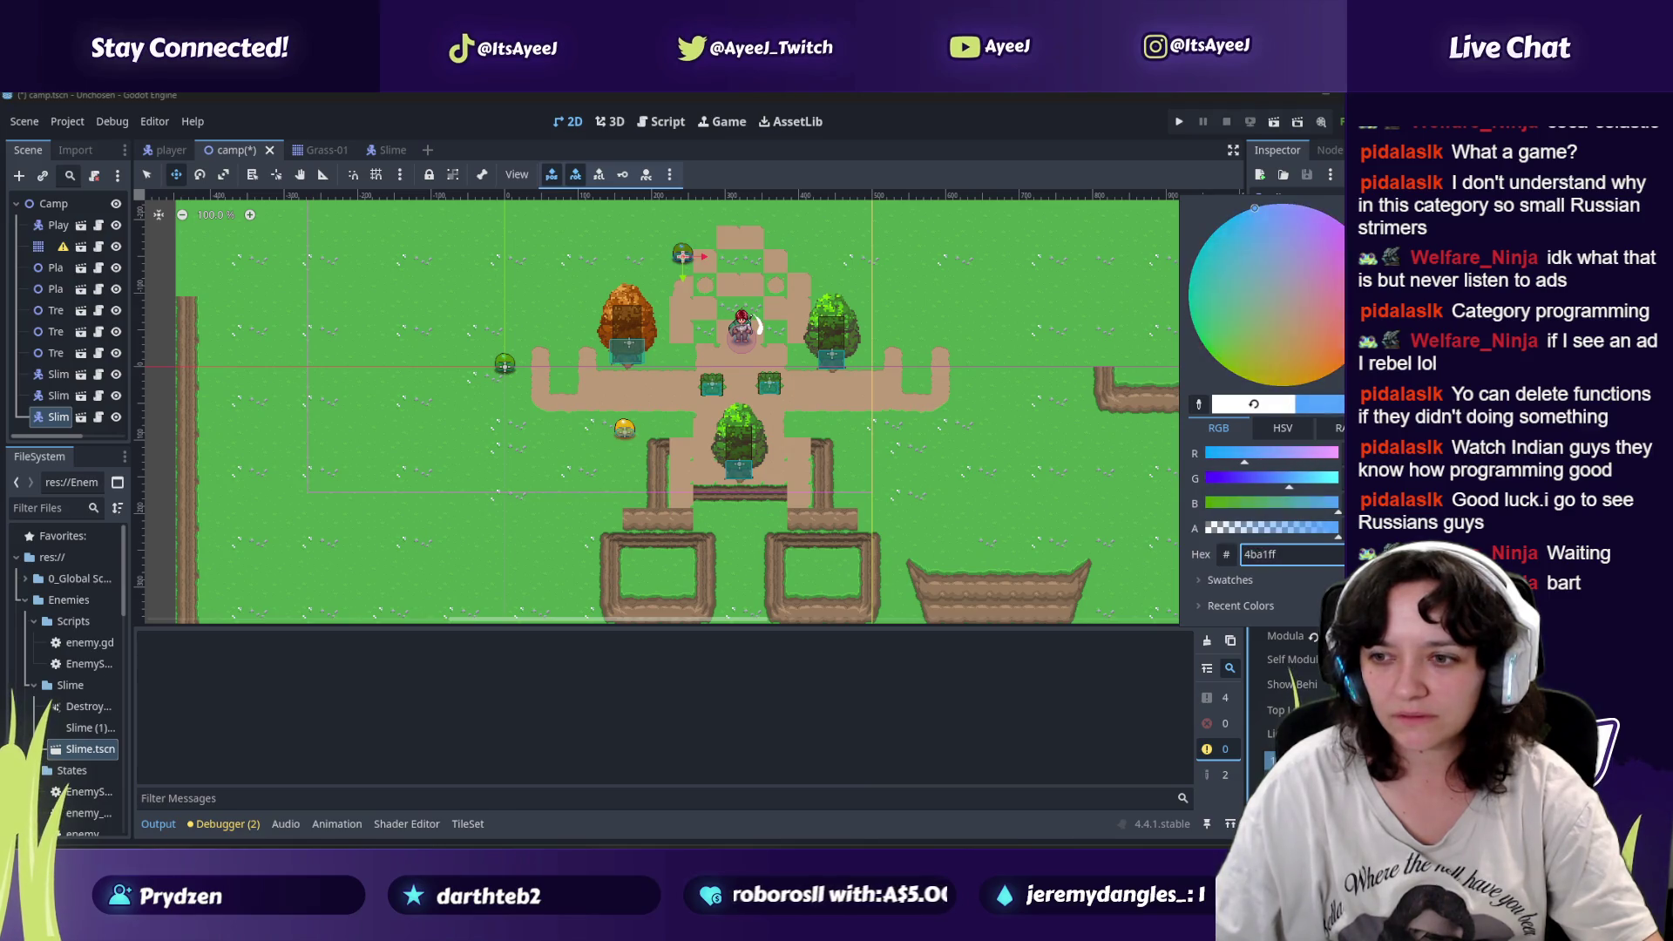
left_click(1191, 131)
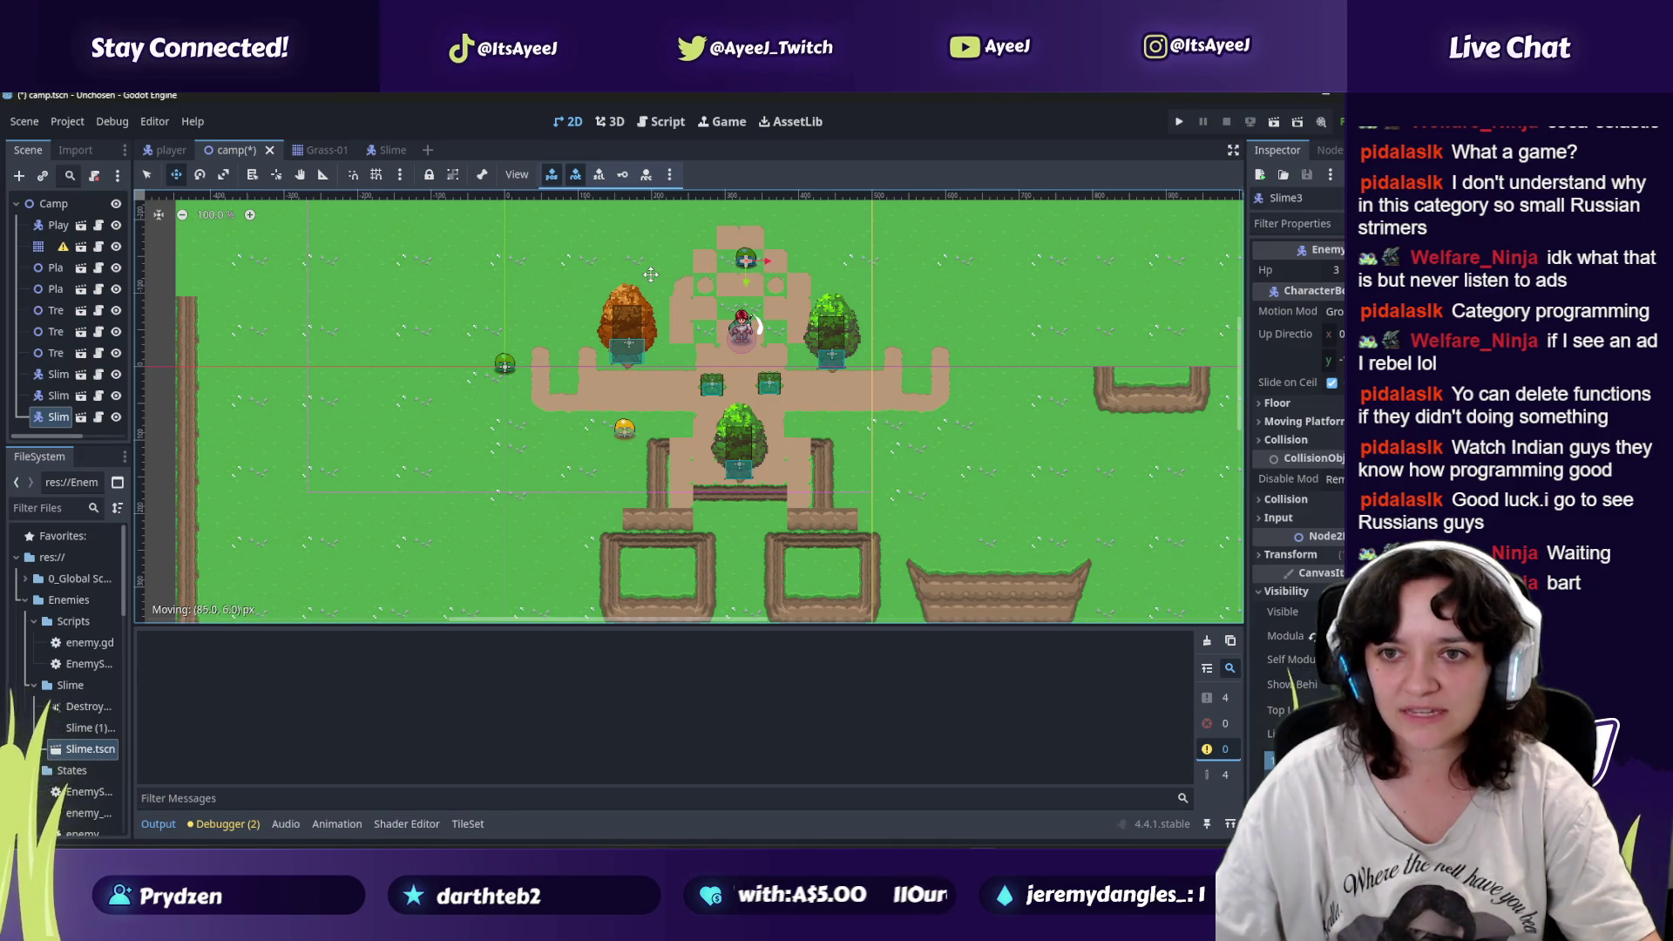
Reduce the red slightly in Slime3's tint, ending at translucent blue 005dff91.
left_click(1329, 636)
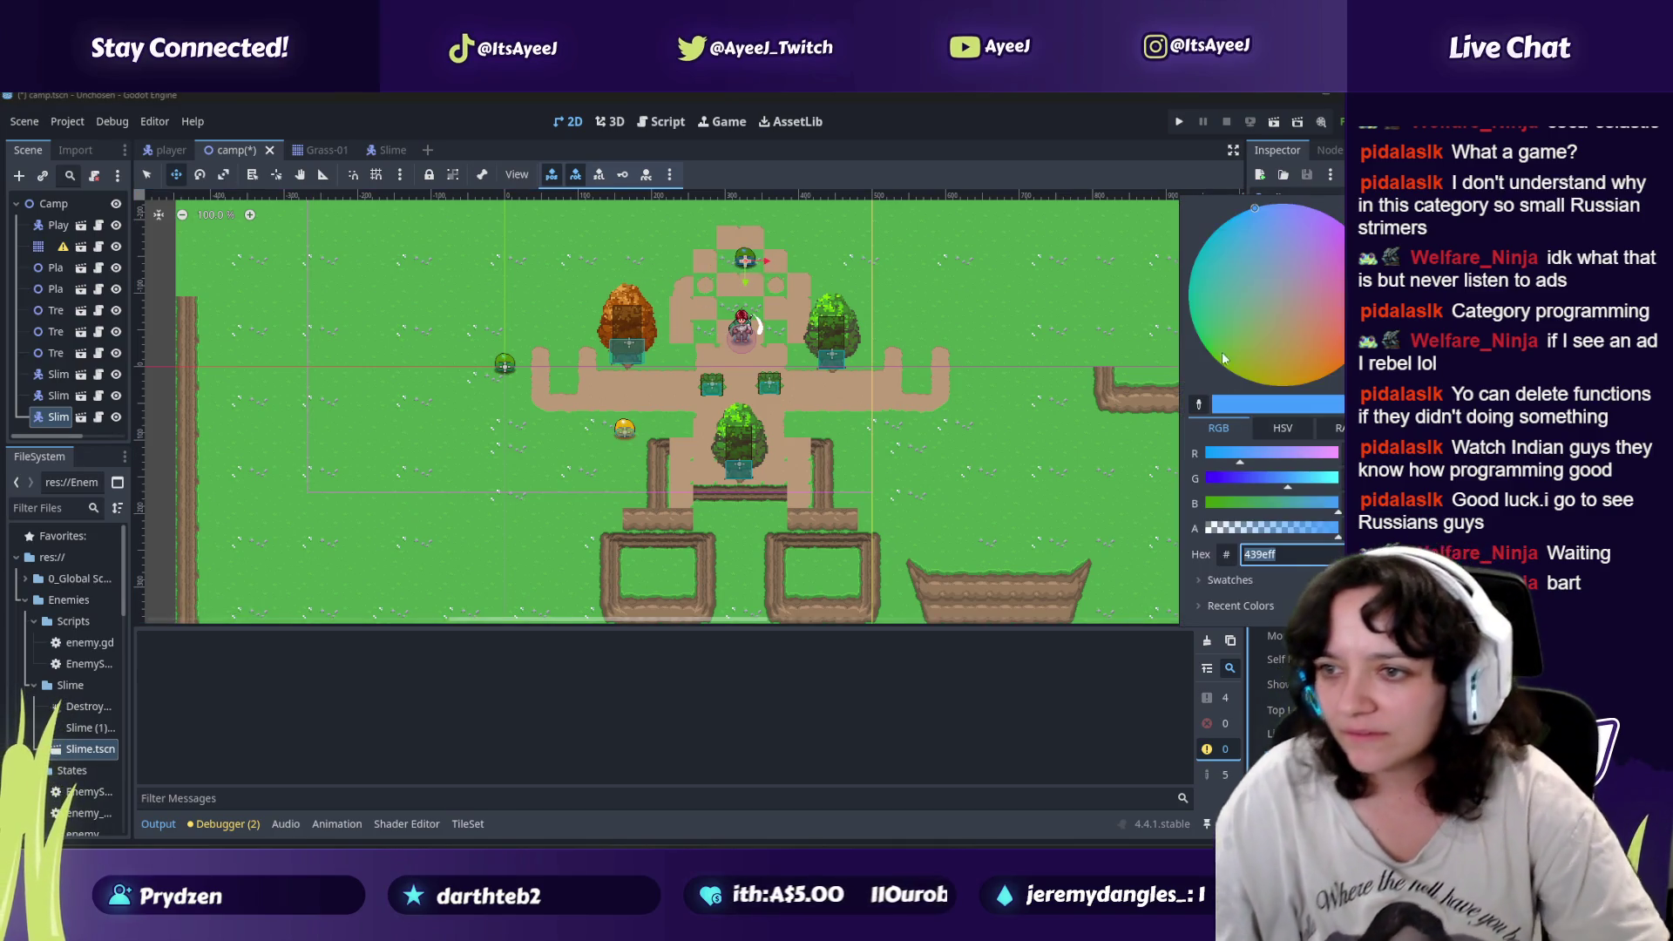
mouse_move(1242, 463)
left_mouse_down()
mouse_move(1216, 479)
mouse_move(1253, 479)
left_mouse_up()
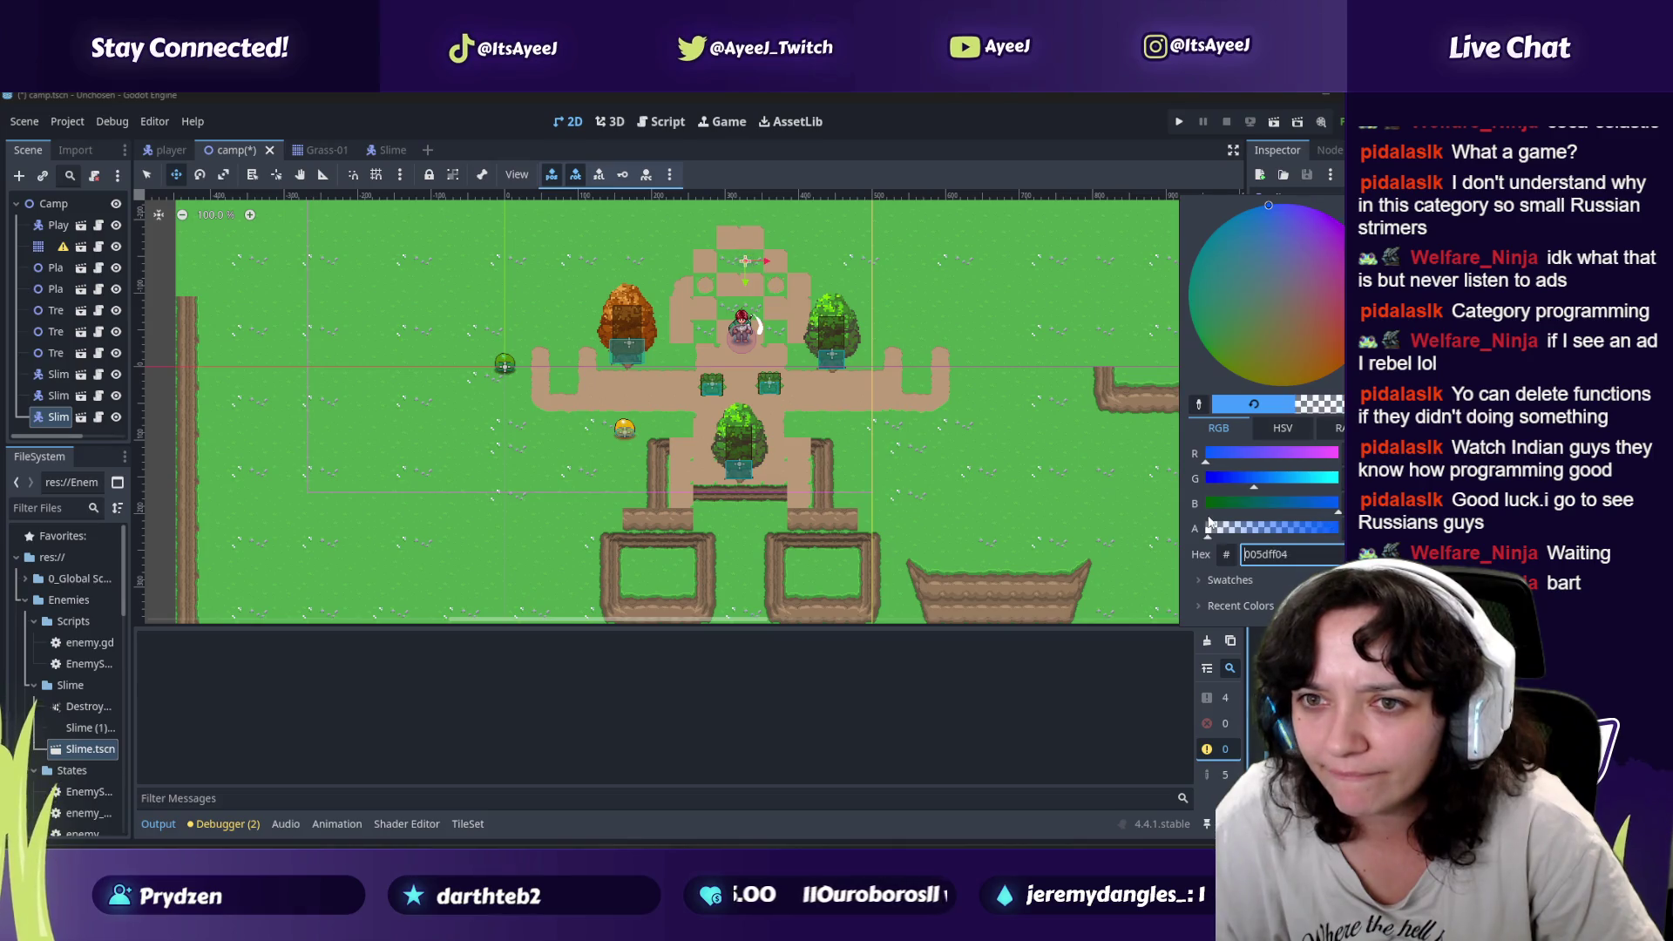
left_click(1182, 122)
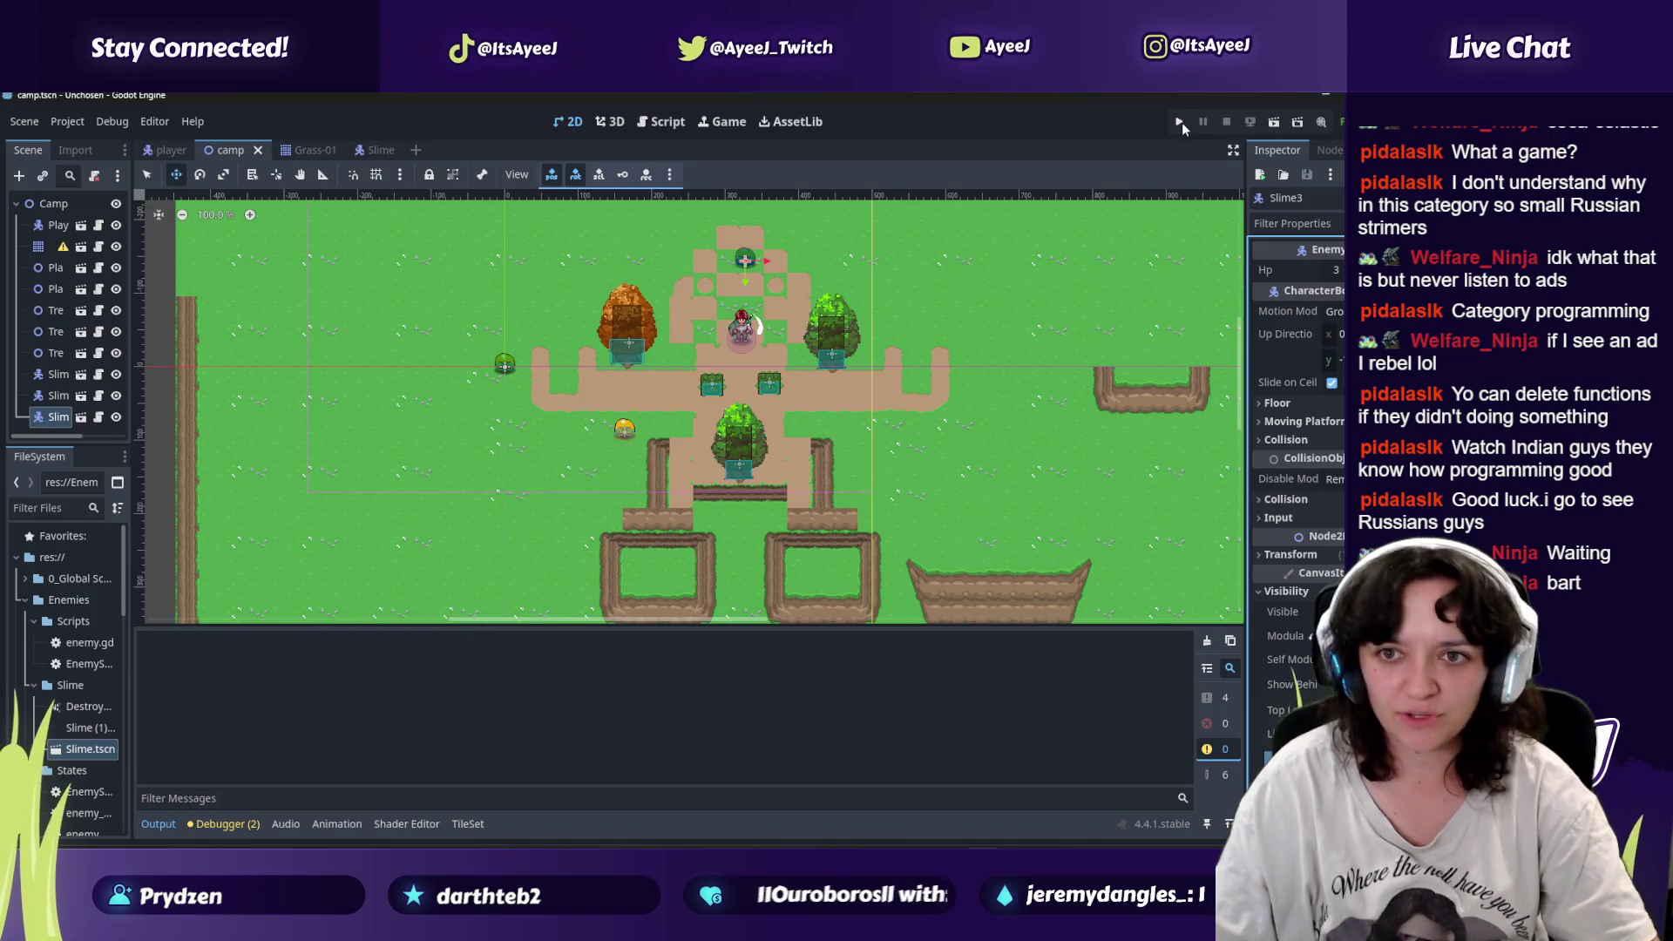
Save and launch the game, walking the player left, down, up and right among the coloured slimes.
left_click(1182, 122)
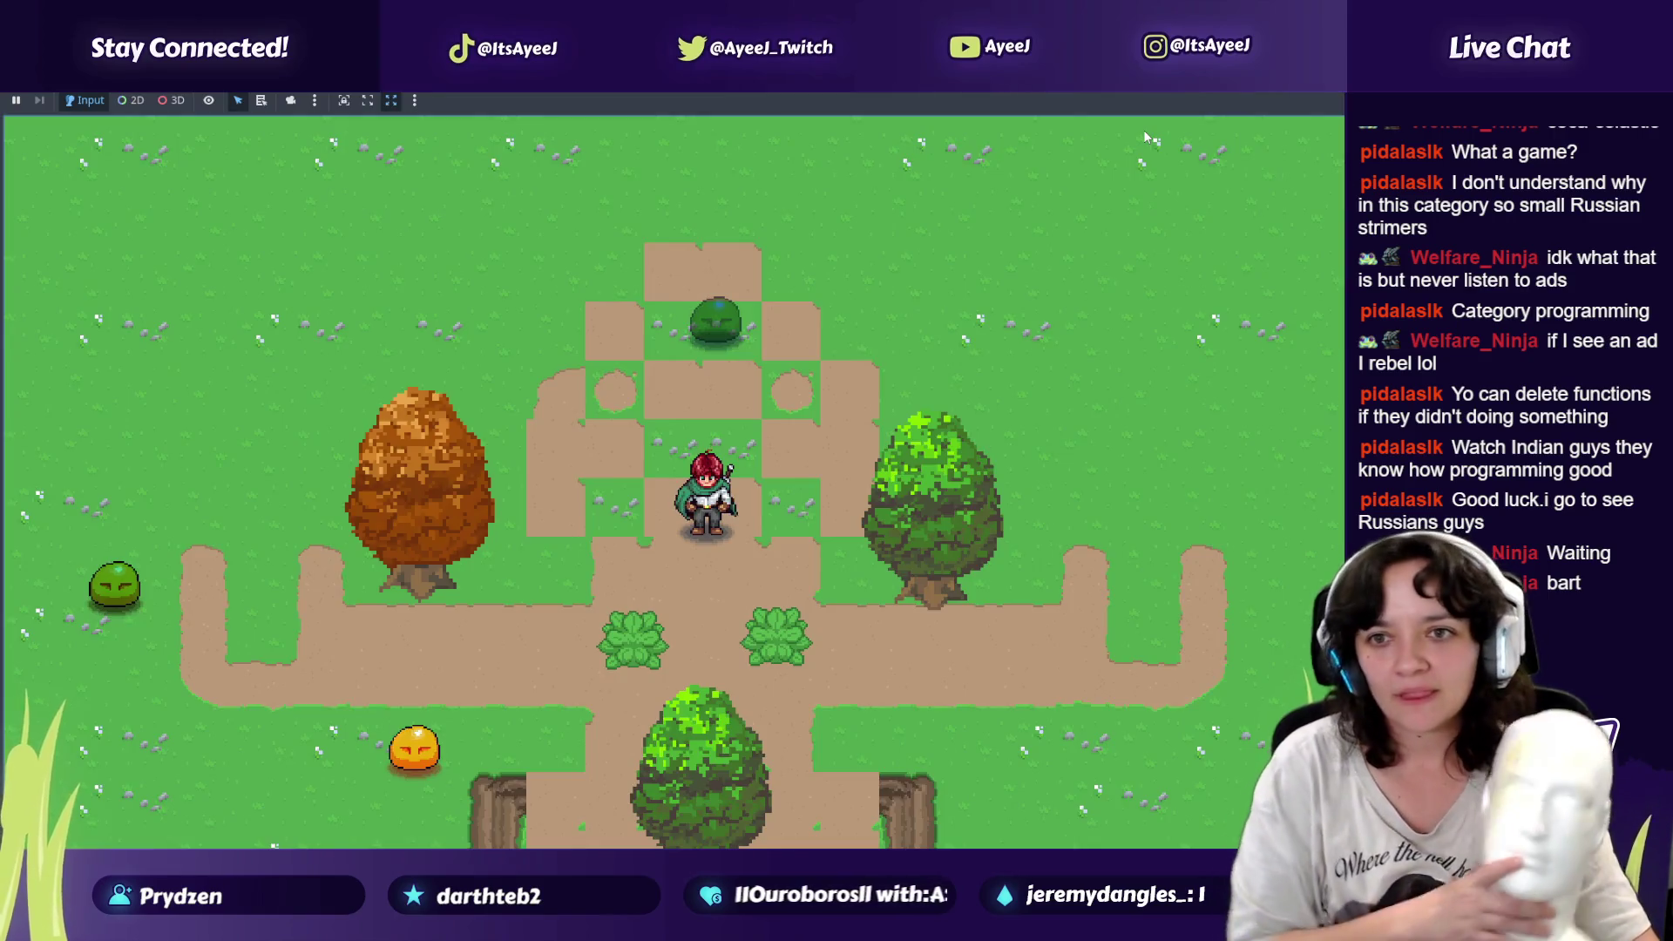
key("Left")
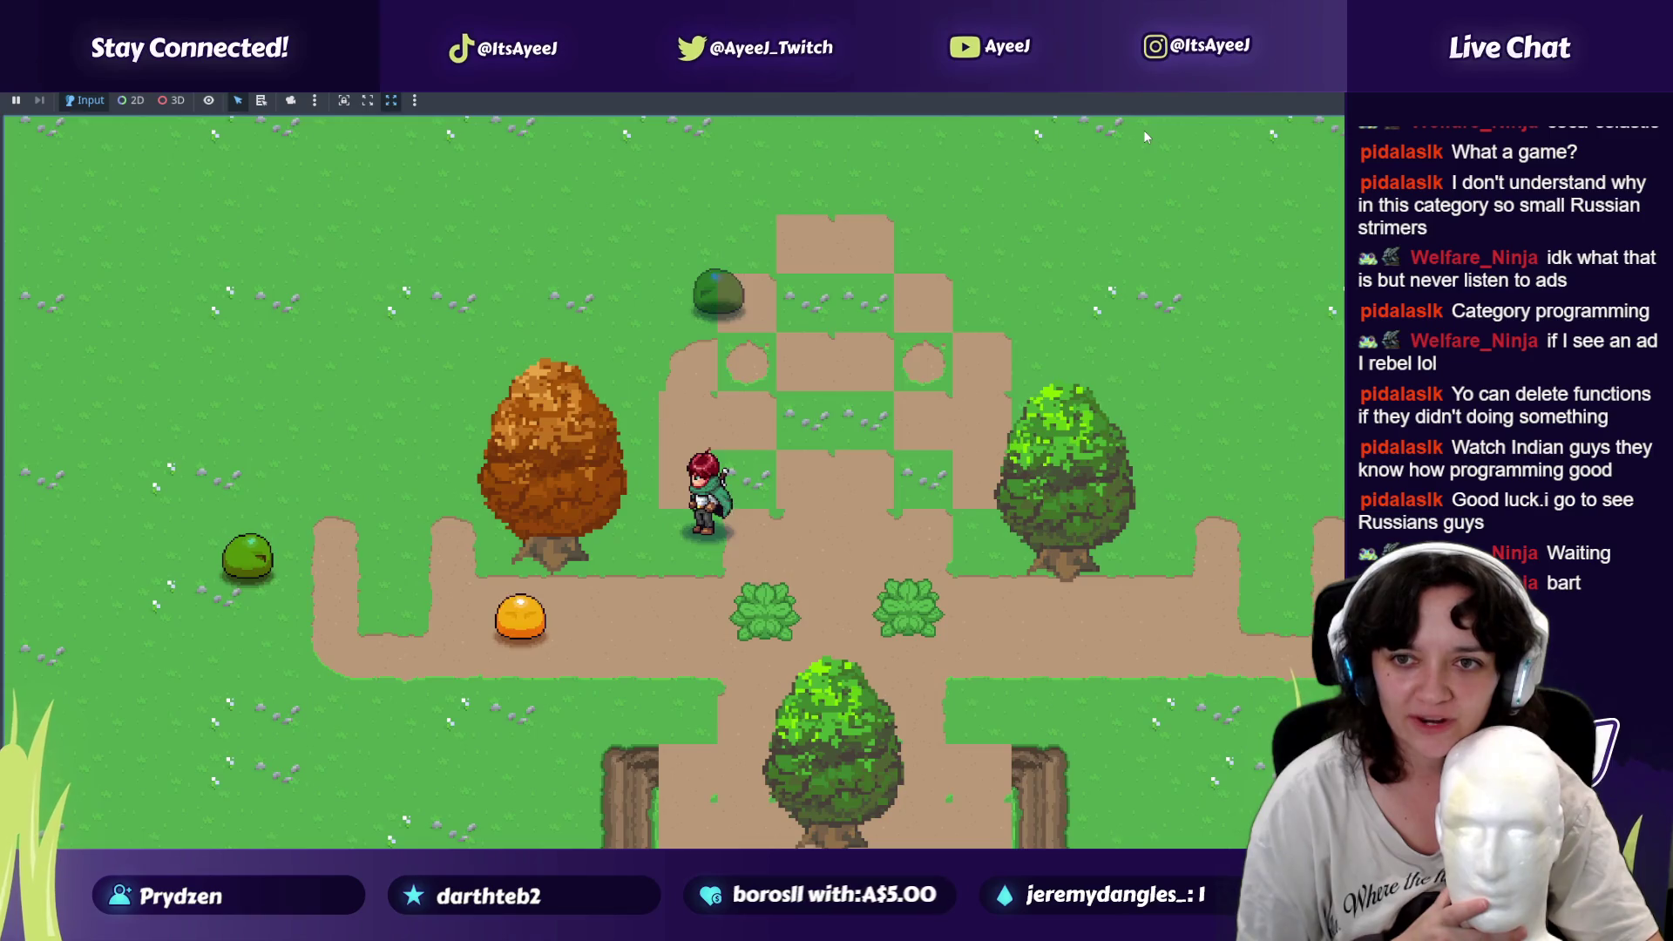
key("Left")
key("Down")
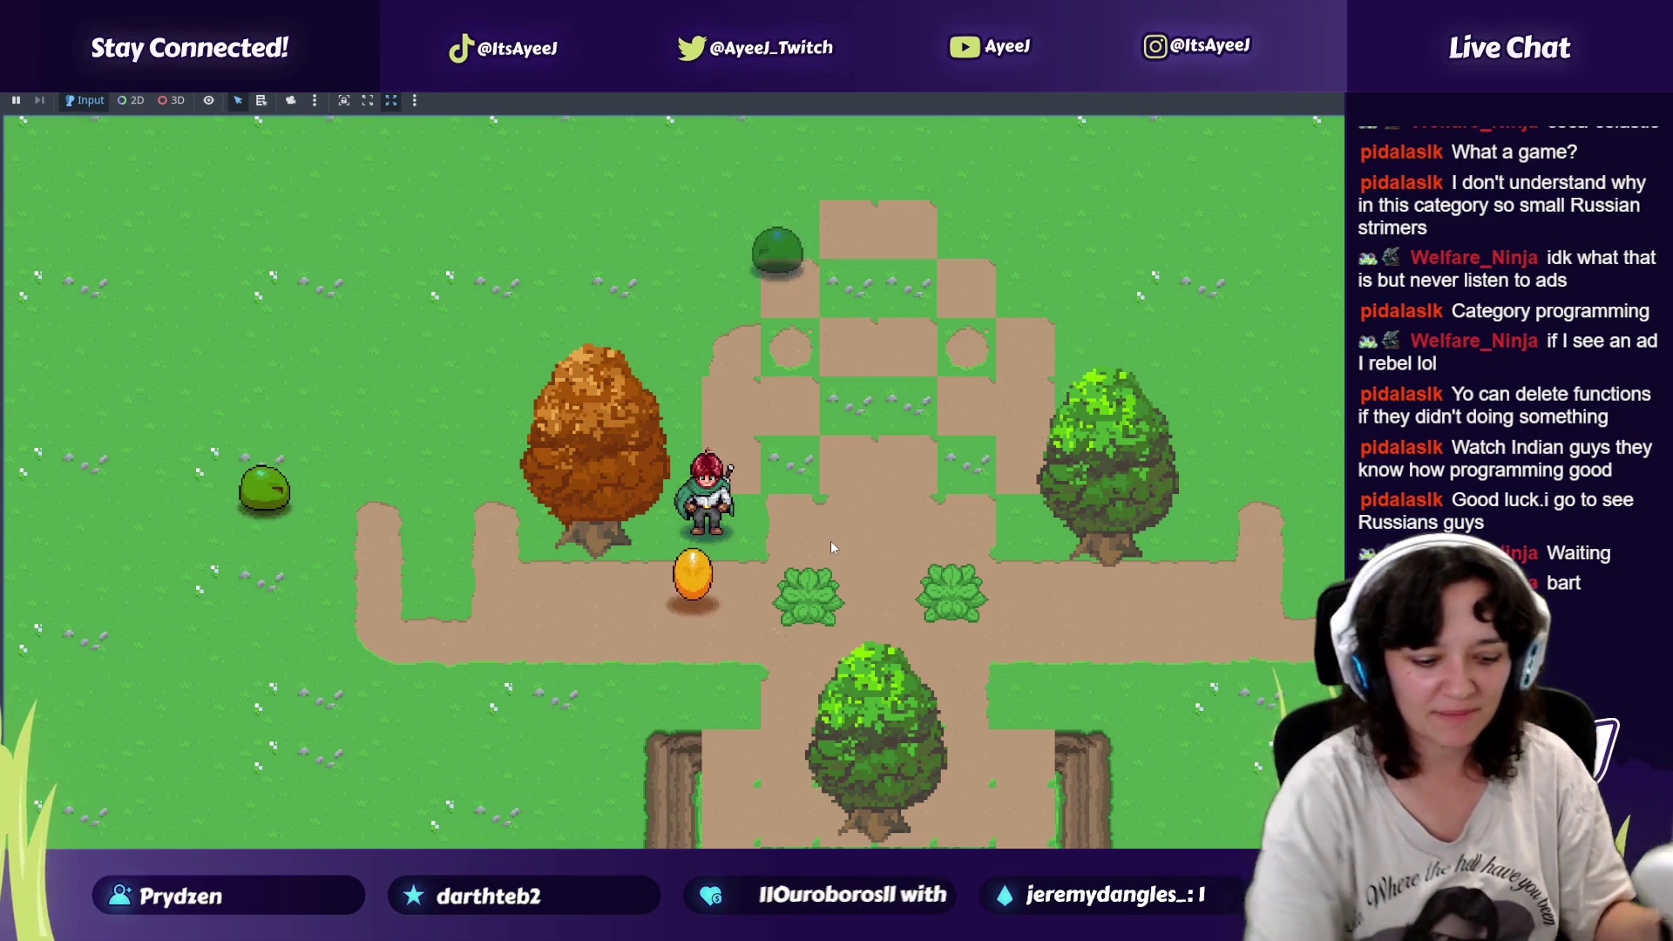
key("w")
key("d")
key("s")
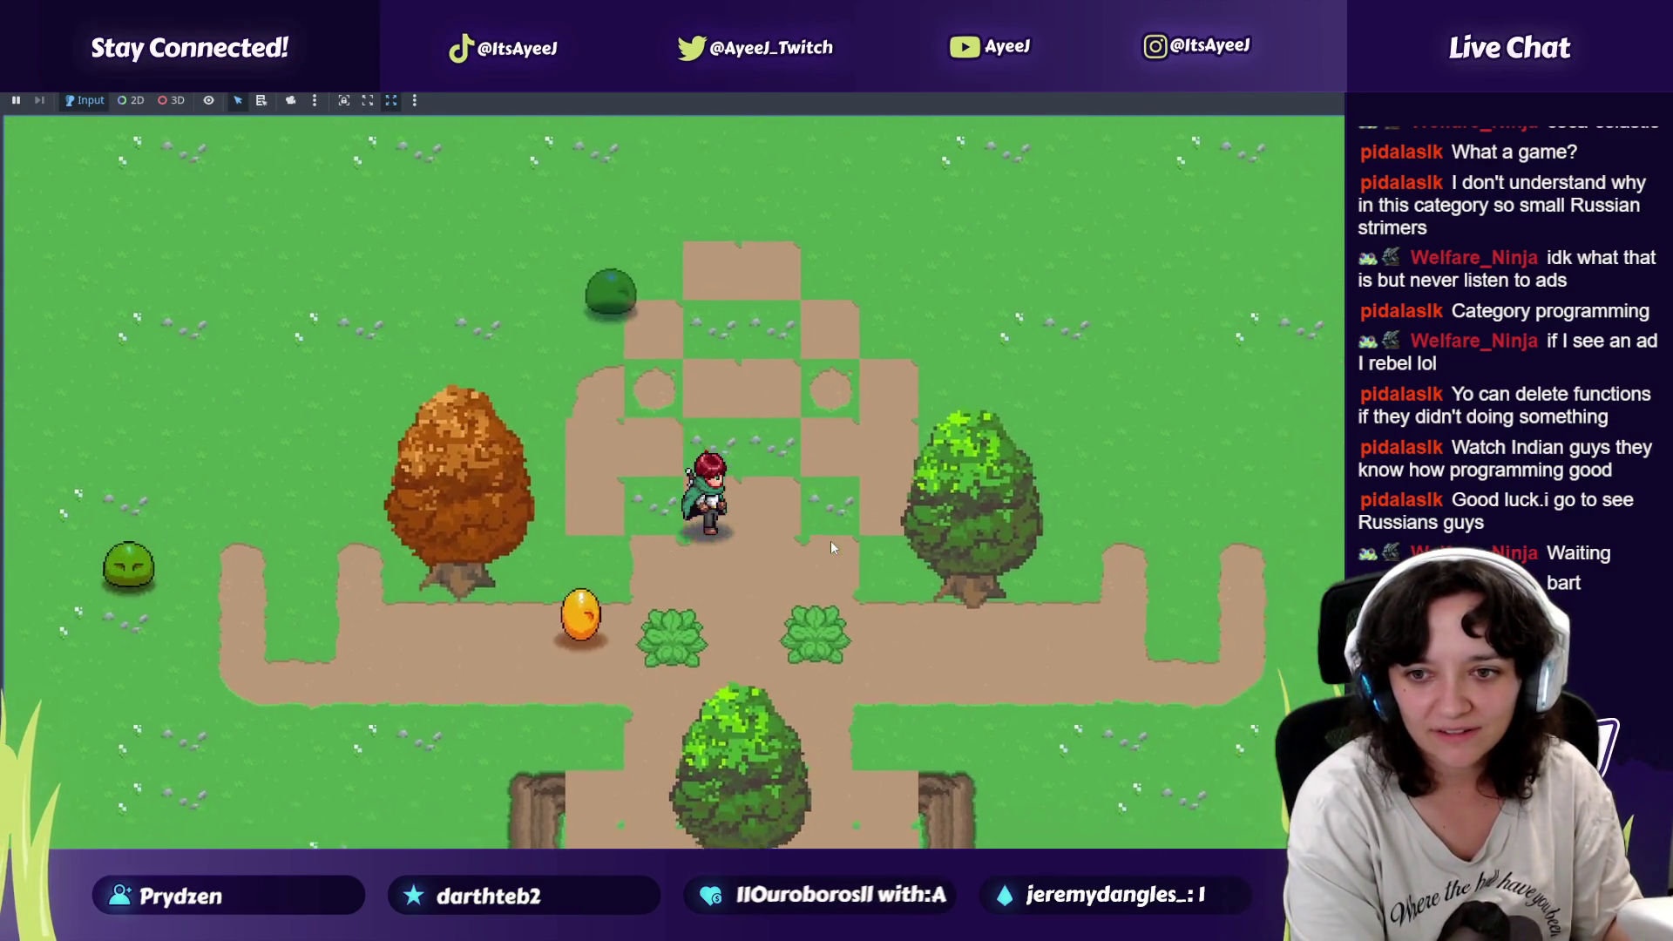
key("d")
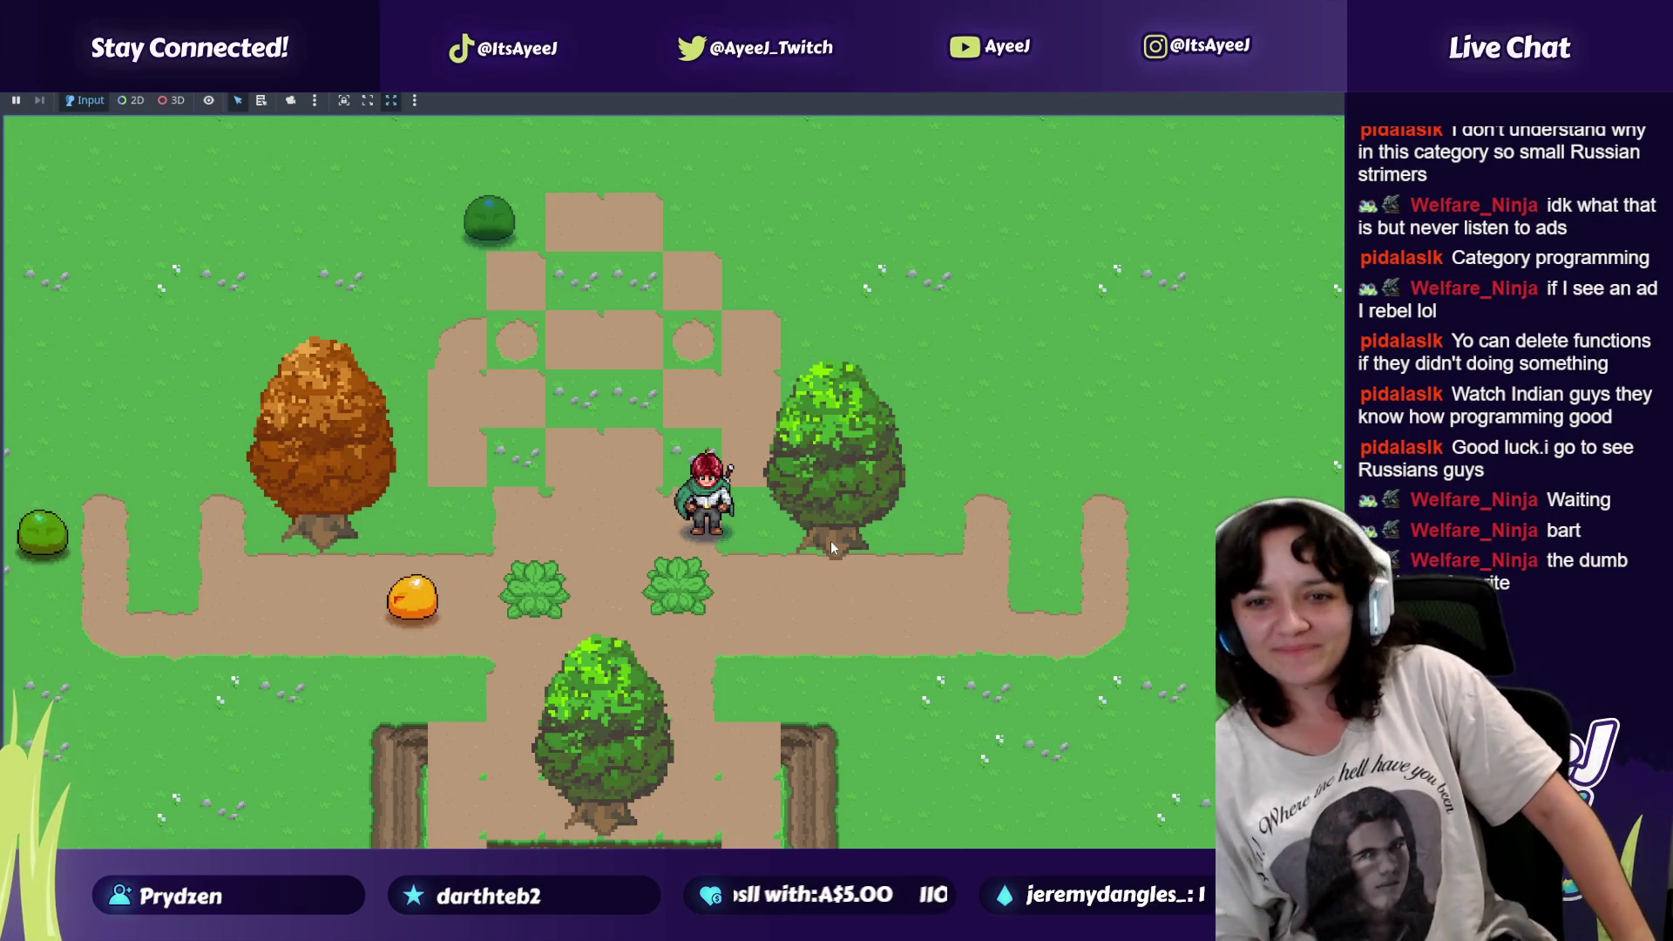
Swing the sword while moving, then walk around the tree and back and forth along the path.
key("space")
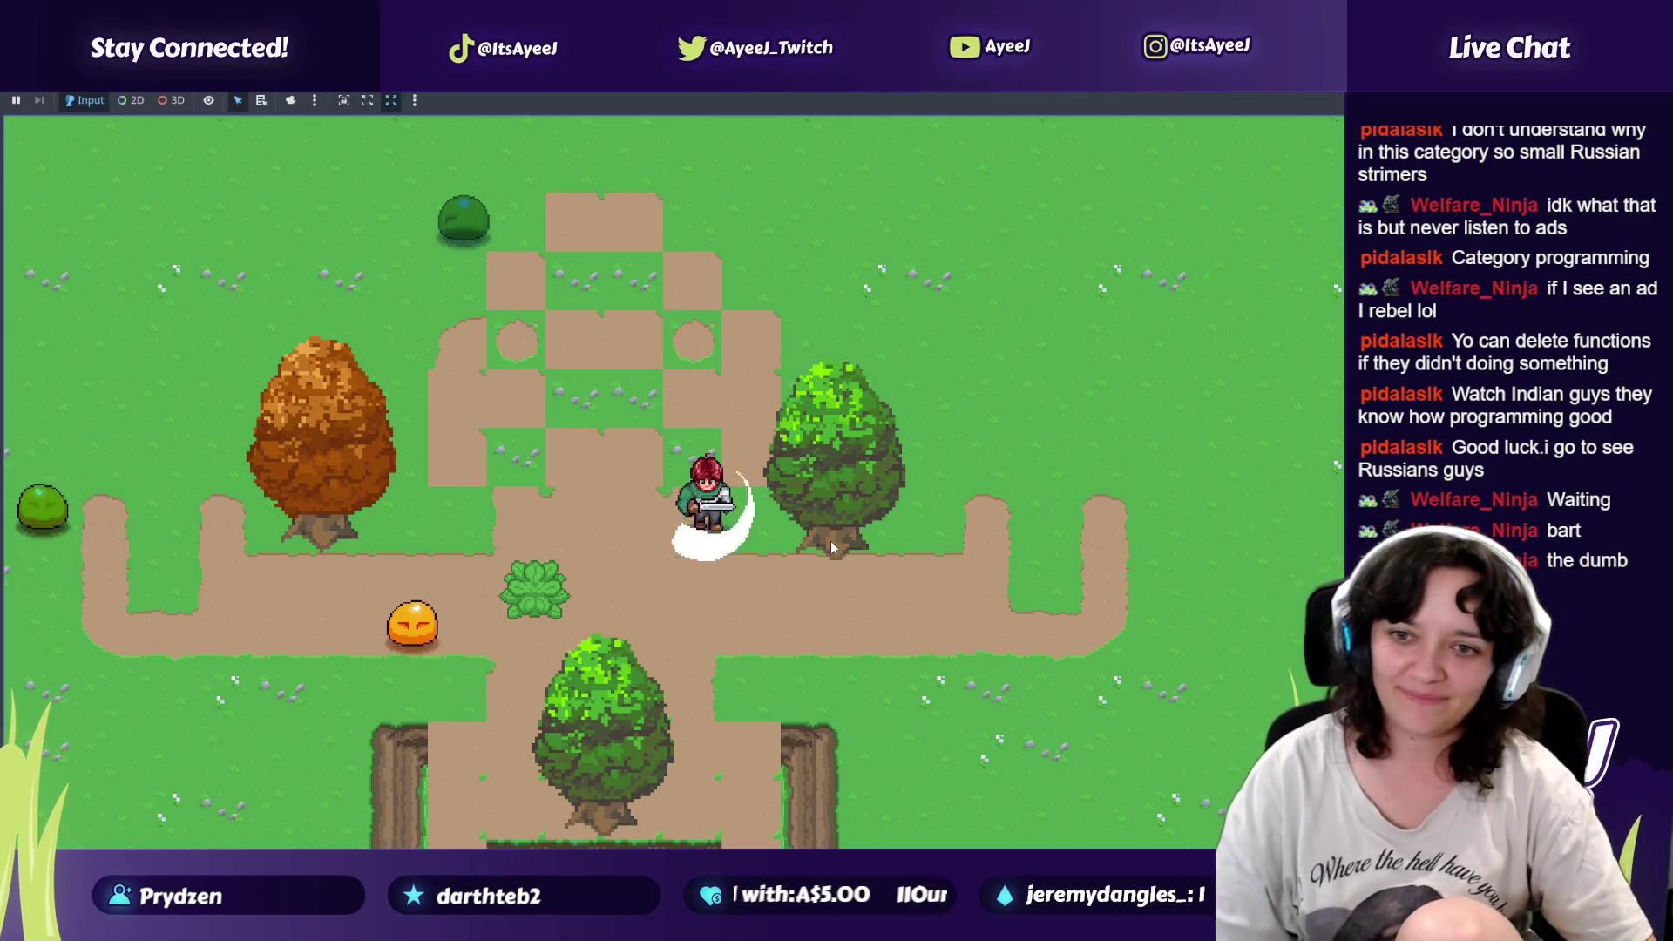
key("Left")
key("space")
key("Left")
key("Down")
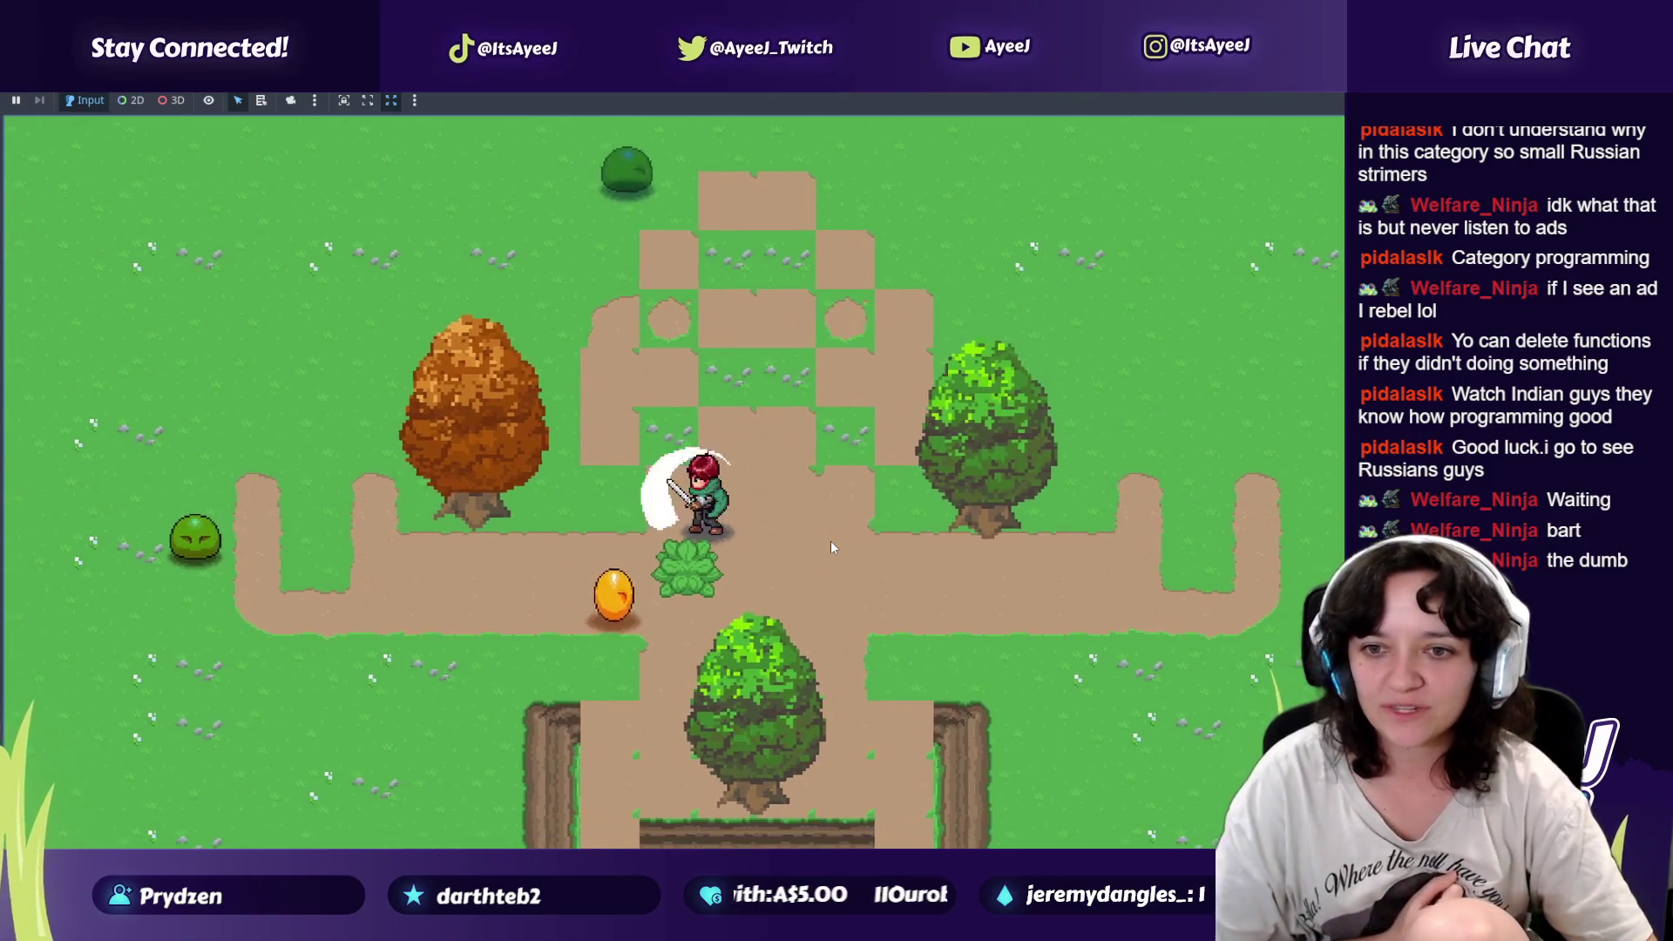
key("Right")
key("Up")
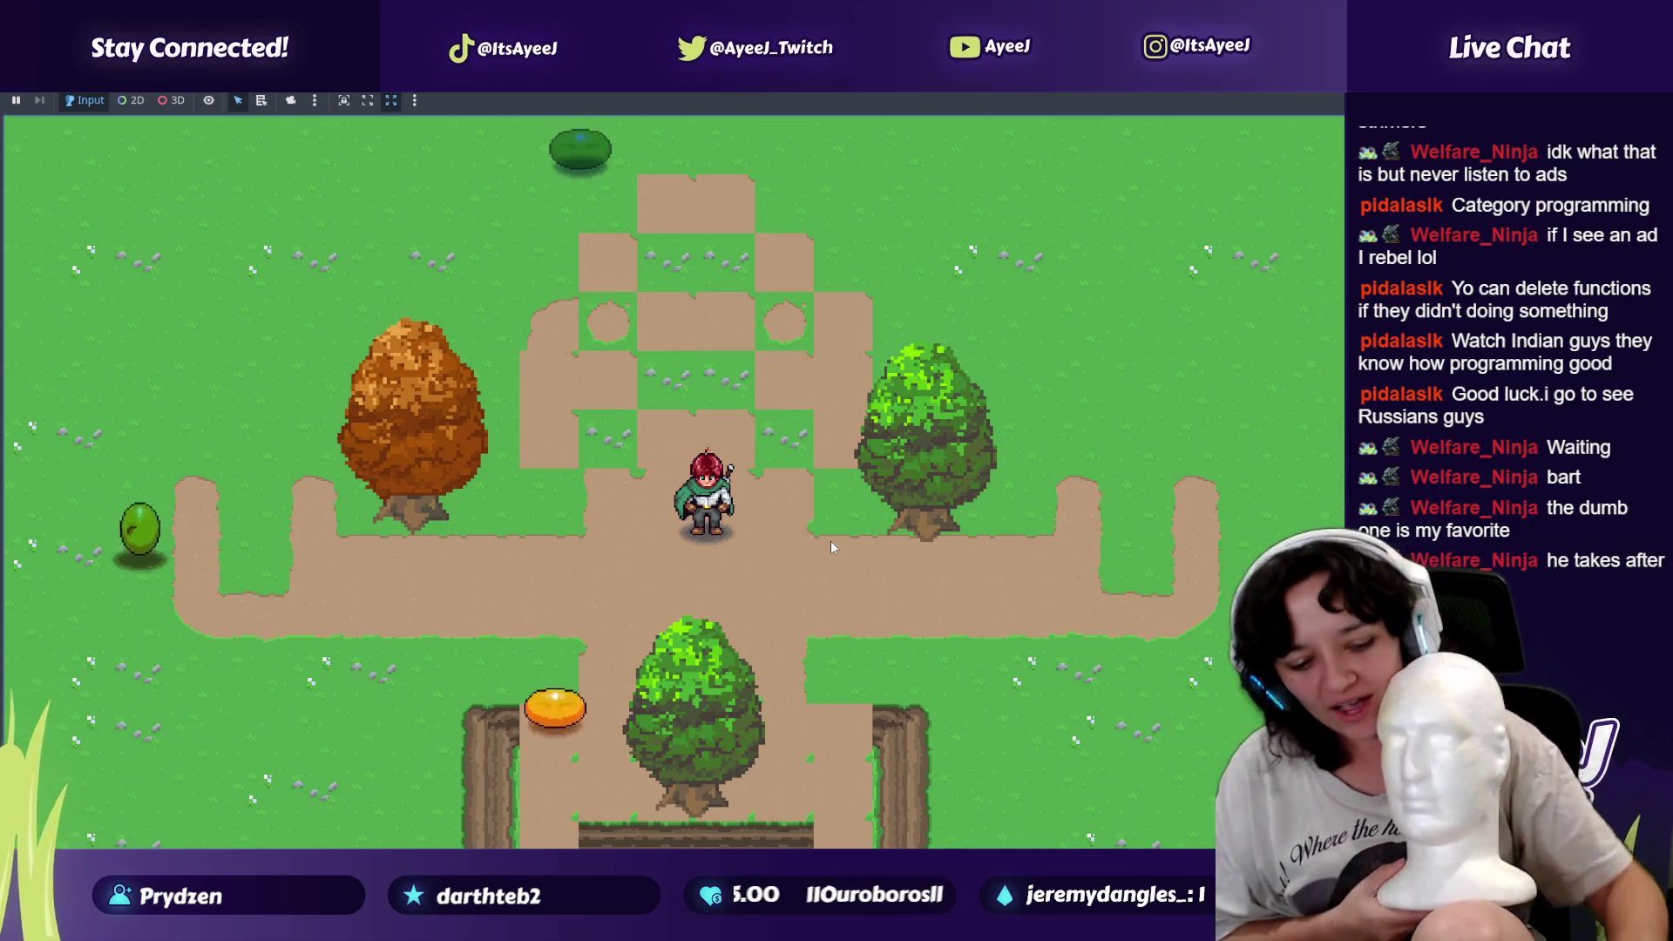
key("Down")
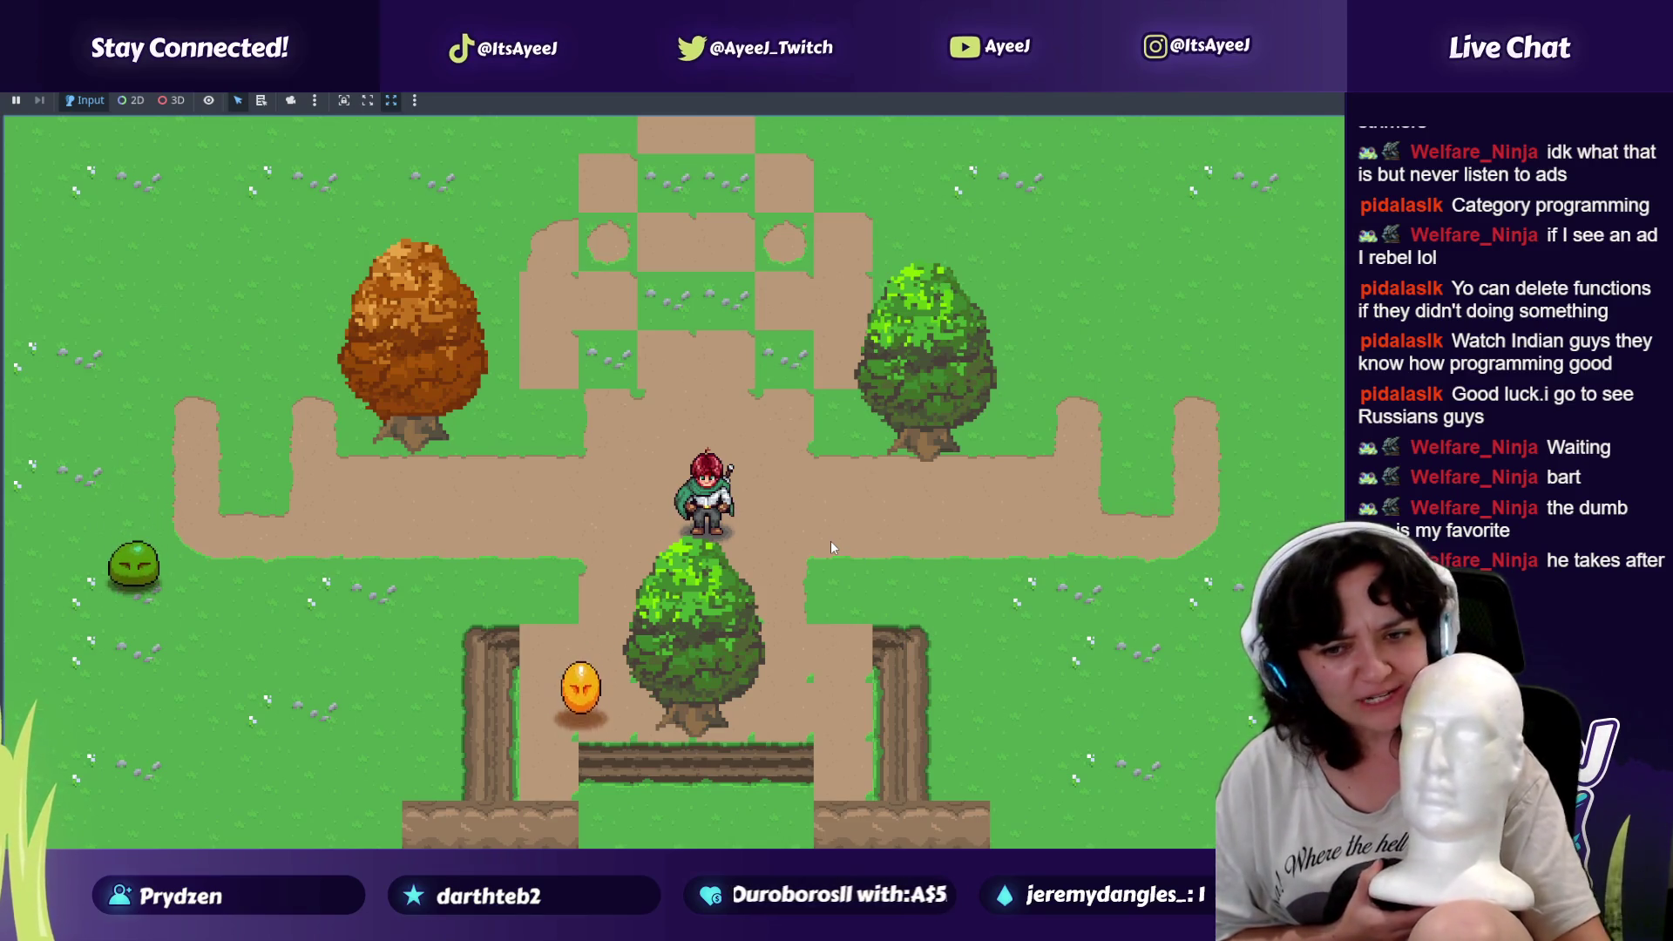
key("Down")
key("Left")
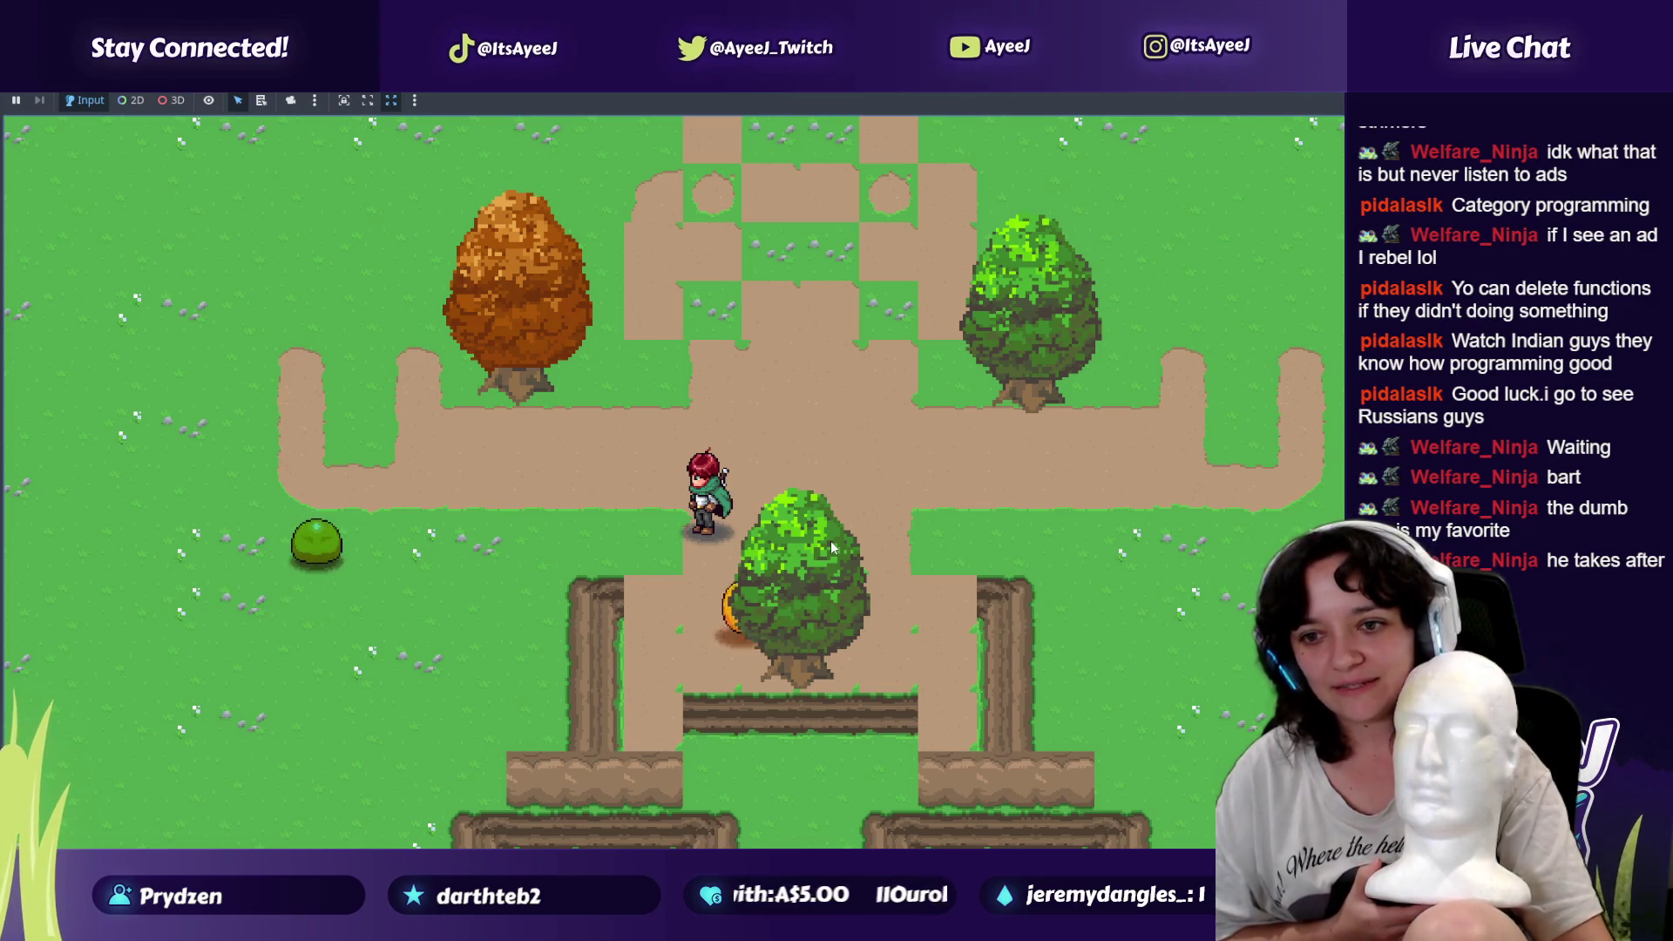
key("w")
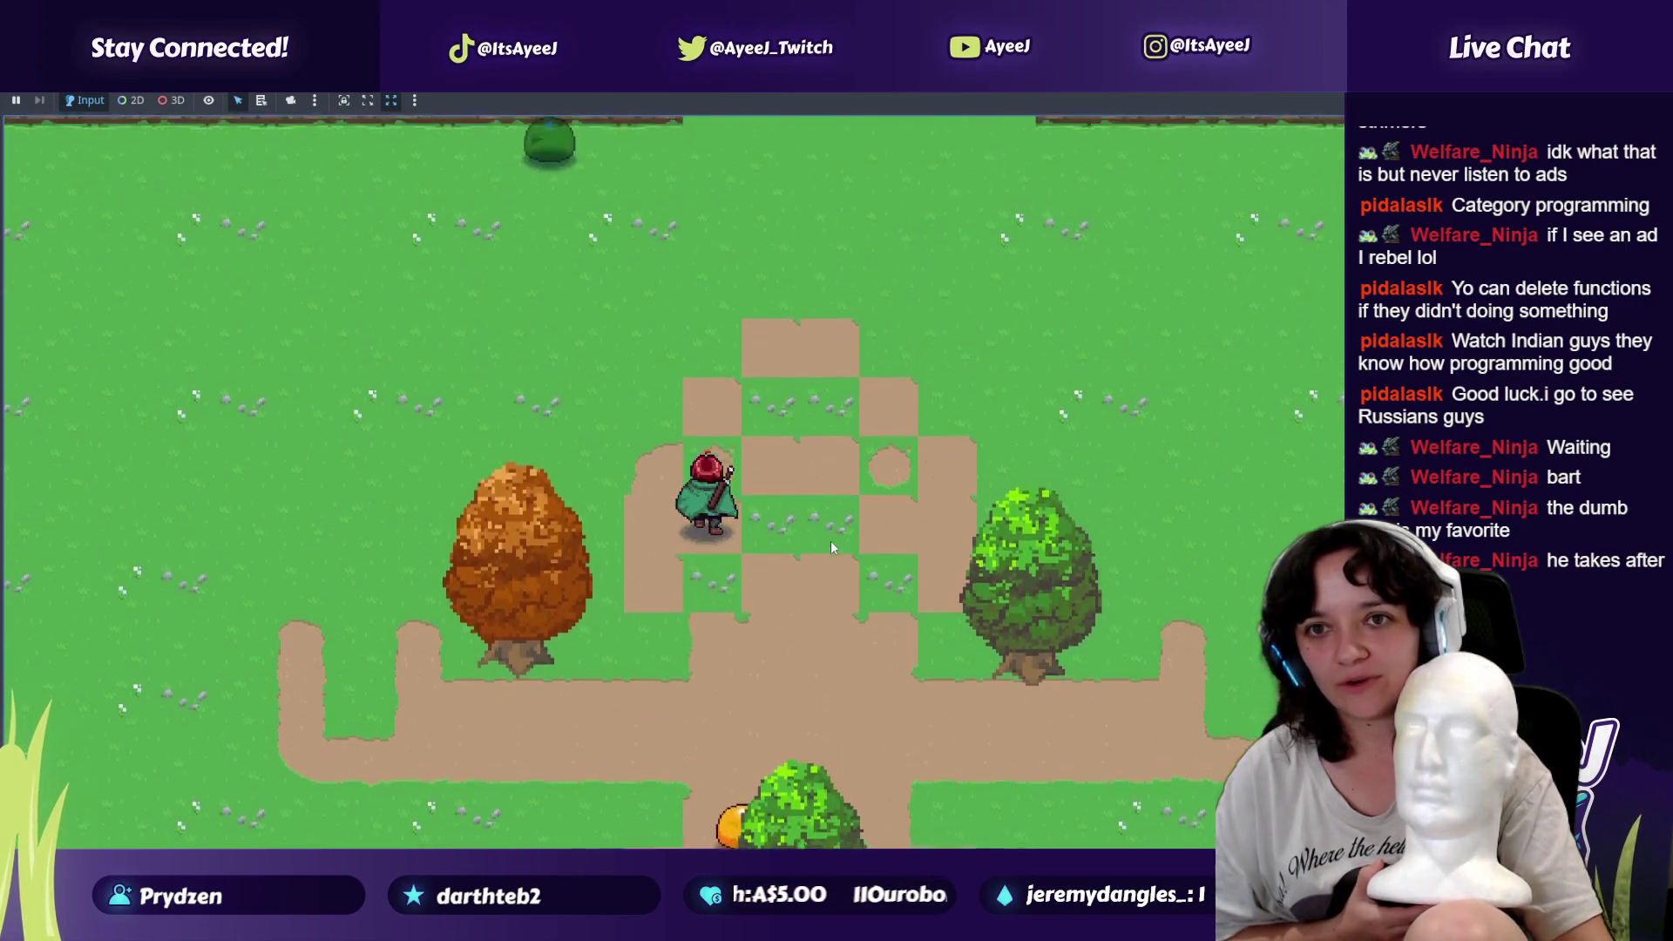
key("s")
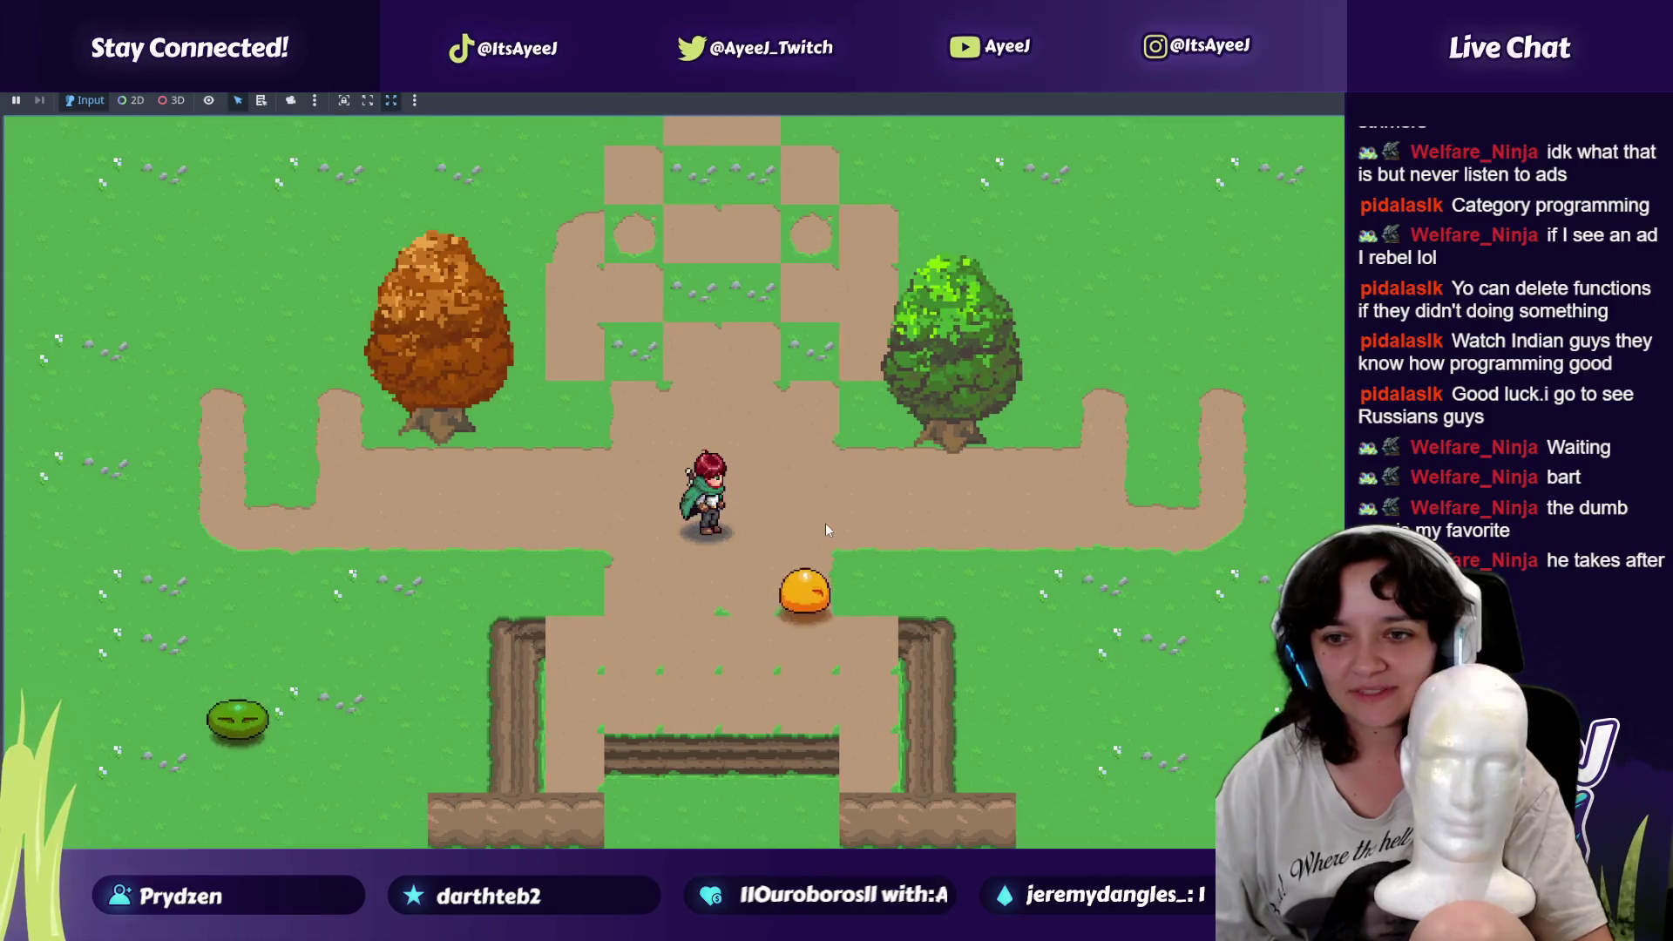
key("w")
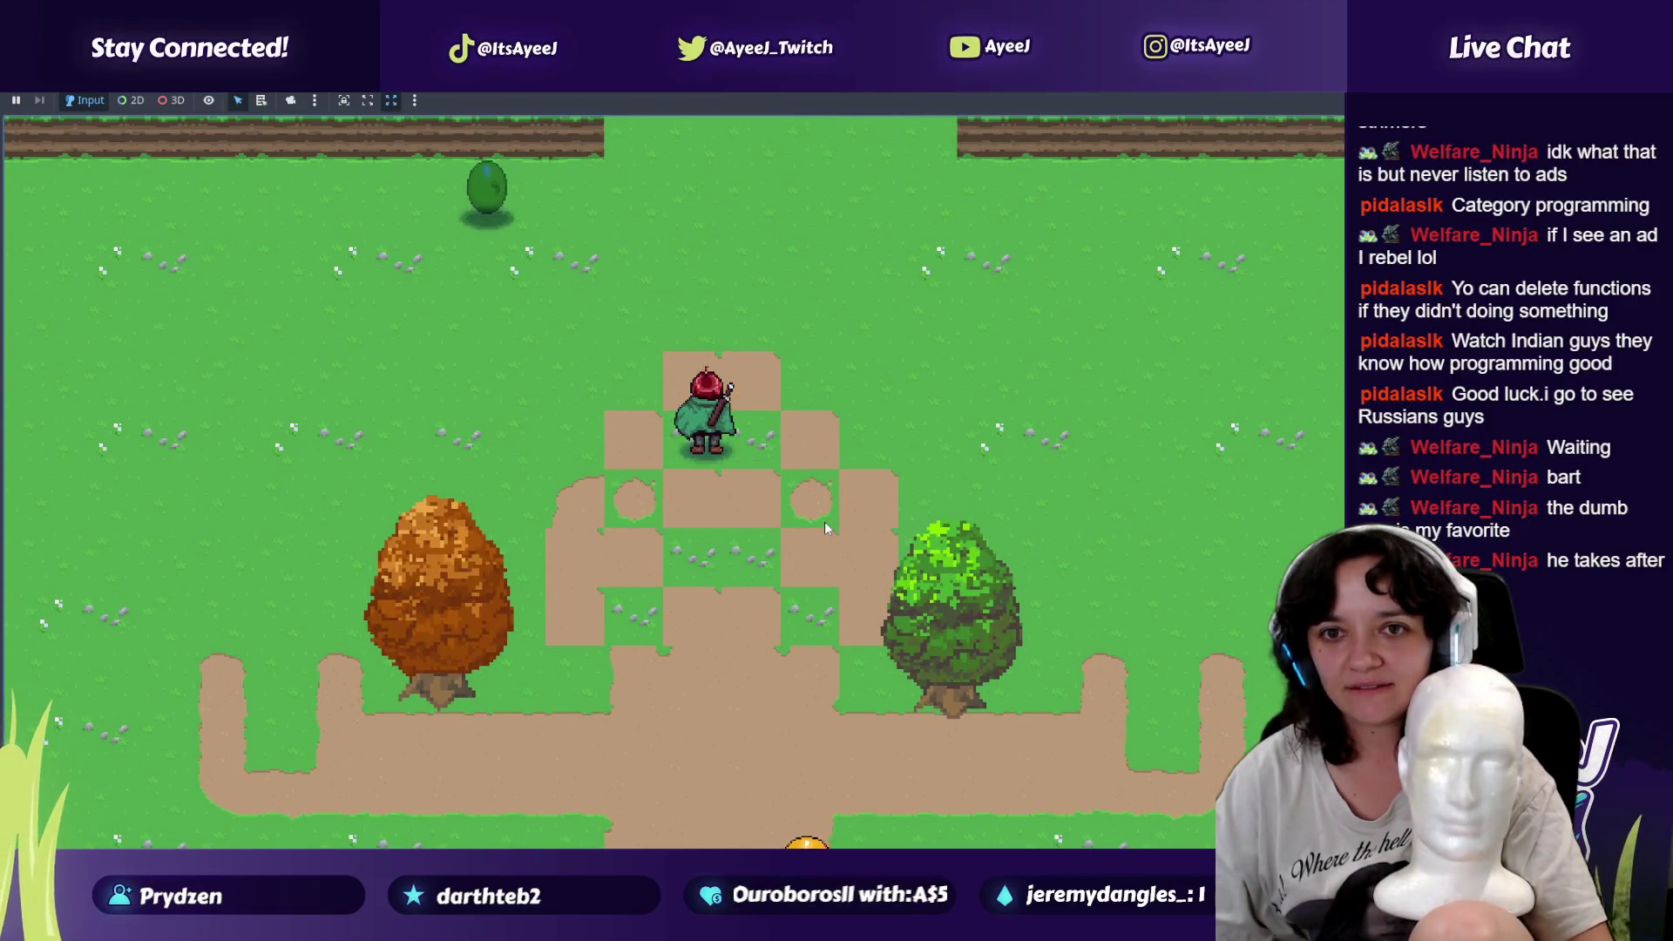
key("s")
key("alt+Tab")
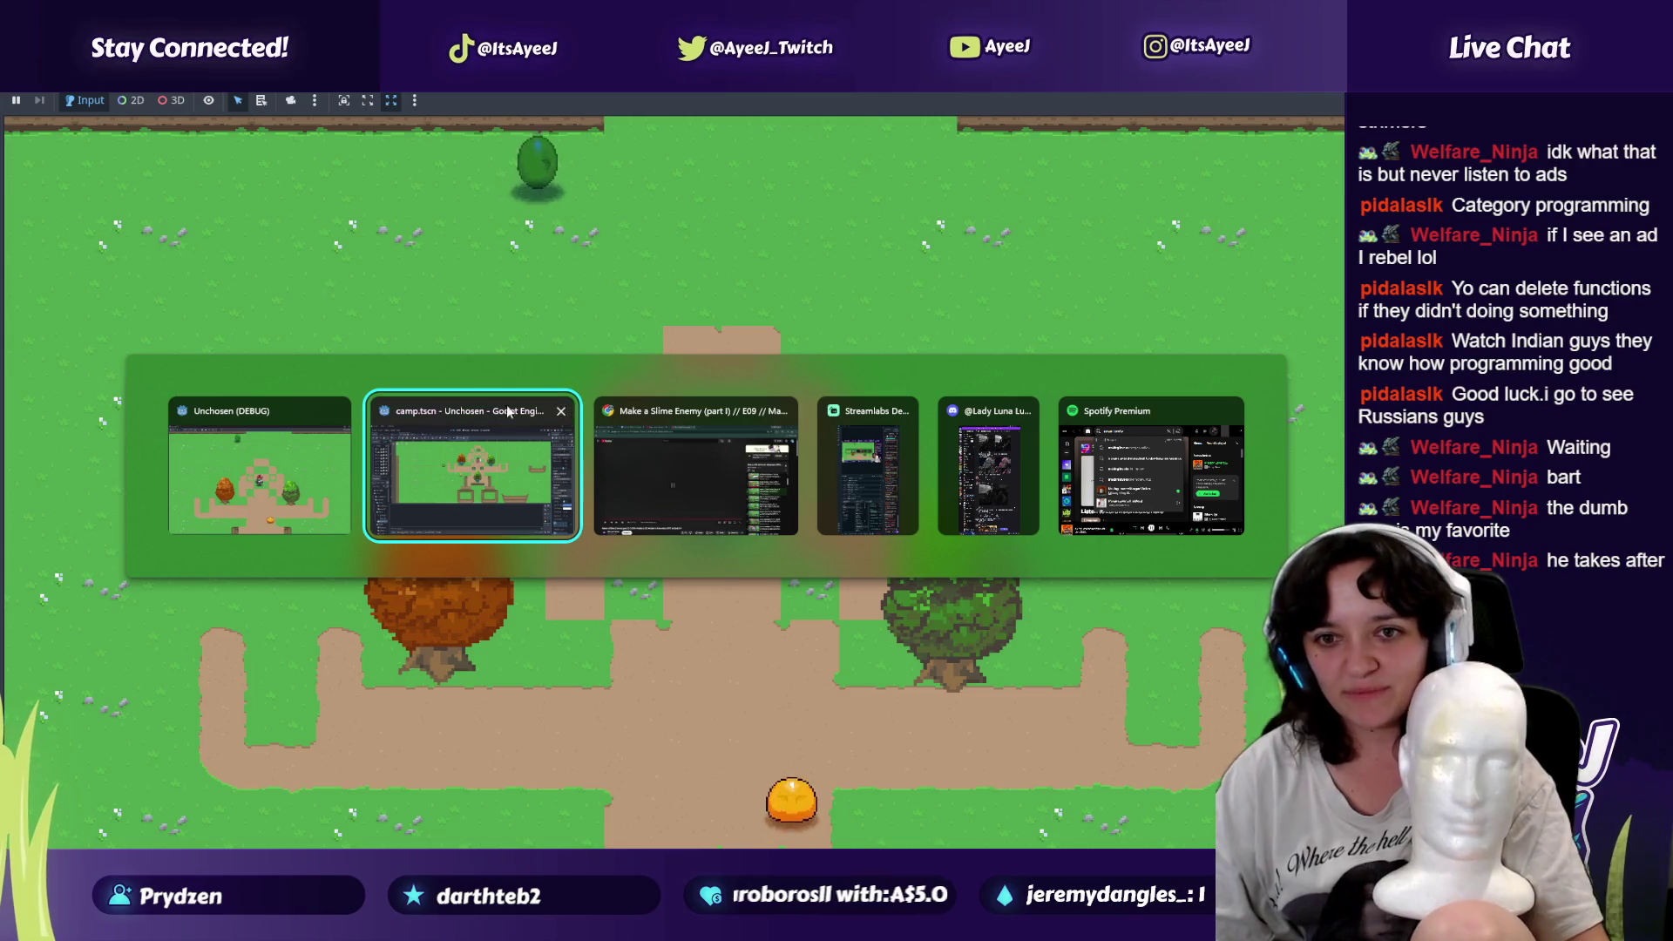
Close the test run, minimise Godot, and open the streamer's Twitch channel in a new Chrome tab.
left_click(333, 410)
left_click(353, 449)
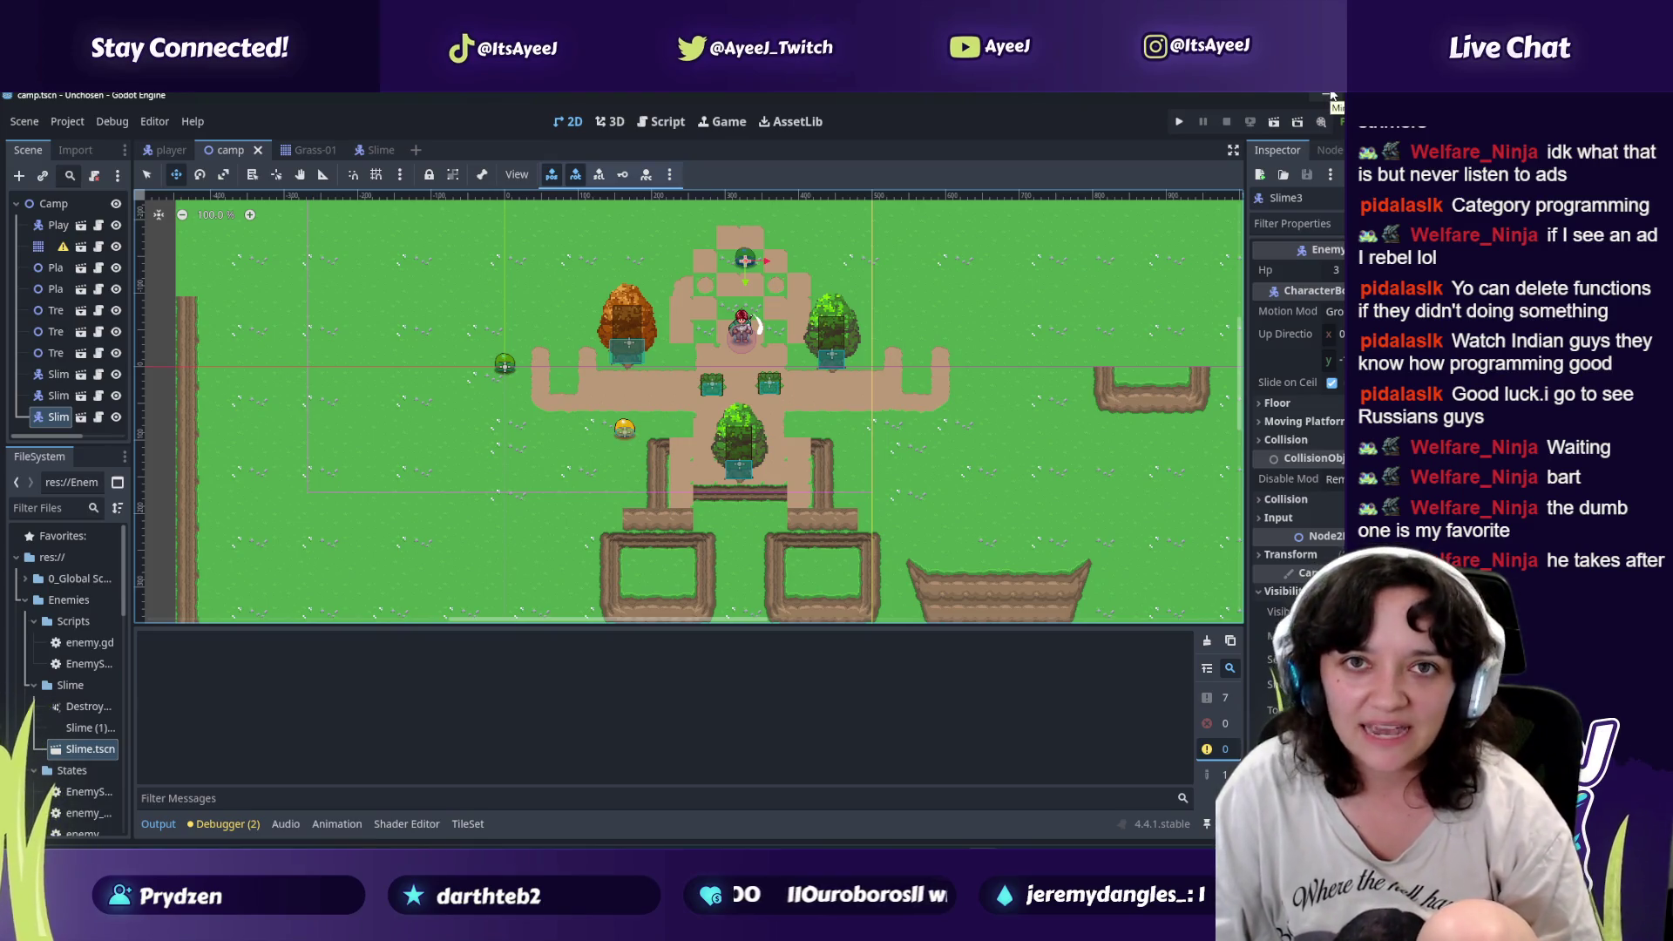
left_click(1331, 94)
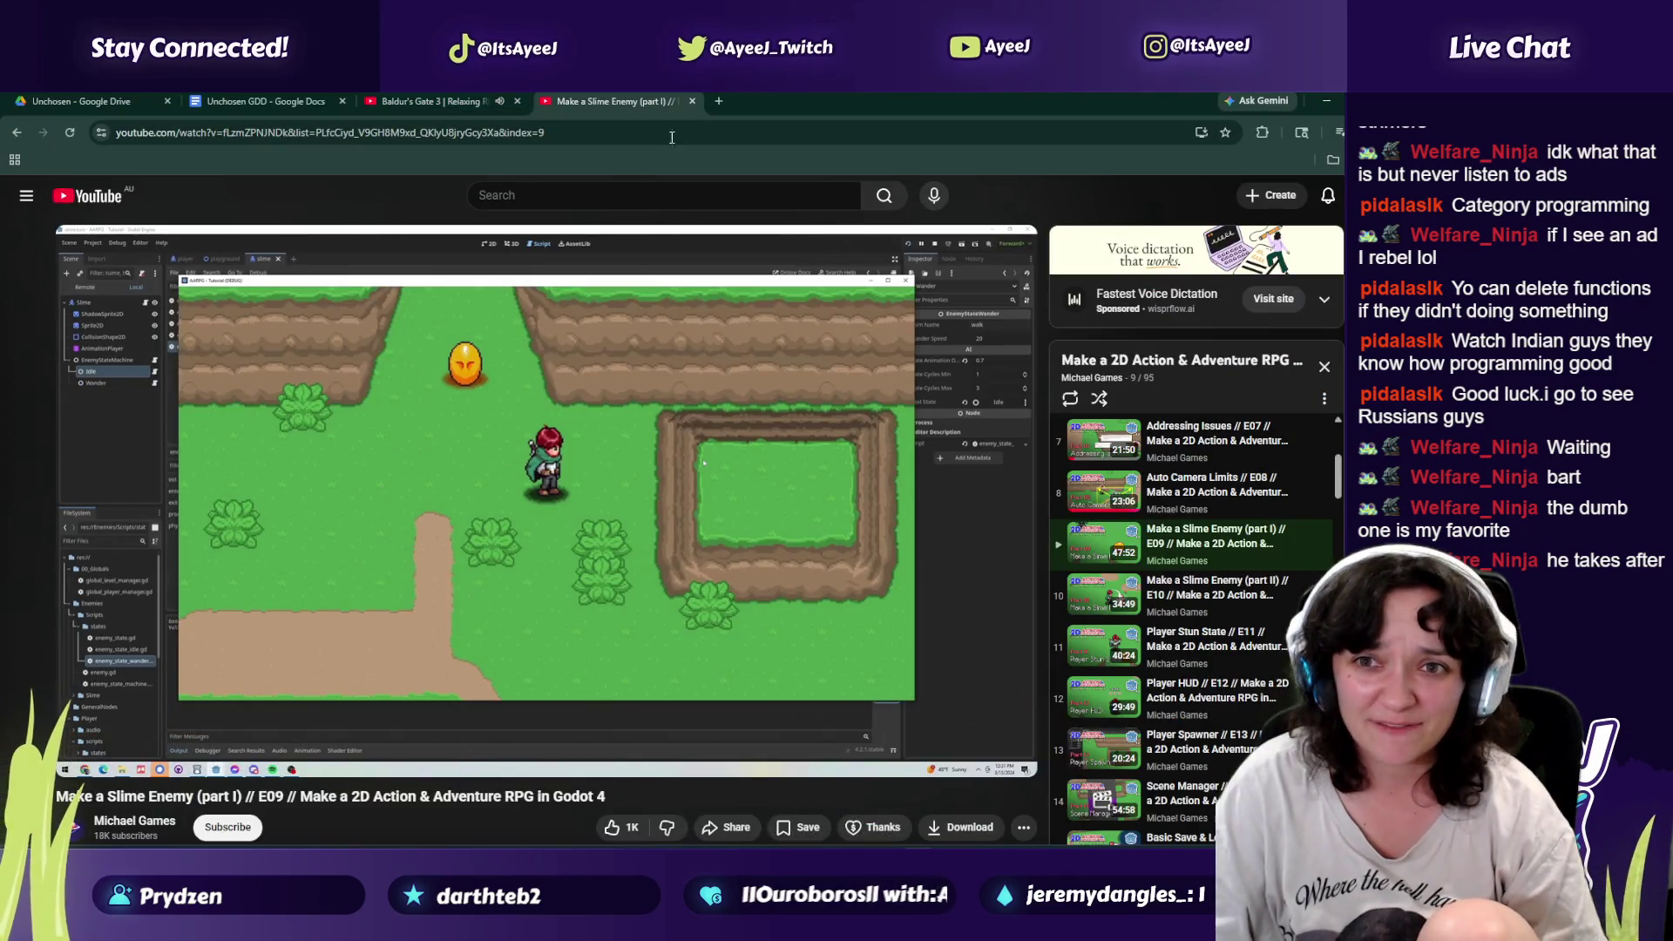
left_click(719, 102)
left_click(404, 446)
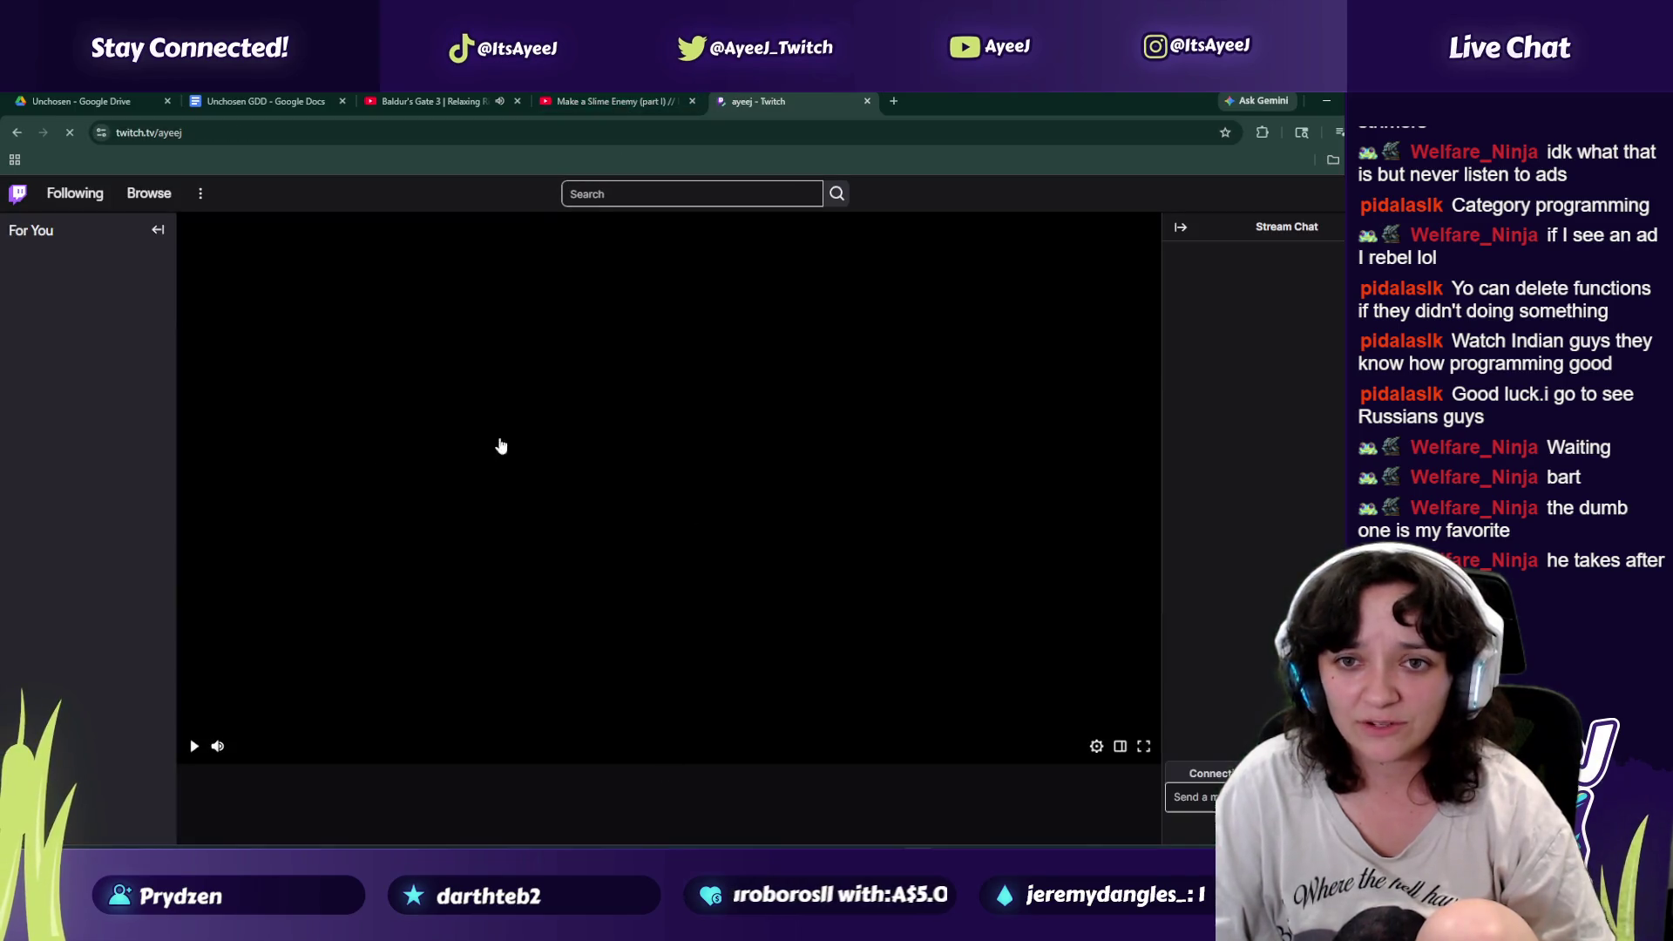
left_click(615, 101)
Open a followed channel's live Granblue Fantasy: Relink stream and pause it.
left_click(730, 97)
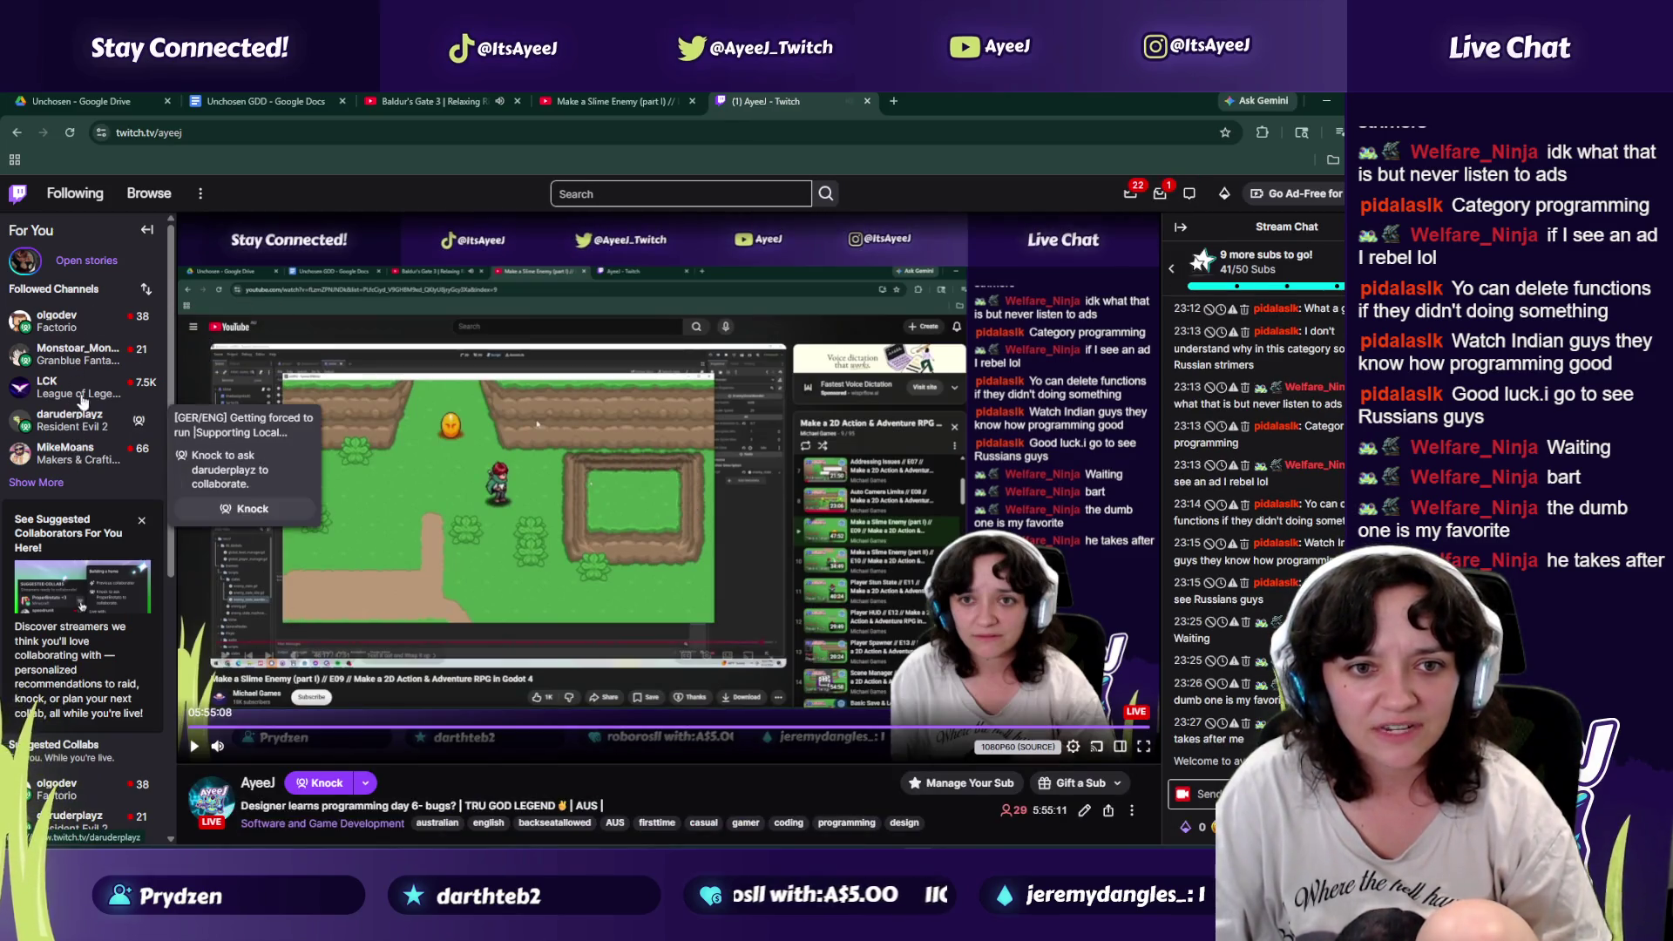
left_click(98, 357)
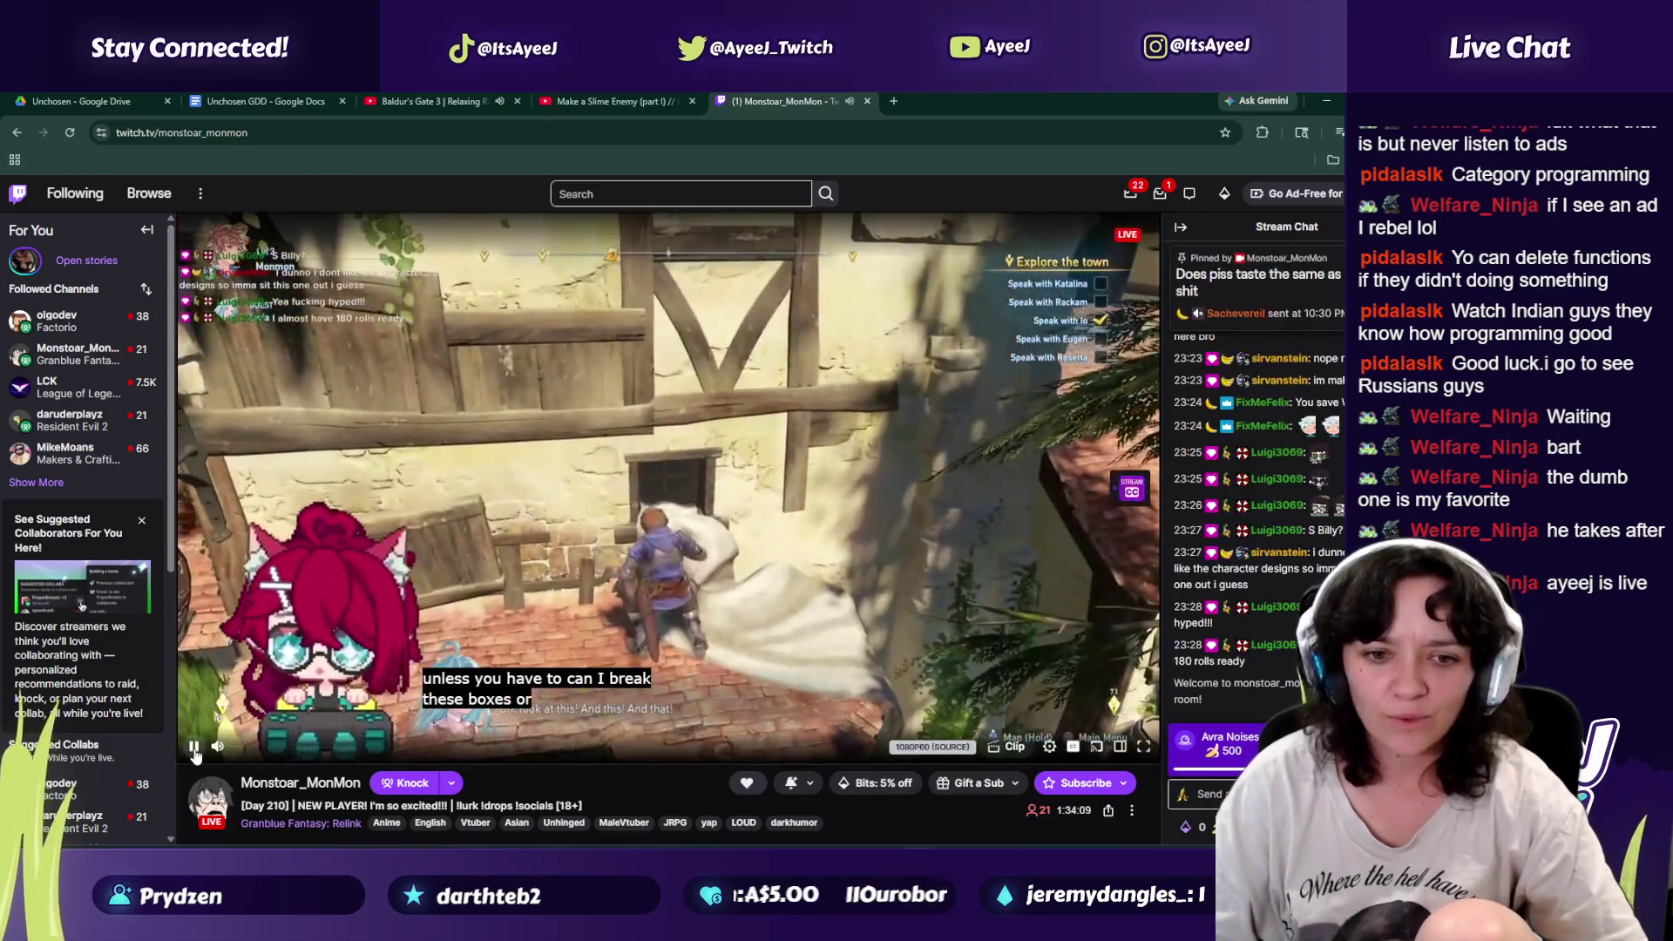
left_click(362, 741)
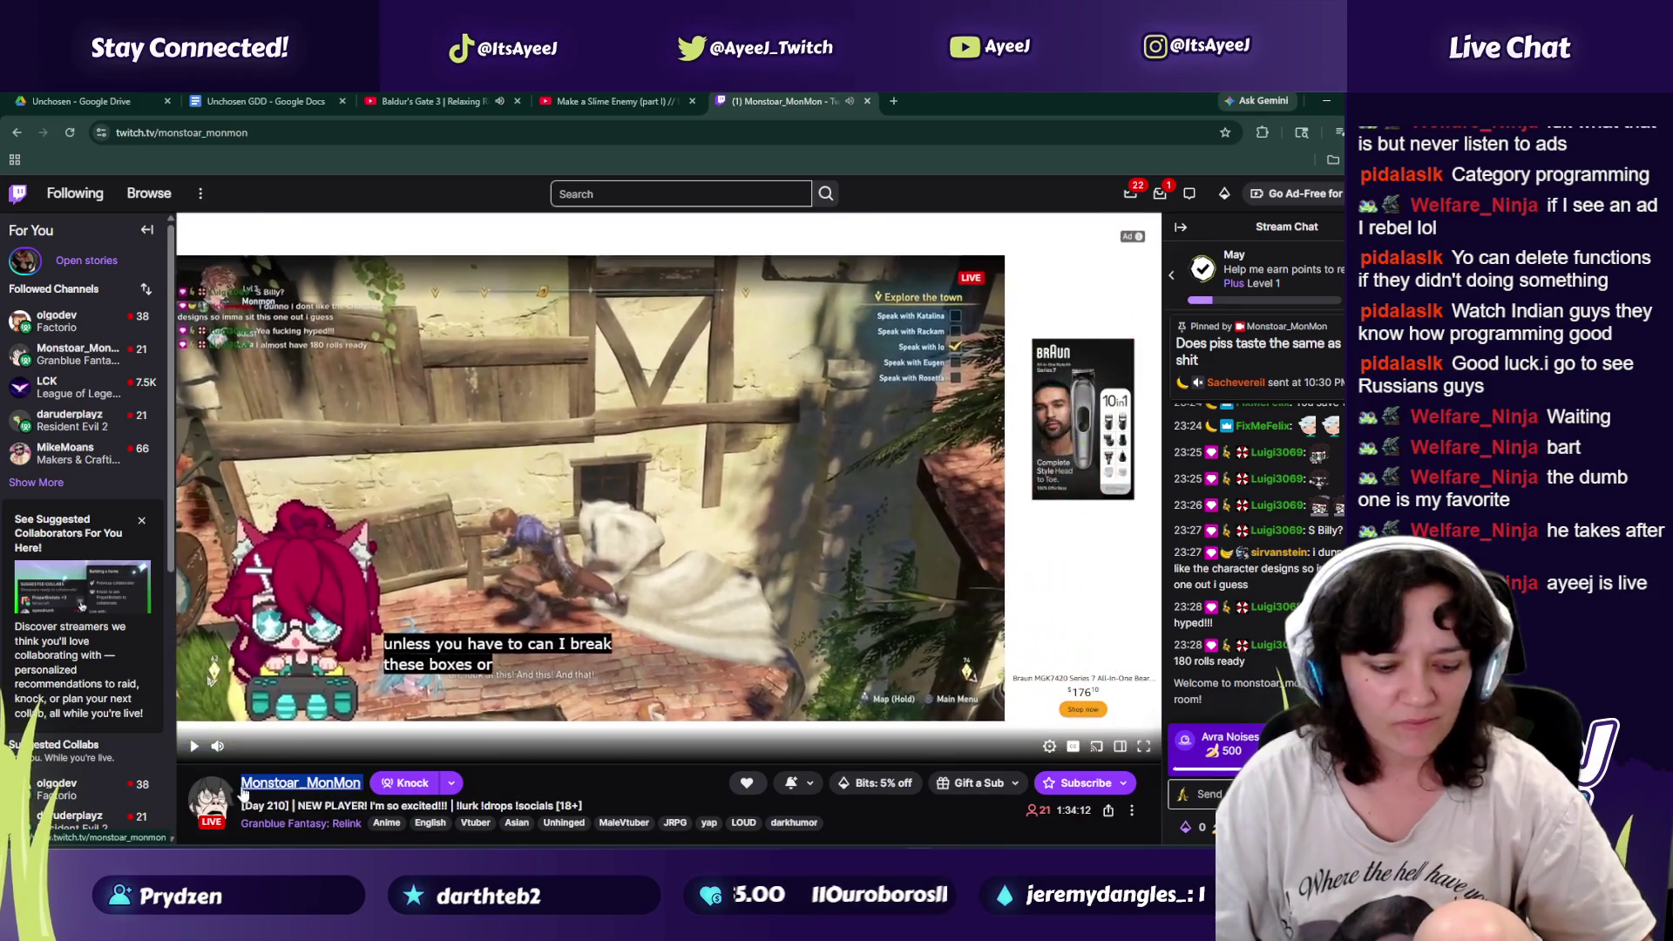
key("alt+Tab")
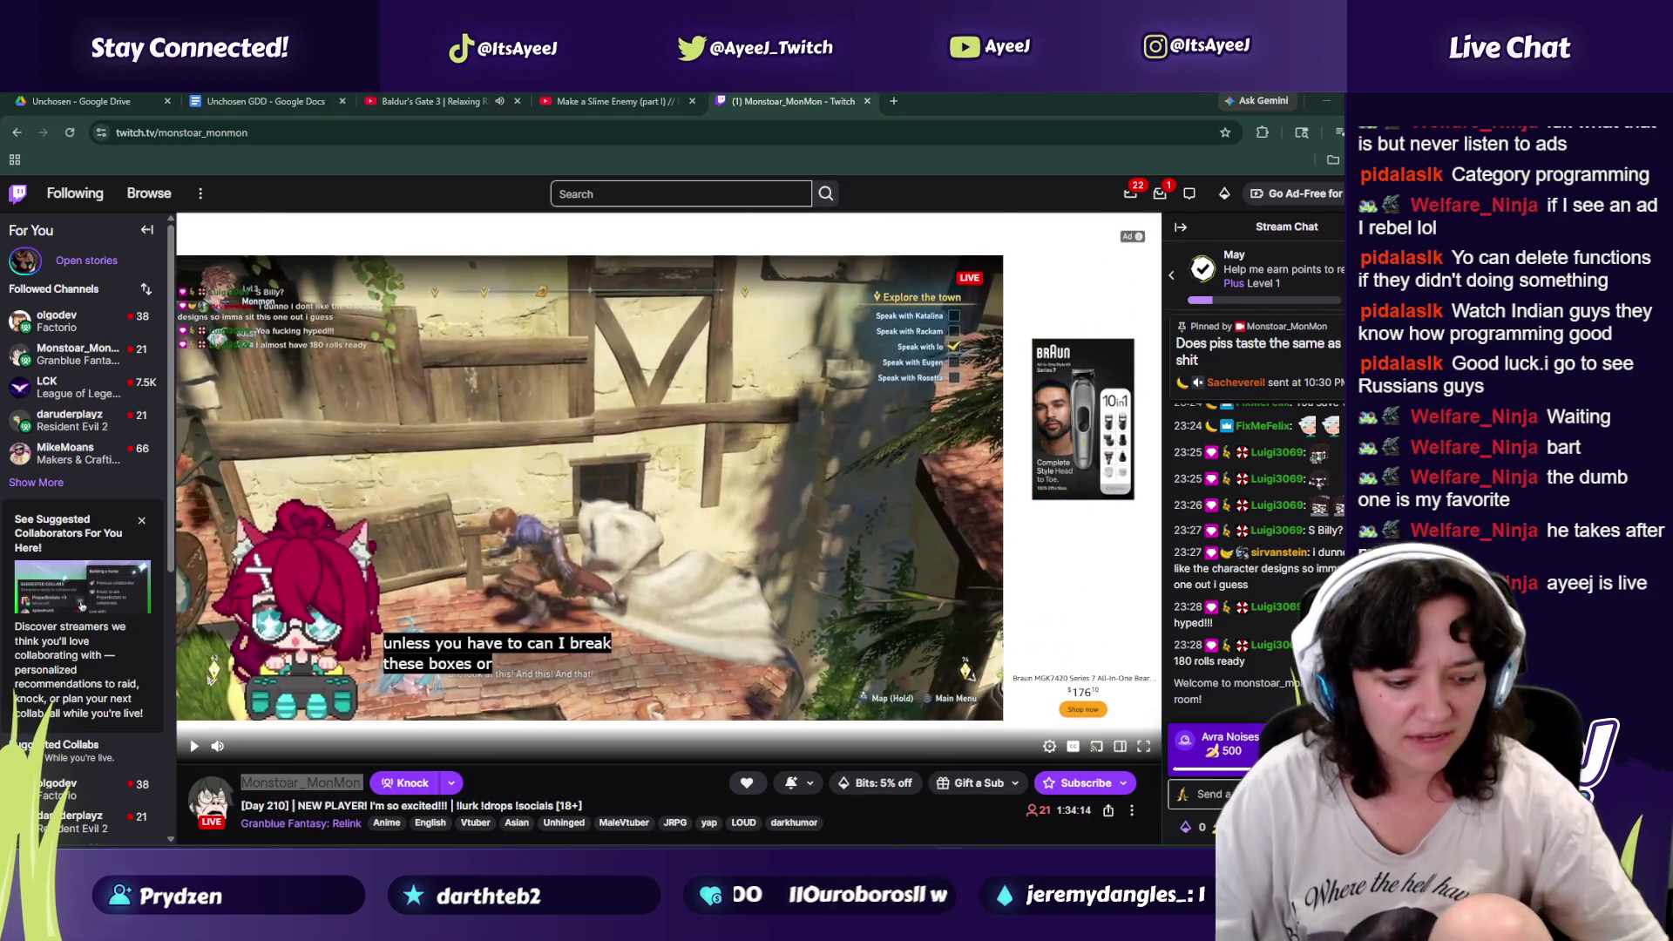